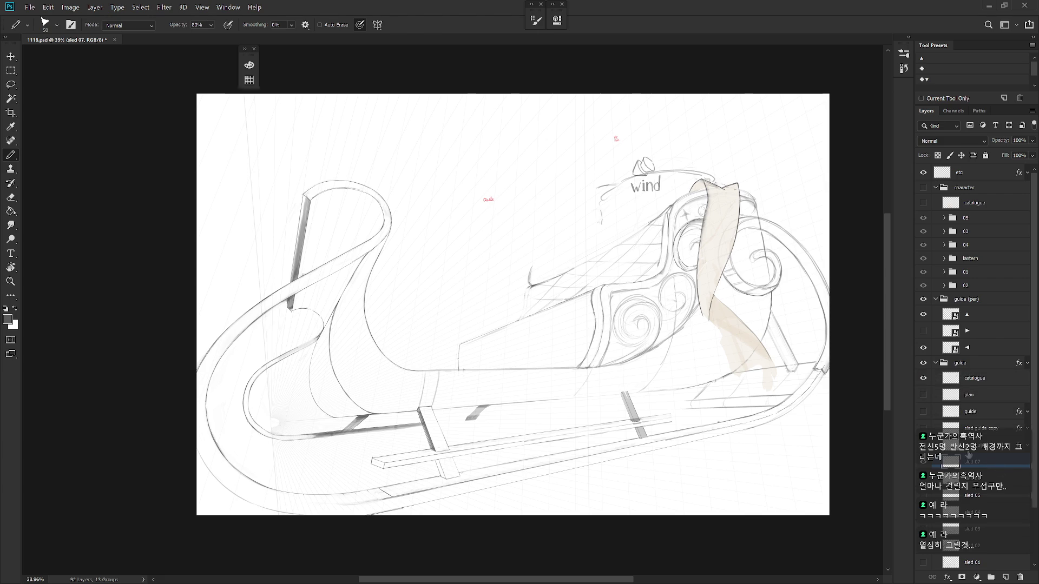
Step: Pan to the sled's front curl and add a new layer above sled 07
{"action": "left_click_drag", "start_coordinate": [571, 410], "coordinate": [670, 426]}
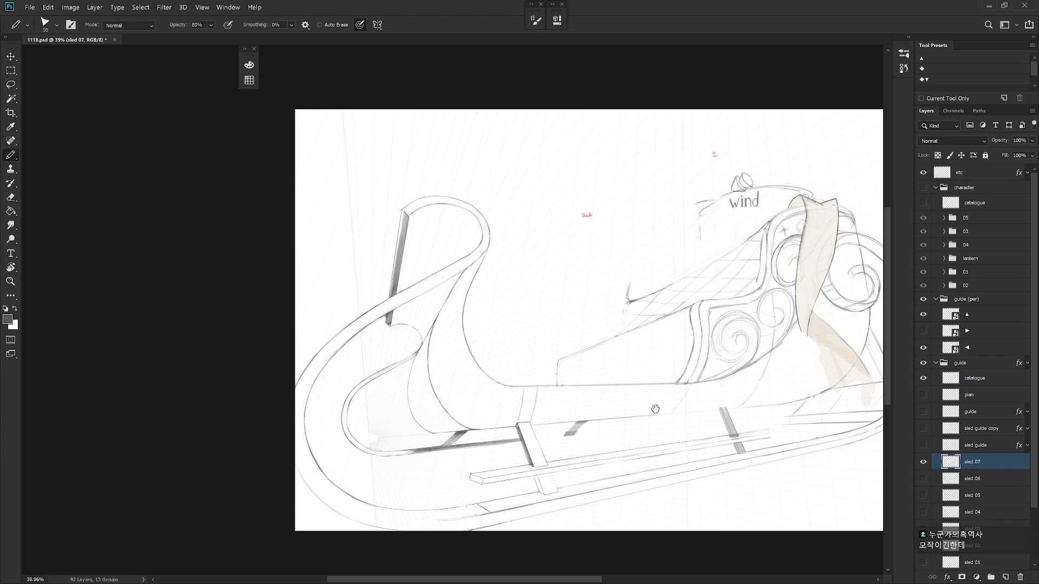
{"action": "left_click_drag", "start_coordinate": [465, 306], "coordinate": [500, 296]}
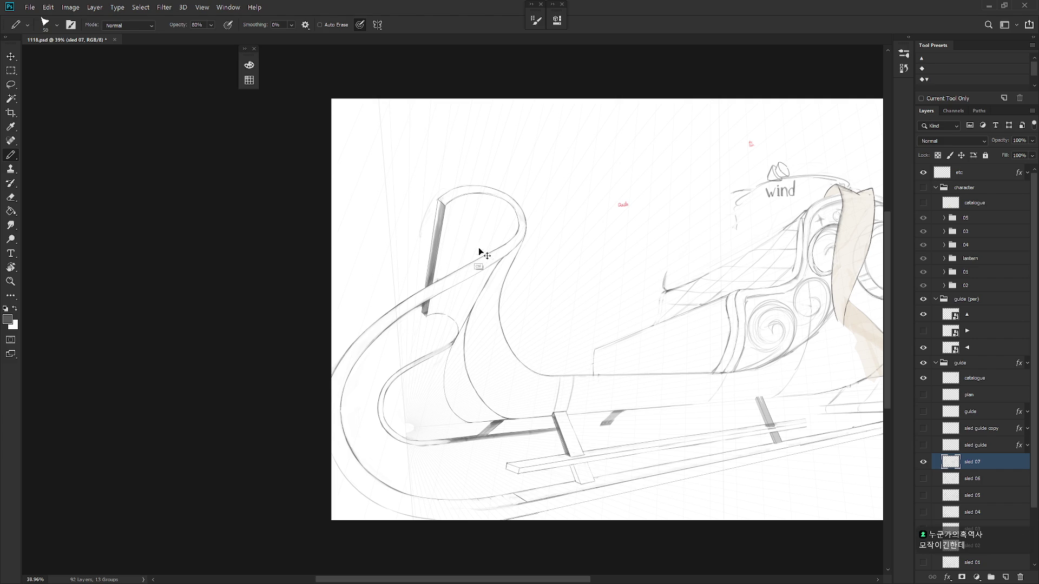
{"action": "key", "text": "ctrl+shift+n"}
Step: Confirm Layer 16 and sketch loose dragon-head shapes above the sled's front post
{"action": "key", "text": "Return"}
{"action": "left_click_drag", "start_coordinate": [515, 216], "coordinate": [512, 214]}
{"action": "left_click_drag", "start_coordinate": [446, 181], "coordinate": [383, 249]}
{"action": "left_click_drag", "start_coordinate": [395, 199], "coordinate": [451, 169]}
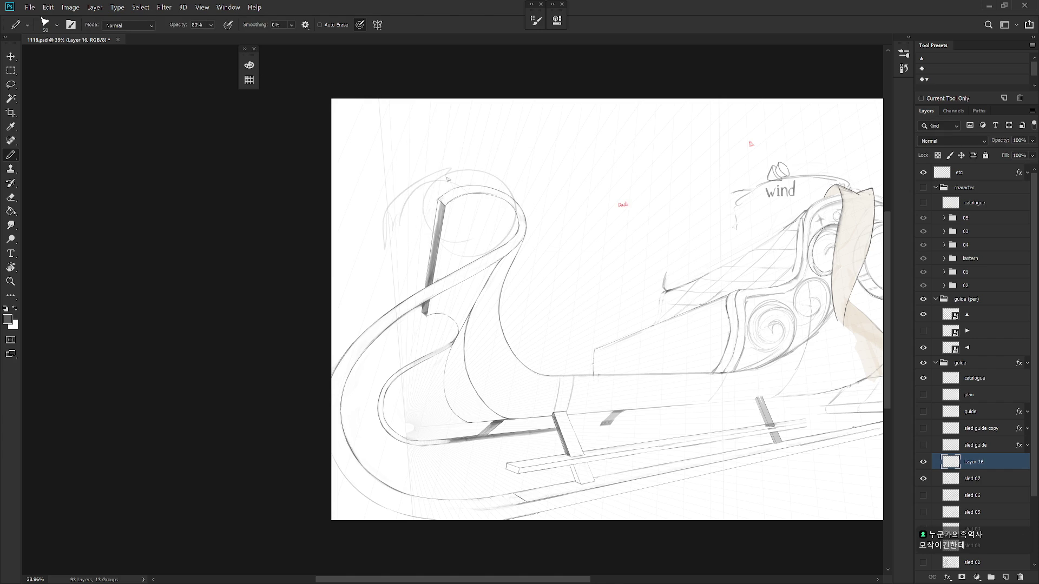
{"action": "mouse_move", "coordinate": [424, 218]}
{"action": "left_mouse_down"}
{"action": "mouse_move", "coordinate": [414, 237]}
{"action": "mouse_move", "coordinate": [460, 202]}
{"action": "mouse_move", "coordinate": [479, 163]}
{"action": "mouse_move", "coordinate": [470, 150]}
{"action": "mouse_move", "coordinate": [466, 176]}
{"action": "mouse_move", "coordinate": [516, 206]}
{"action": "left_mouse_up"}
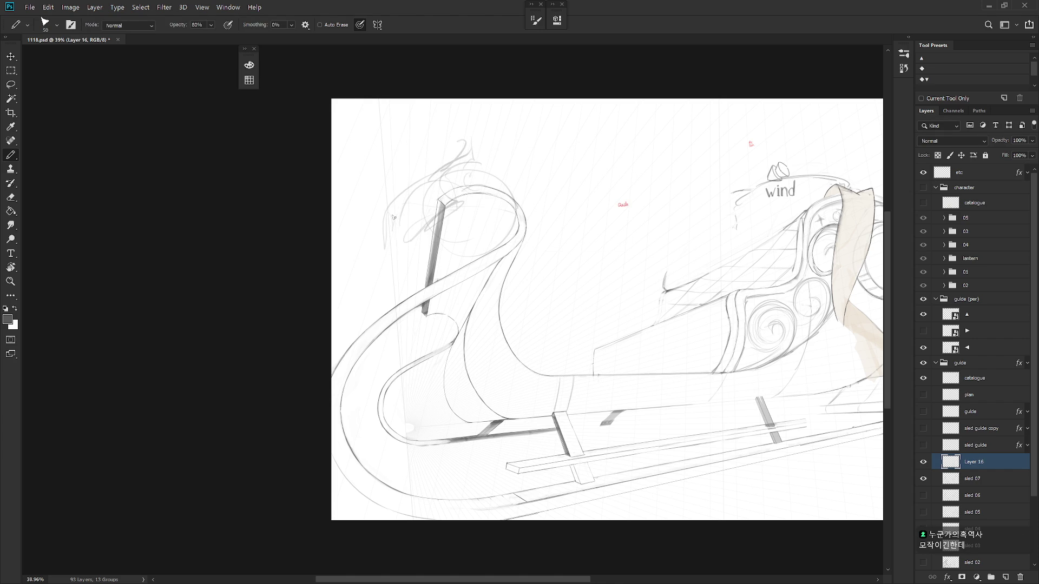
{"action": "mouse_move", "coordinate": [393, 216]}
{"action": "left_mouse_down"}
{"action": "mouse_move", "coordinate": [406, 253]}
{"action": "mouse_move", "coordinate": [452, 220]}
{"action": "mouse_move", "coordinate": [442, 243]}
{"action": "mouse_move", "coordinate": [391, 242]}
{"action": "mouse_move", "coordinate": [385, 230]}
{"action": "mouse_move", "coordinate": [437, 218]}
{"action": "mouse_move", "coordinate": [468, 236]}
{"action": "mouse_move", "coordinate": [445, 230]}
{"action": "mouse_move", "coordinate": [470, 258]}
{"action": "mouse_move", "coordinate": [466, 248]}
{"action": "mouse_move", "coordinate": [479, 293]}
{"action": "left_mouse_up"}
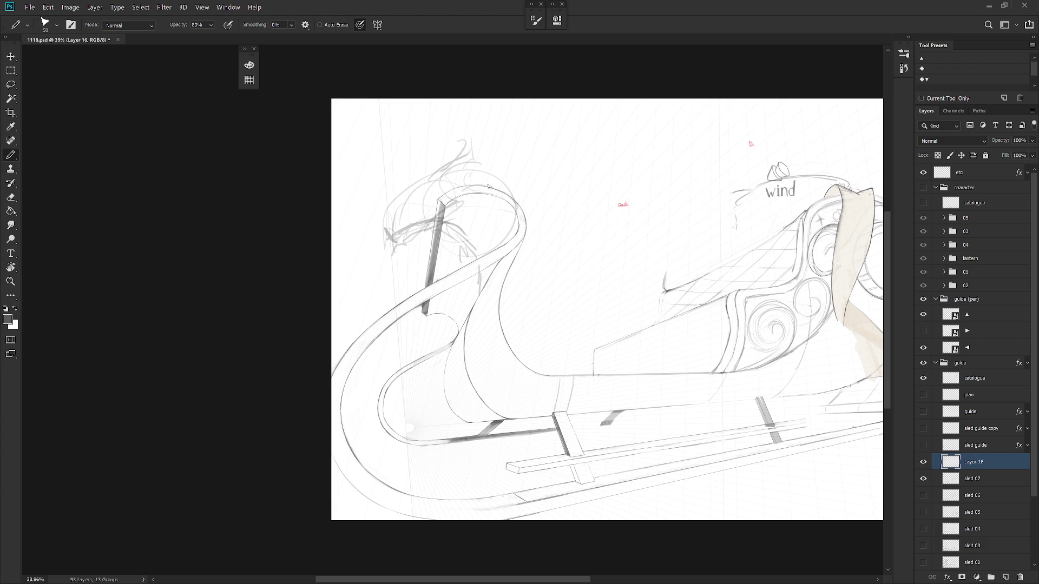
{"action": "left_click_drag", "start_coordinate": [497, 186], "coordinate": [512, 191]}
Step: Darken the dragon head's lines, add horns, and briefly show the characters to check layout
{"action": "mouse_move", "coordinate": [428, 195]}
{"action": "left_mouse_down"}
{"action": "mouse_move", "coordinate": [440, 182]}
{"action": "mouse_move", "coordinate": [430, 194]}
{"action": "left_mouse_up"}
{"action": "key", "text": "ctrl+z"}
{"action": "key", "text": "shift+b"}
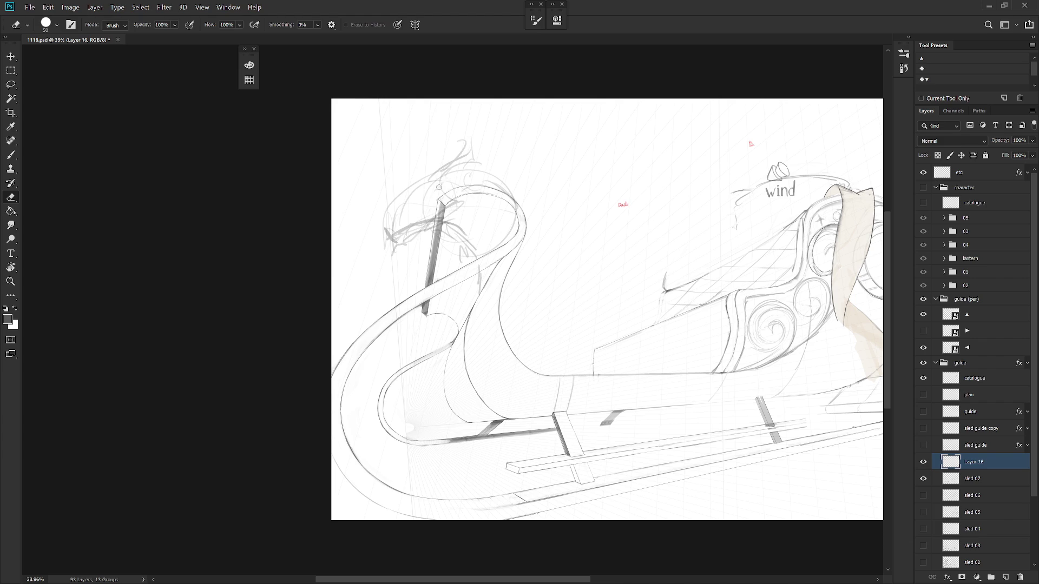
{"action": "key", "text": "shift+b"}
{"action": "mouse_move", "coordinate": [449, 179]}
{"action": "left_mouse_down"}
{"action": "mouse_move", "coordinate": [379, 225]}
{"action": "mouse_move", "coordinate": [384, 238]}
{"action": "left_mouse_up"}
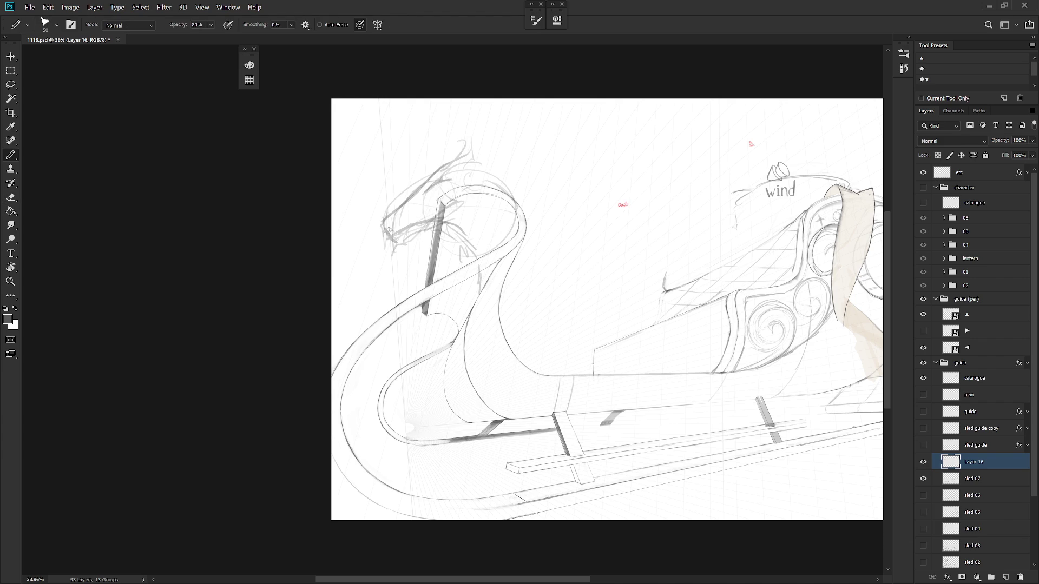
{"action": "mouse_move", "coordinate": [447, 165]}
{"action": "left_mouse_down"}
{"action": "mouse_move", "coordinate": [460, 152]}
{"action": "mouse_move", "coordinate": [479, 157]}
{"action": "mouse_move", "coordinate": [475, 136]}
{"action": "mouse_move", "coordinate": [504, 125]}
{"action": "mouse_move", "coordinate": [476, 107]}
{"action": "mouse_move", "coordinate": [525, 117]}
{"action": "mouse_move", "coordinate": [555, 103]}
{"action": "left_mouse_up"}
{"action": "left_click", "coordinate": [924, 187]}
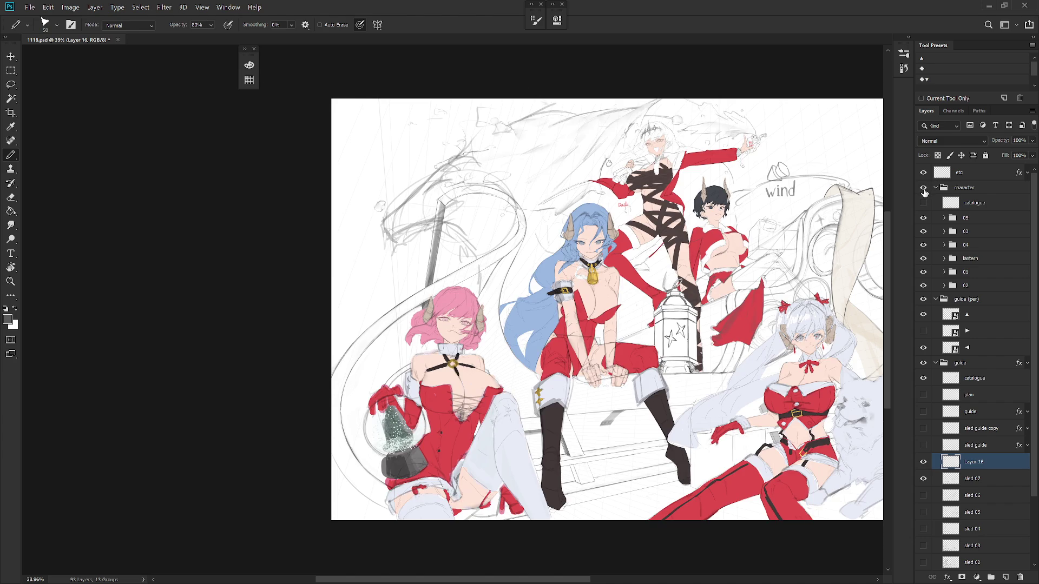
{"action": "left_click", "coordinate": [923, 187]}
Step: Refine the head's upper curve and redraw the curl at the neck's base, checking against the characters
{"action": "left_click_drag", "start_coordinate": [490, 185], "coordinate": [515, 196]}
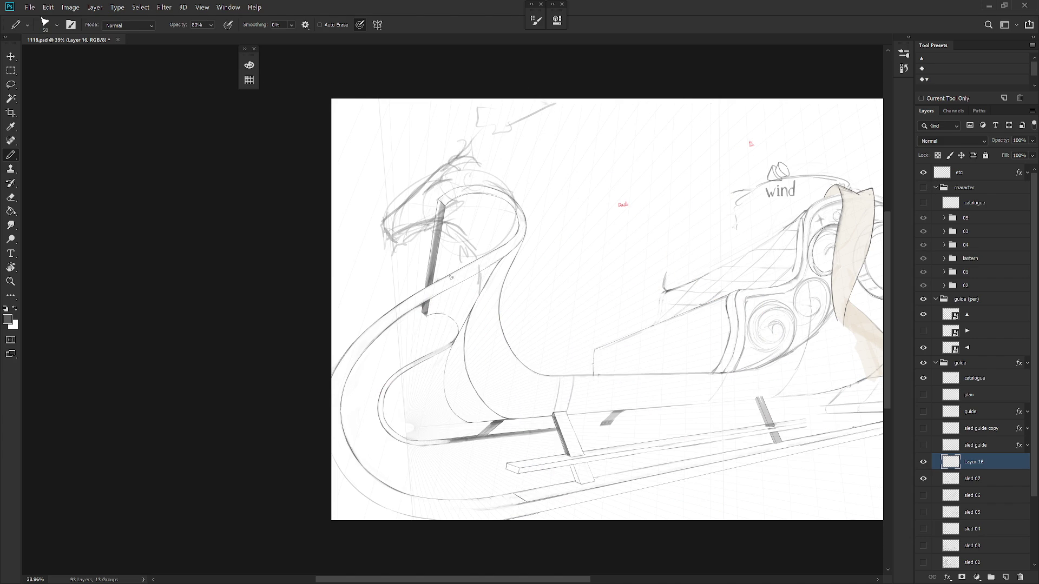
{"action": "left_click_drag", "start_coordinate": [417, 279], "coordinate": [387, 304]}
{"action": "key", "text": "e"}
{"action": "key", "text": "b"}
{"action": "left_click_drag", "start_coordinate": [409, 318], "coordinate": [456, 327]}
{"action": "key", "text": "e"}
{"action": "left_click_drag", "start_coordinate": [399, 299], "coordinate": [395, 304]}
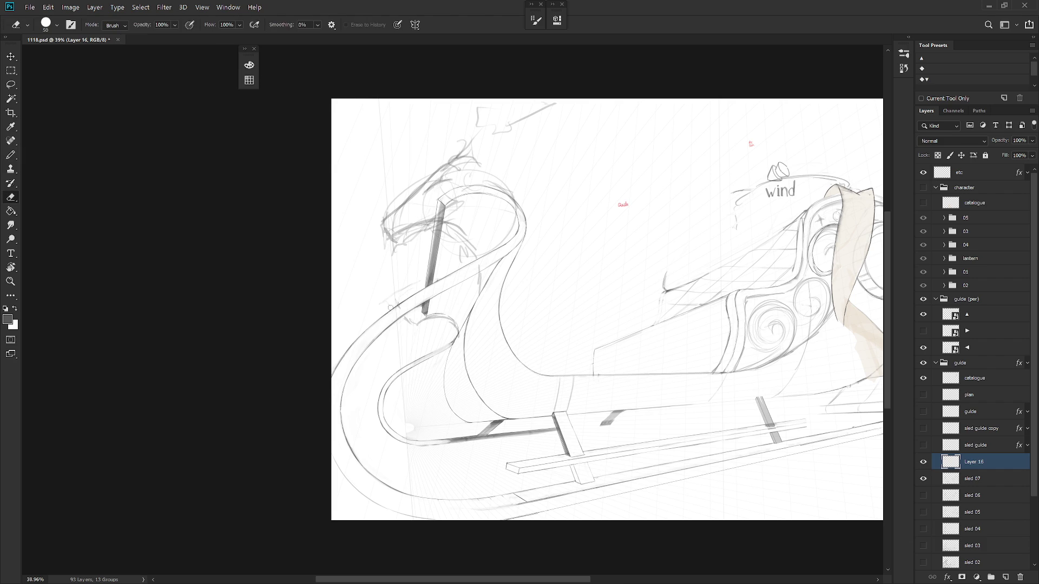
{"action": "key", "text": "b"}
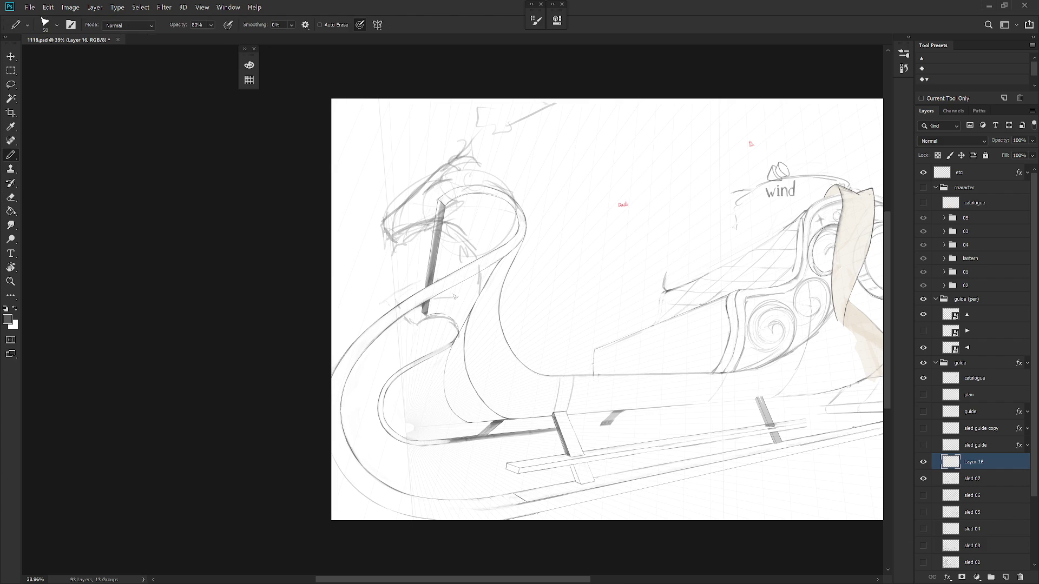
{"action": "mouse_move", "coordinate": [410, 321]}
{"action": "left_mouse_down"}
{"action": "mouse_move", "coordinate": [455, 324]}
{"action": "mouse_move", "coordinate": [458, 337]}
{"action": "left_mouse_up"}
{"action": "left_click", "coordinate": [924, 189]}
{"action": "left_click", "coordinate": [923, 188]}
Step: Sketch the dragon's neck and jaw lines and strengthen strokes along the sled's curved neck
{"action": "key", "text": "l"}
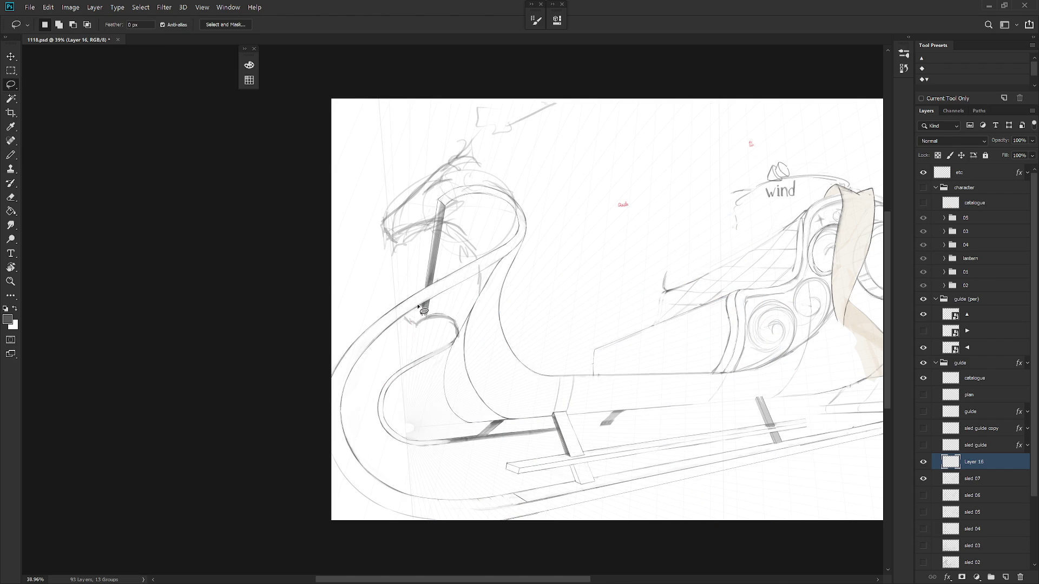
{"action": "key", "text": "b"}
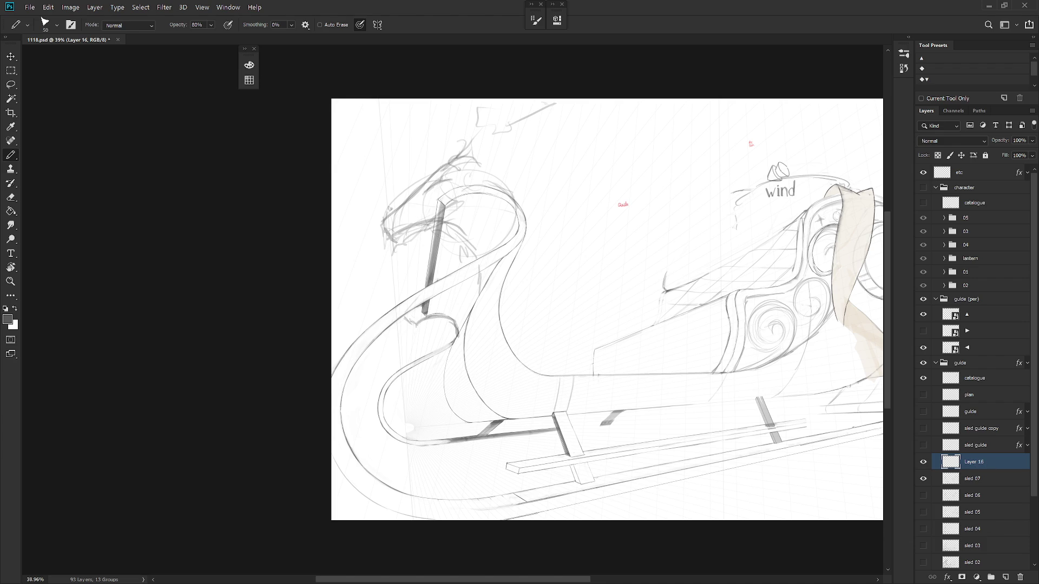
{"action": "mouse_move", "coordinate": [403, 245]}
{"action": "left_mouse_down"}
{"action": "mouse_move", "coordinate": [398, 299]}
{"action": "mouse_move", "coordinate": [414, 324]}
{"action": "left_mouse_up"}
{"action": "mouse_move", "coordinate": [390, 232]}
{"action": "left_mouse_down"}
{"action": "mouse_move", "coordinate": [397, 251]}
{"action": "mouse_move", "coordinate": [411, 230]}
{"action": "mouse_move", "coordinate": [397, 222]}
{"action": "mouse_move", "coordinate": [411, 223]}
{"action": "left_mouse_up"}
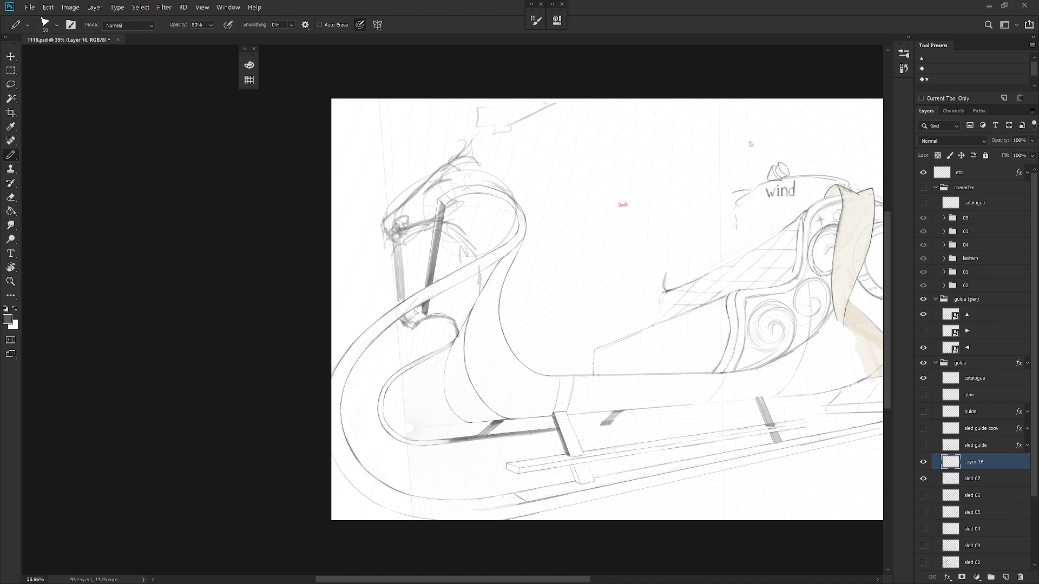
{"action": "left_click_drag", "start_coordinate": [450, 238], "coordinate": [478, 261]}
{"action": "left_click_drag", "start_coordinate": [498, 186], "coordinate": [523, 215]}
{"action": "left_click_drag", "start_coordinate": [467, 190], "coordinate": [517, 211]}
Step: Sketch curves and scroll strokes across the top of the dragon's head
{"action": "key", "text": "l"}
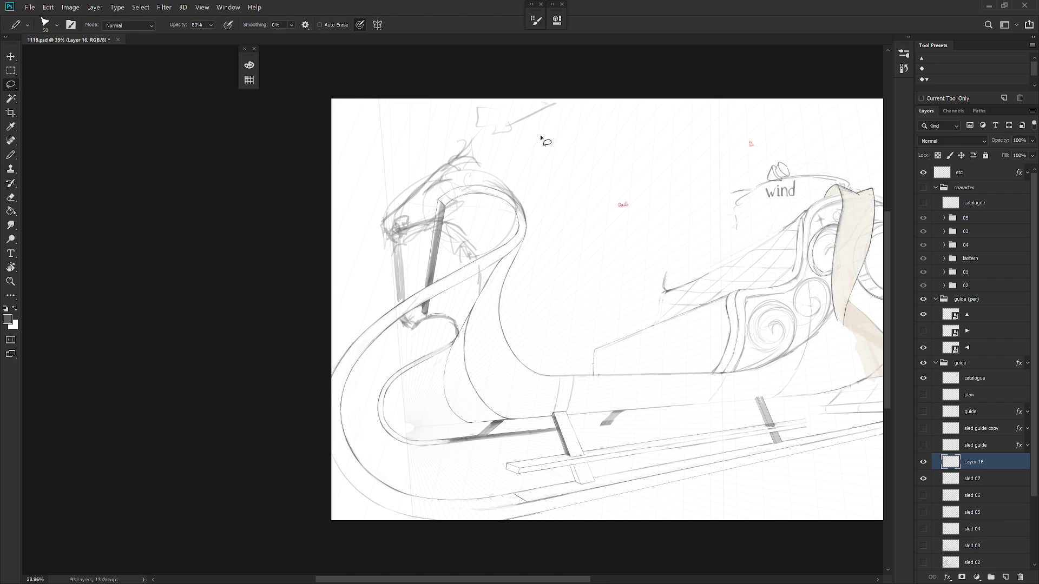
{"action": "mouse_move", "coordinate": [541, 138]}
{"action": "left_mouse_down"}
{"action": "mouse_move", "coordinate": [490, 93]}
{"action": "mouse_move", "coordinate": [501, 142]}
{"action": "mouse_move", "coordinate": [426, 124]}
{"action": "mouse_move", "coordinate": [470, 120]}
{"action": "mouse_move", "coordinate": [487, 154]}
{"action": "left_mouse_up"}
{"action": "key", "text": "ctrl+d"}
{"action": "key", "text": "b"}
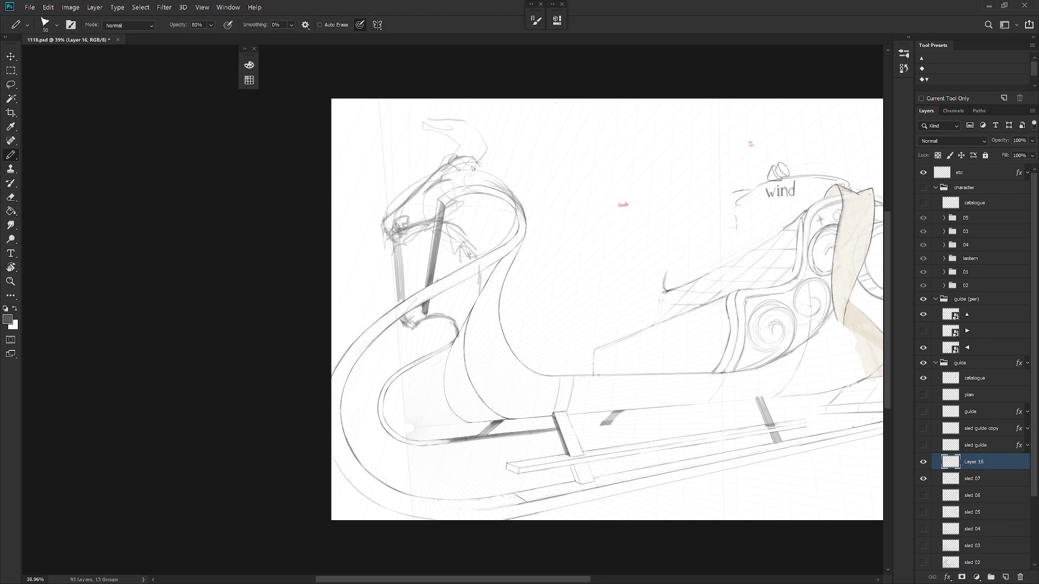
{"action": "mouse_move", "coordinate": [425, 129]}
{"action": "left_mouse_down"}
{"action": "mouse_move", "coordinate": [490, 152]}
{"action": "mouse_move", "coordinate": [470, 176]}
{"action": "mouse_move", "coordinate": [432, 173]}
{"action": "mouse_move", "coordinate": [414, 190]}
{"action": "left_mouse_up"}
{"action": "left_click_drag", "start_coordinate": [463, 140], "coordinate": [425, 143]}
{"action": "mouse_move", "coordinate": [419, 141]}
{"action": "left_mouse_down"}
{"action": "mouse_move", "coordinate": [443, 127]}
{"action": "mouse_move", "coordinate": [418, 162]}
{"action": "mouse_move", "coordinate": [439, 146]}
{"action": "mouse_move", "coordinate": [476, 160]}
{"action": "mouse_move", "coordinate": [438, 162]}
{"action": "mouse_move", "coordinate": [453, 114]}
{"action": "mouse_move", "coordinate": [506, 150]}
{"action": "left_mouse_up"}
Step: Refine the dragon head sketch and add a vertical line beside the post
{"action": "key", "text": "l"}
{"action": "key", "text": "ctrl+d"}
{"action": "key", "text": "b"}
{"action": "mouse_move", "coordinate": [428, 162]}
{"action": "left_mouse_down"}
{"action": "mouse_move", "coordinate": [465, 138]}
{"action": "mouse_move", "coordinate": [479, 157]}
{"action": "left_mouse_up"}
{"action": "mouse_move", "coordinate": [431, 154]}
{"action": "left_mouse_down"}
{"action": "mouse_move", "coordinate": [468, 184]}
{"action": "mouse_move", "coordinate": [461, 163]}
{"action": "mouse_move", "coordinate": [428, 170]}
{"action": "mouse_move", "coordinate": [453, 165]}
{"action": "mouse_move", "coordinate": [433, 145]}
{"action": "mouse_move", "coordinate": [479, 149]}
{"action": "mouse_move", "coordinate": [481, 173]}
{"action": "mouse_move", "coordinate": [472, 161]}
{"action": "mouse_move", "coordinate": [518, 198]}
{"action": "mouse_move", "coordinate": [524, 229]}
{"action": "left_mouse_up"}
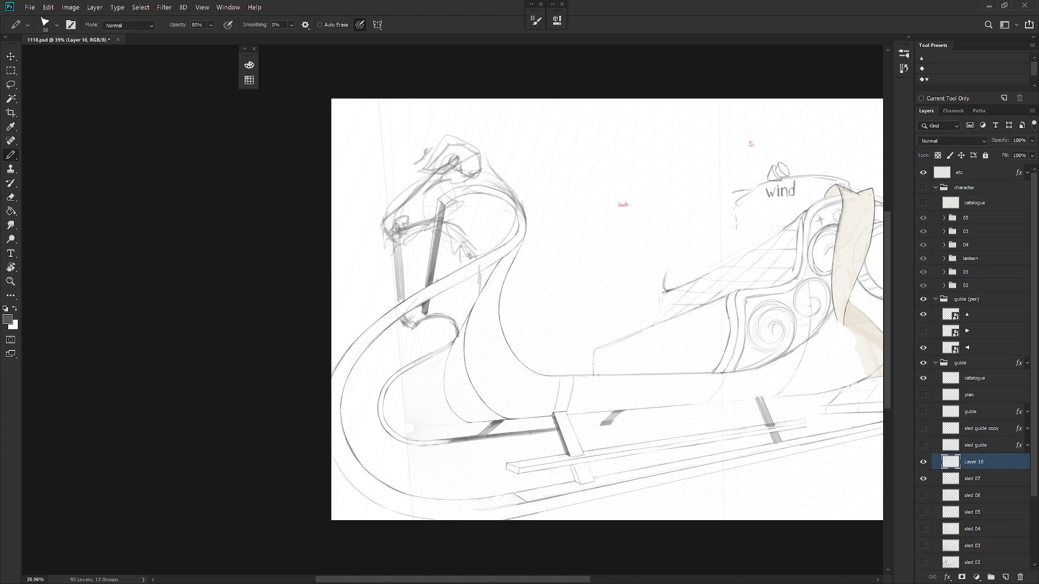
{"action": "left_click_drag", "start_coordinate": [401, 238], "coordinate": [403, 294]}
{"action": "left_click_drag", "start_coordinate": [389, 222], "coordinate": [401, 226]}
Step: Retrace the right side and top arc of the sled's curl
{"action": "key", "text": "l"}
{"action": "mouse_move", "coordinate": [463, 326]}
{"action": "left_mouse_down"}
{"action": "mouse_move", "coordinate": [437, 310]}
{"action": "mouse_move", "coordinate": [464, 346]}
{"action": "left_mouse_up"}
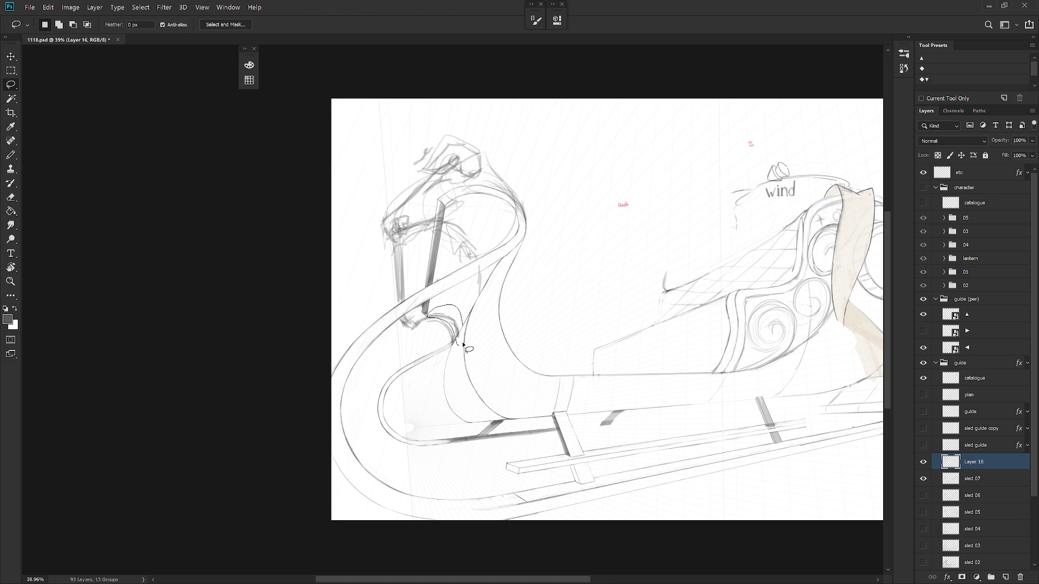
{"action": "key", "text": "b"}
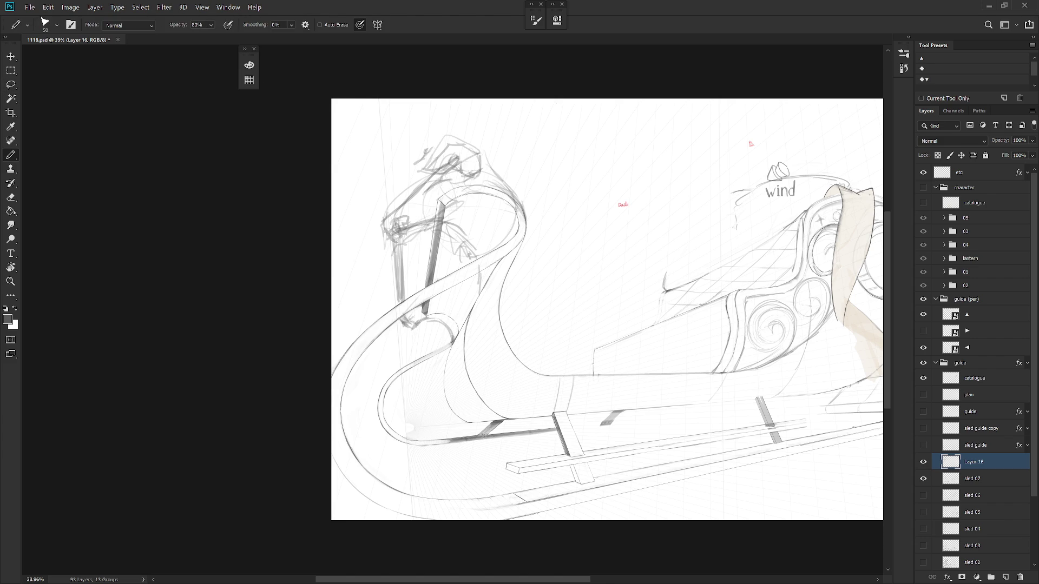
{"action": "left_click_drag", "start_coordinate": [444, 322], "coordinate": [450, 346]}
{"action": "left_click_drag", "start_coordinate": [431, 305], "coordinate": [457, 321]}
Step: Redraw the sled's inner curve with a smaller pencil, undoing the overly dark strokes
{"action": "left_click_drag", "start_coordinate": [454, 317], "coordinate": [449, 397]}
{"action": "key", "text": "ctrl+z"}
{"action": "key", "text": "ctrl+z"}
{"action": "key", "text": "ctrl+z"}
{"action": "key", "text": "bracketleft"}
{"action": "key", "text": "bracketleft"}
{"action": "key", "text": "bracketleft"}
{"action": "left_click_drag", "start_coordinate": [459, 324], "coordinate": [450, 404]}
{"action": "left_click_drag", "start_coordinate": [466, 331], "coordinate": [464, 375]}
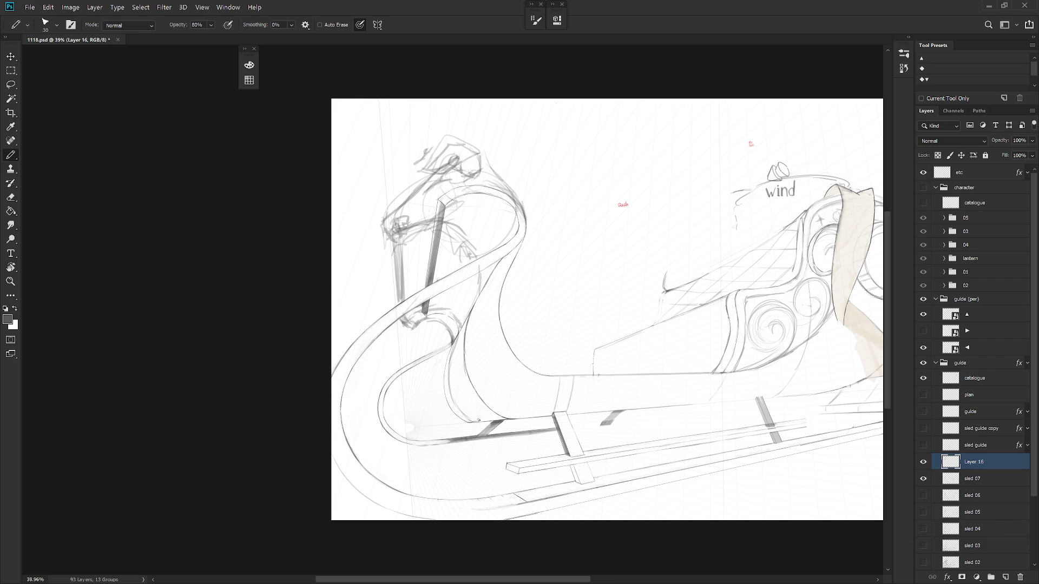
{"action": "left_click_drag", "start_coordinate": [467, 323], "coordinate": [458, 372]}
{"action": "left_click_drag", "start_coordinate": [465, 330], "coordinate": [456, 374]}
{"action": "key", "text": "ctrl+z"}
{"action": "mouse_move", "coordinate": [466, 323]}
{"action": "left_mouse_down"}
{"action": "mouse_move", "coordinate": [452, 375]}
{"action": "mouse_move", "coordinate": [481, 421]}
{"action": "left_mouse_up"}
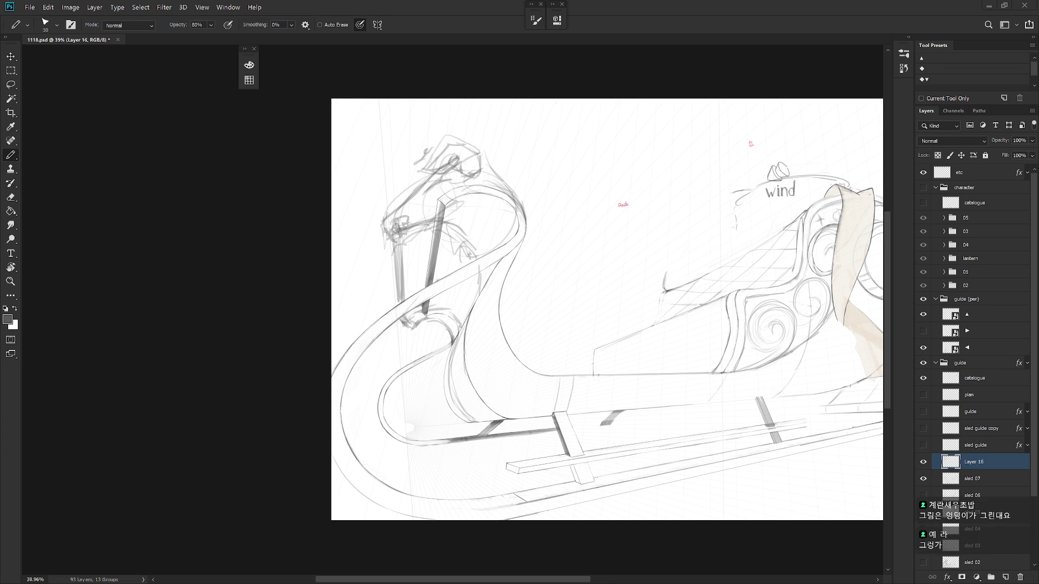
{"action": "scroll", "coordinate": [621, 351], "scroll_direction": "down", "scroll_amount": 5}
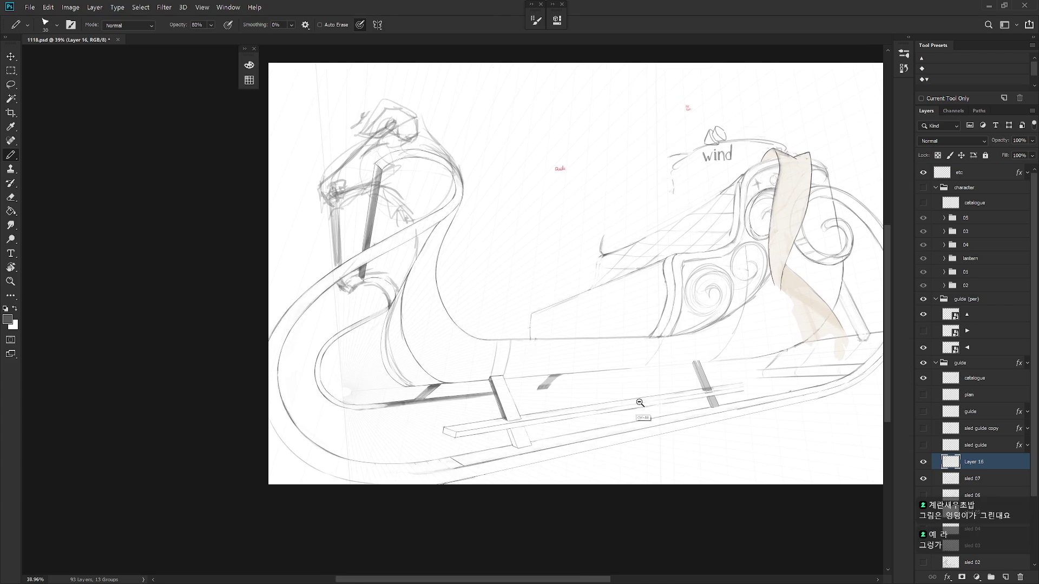
{"action": "scroll", "coordinate": [487, 257], "scroll_direction": "up", "scroll_amount": 5}
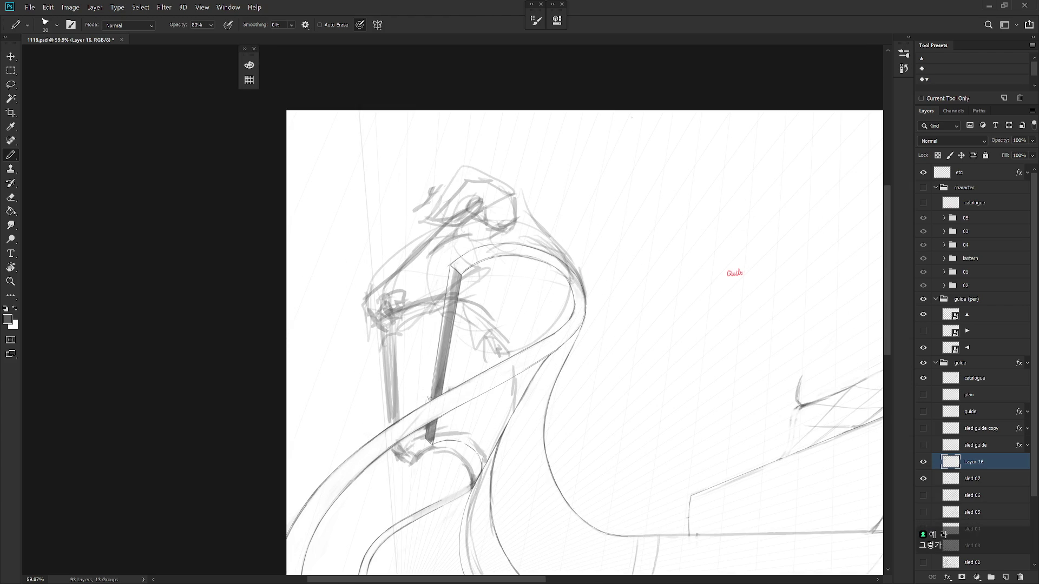
{"action": "scroll", "coordinate": [490, 386], "scroll_direction": "down", "scroll_amount": 5}
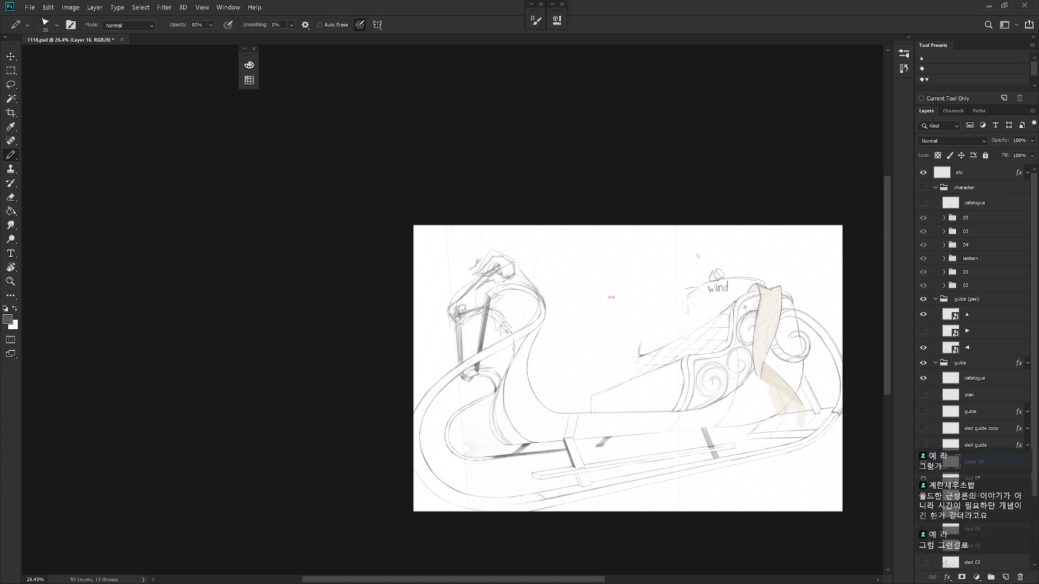
{"action": "scroll", "coordinate": [481, 360], "scroll_direction": "up", "scroll_amount": 3}
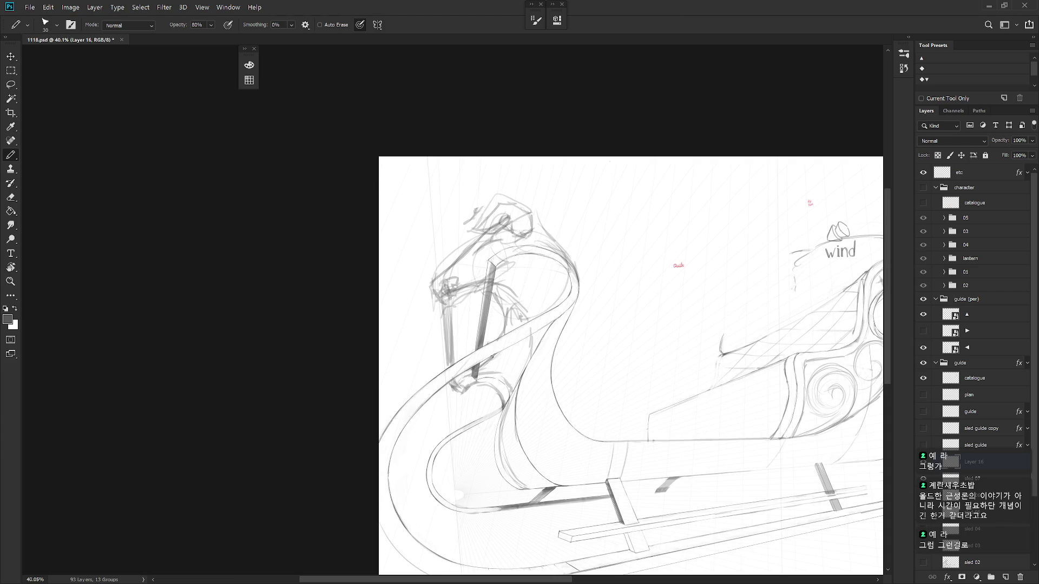
Step: Erase the vertical post and leftover dark marks from sled 07, then zoom out to the whole sled
{"action": "left_click_drag", "start_coordinate": [486, 362], "coordinate": [476, 370]}
{"action": "left_click", "coordinate": [988, 483]}
{"action": "key", "text": "l"}
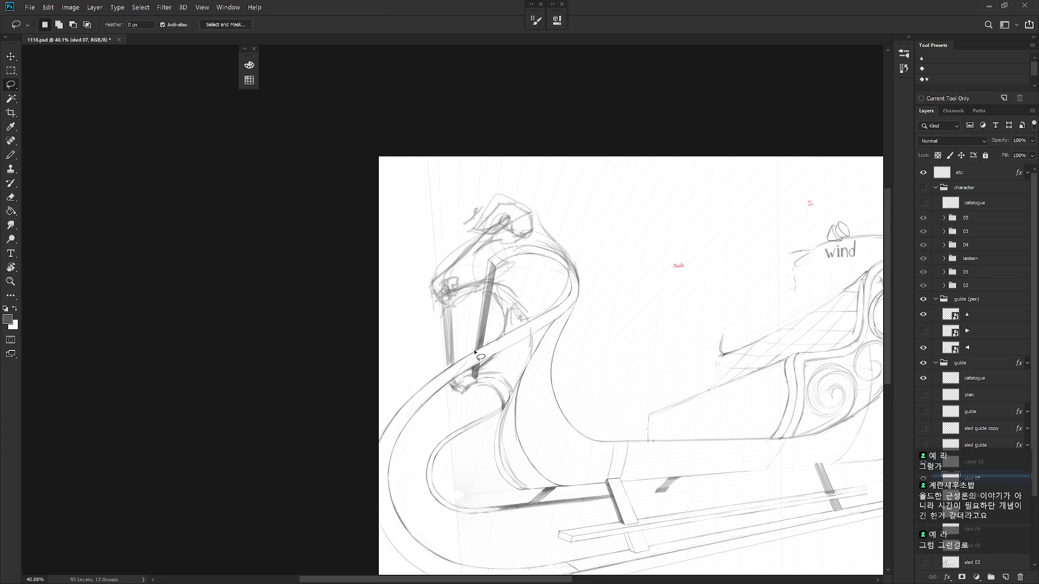
{"action": "mouse_move", "coordinate": [469, 354]}
{"action": "left_mouse_down"}
{"action": "mouse_move", "coordinate": [502, 319]}
{"action": "mouse_move", "coordinate": [489, 295]}
{"action": "mouse_move", "coordinate": [469, 353]}
{"action": "left_mouse_up"}
{"action": "key", "text": "e"}
{"action": "left_click_drag", "start_coordinate": [489, 298], "coordinate": [476, 352]}
{"action": "key", "text": "bracketright"}
{"action": "key", "text": "bracketright"}
{"action": "key", "text": "bracketright"}
{"action": "key", "text": "ctrl+d"}
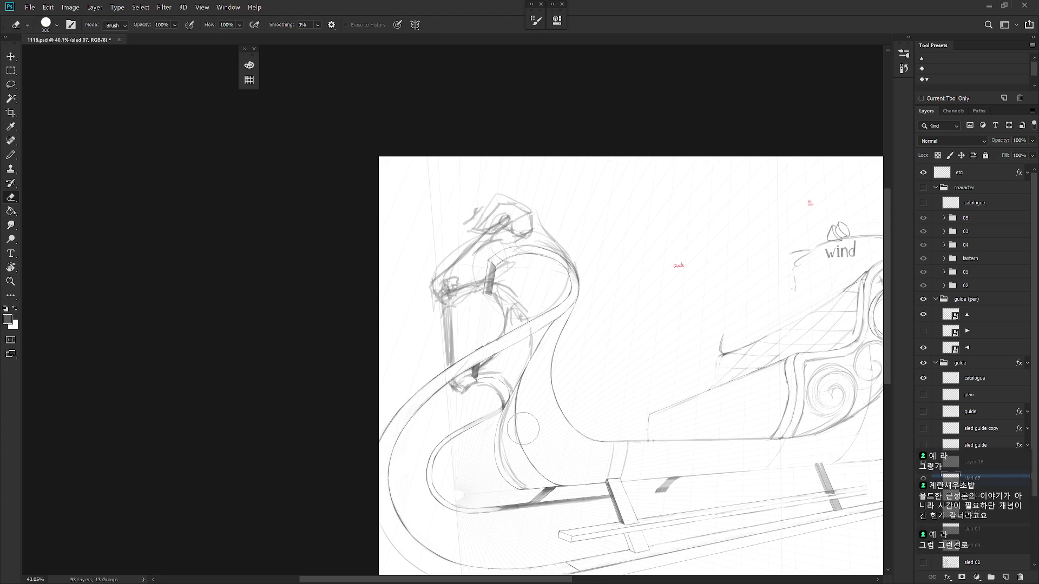
{"action": "left_click_drag", "start_coordinate": [473, 371], "coordinate": [475, 377]}
{"action": "mouse_move", "coordinate": [485, 278]}
{"action": "left_mouse_down"}
{"action": "mouse_move", "coordinate": [503, 257]}
{"action": "mouse_move", "coordinate": [485, 286]}
{"action": "mouse_move", "coordinate": [511, 265]}
{"action": "left_mouse_up"}
{"action": "key", "text": "b"}
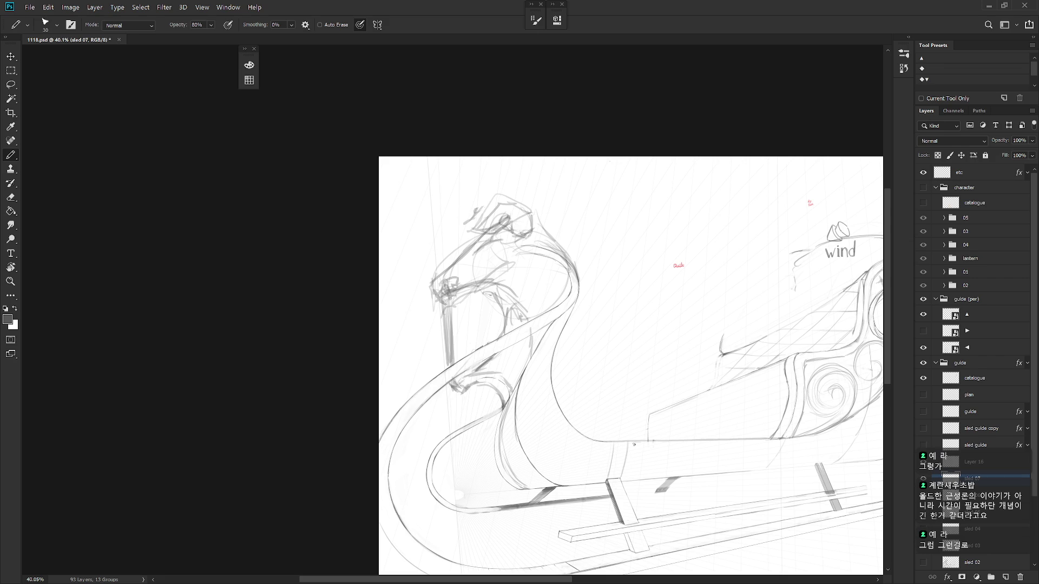
{"action": "scroll", "coordinate": [608, 379], "scroll_direction": "down", "scroll_amount": 3}
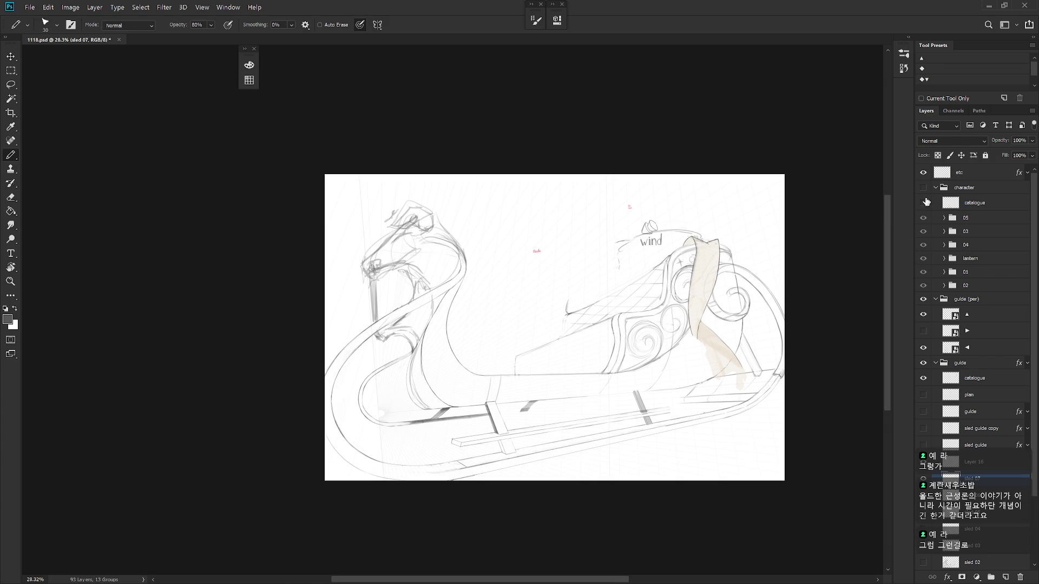
Step: Show the character group and select the clr copy layer inside group 05
{"action": "left_click", "coordinate": [922, 189]}
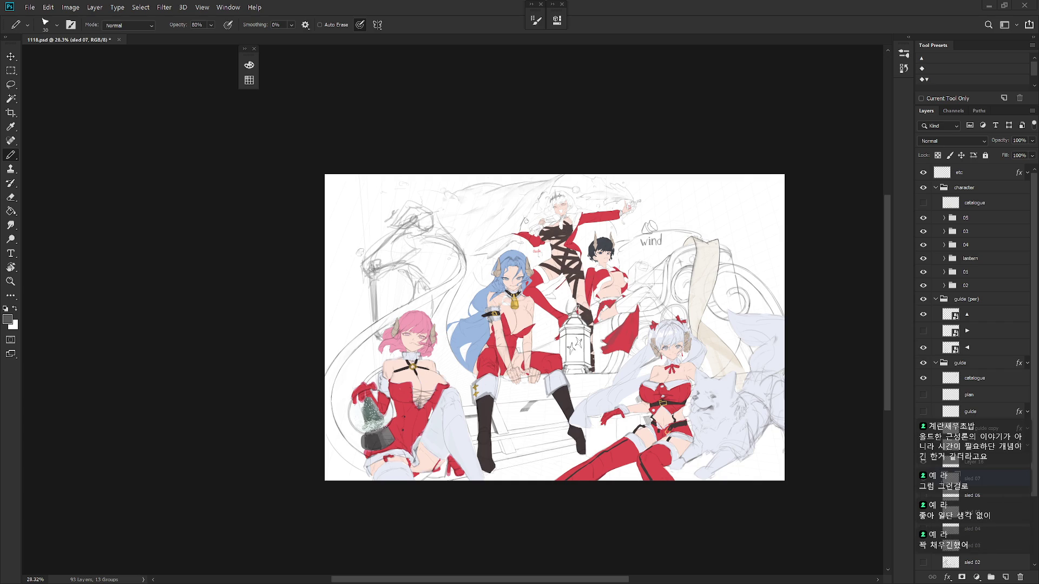
{"action": "left_click", "coordinate": [937, 364]}
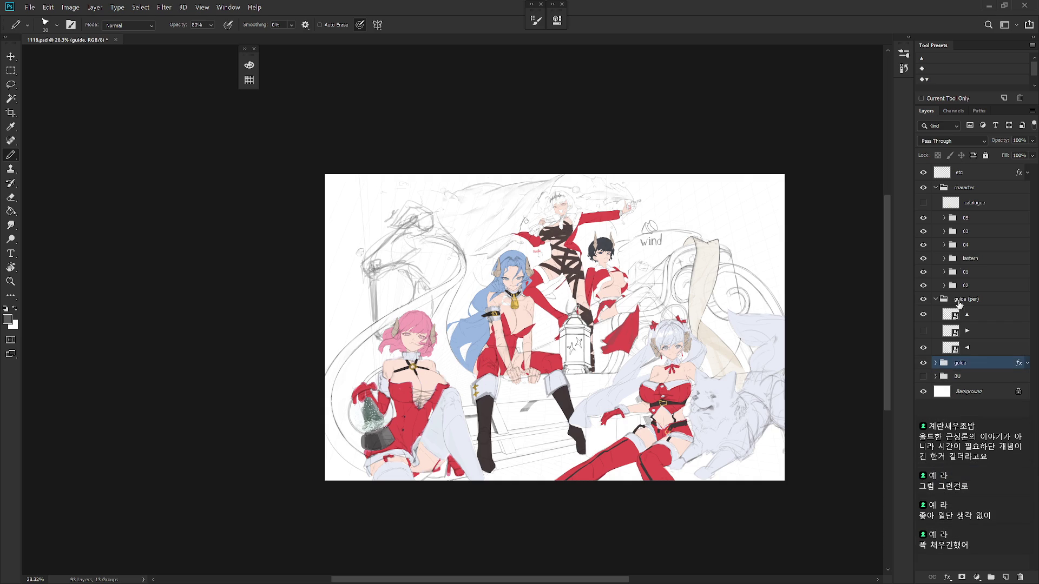
{"action": "left_click", "coordinate": [945, 218]}
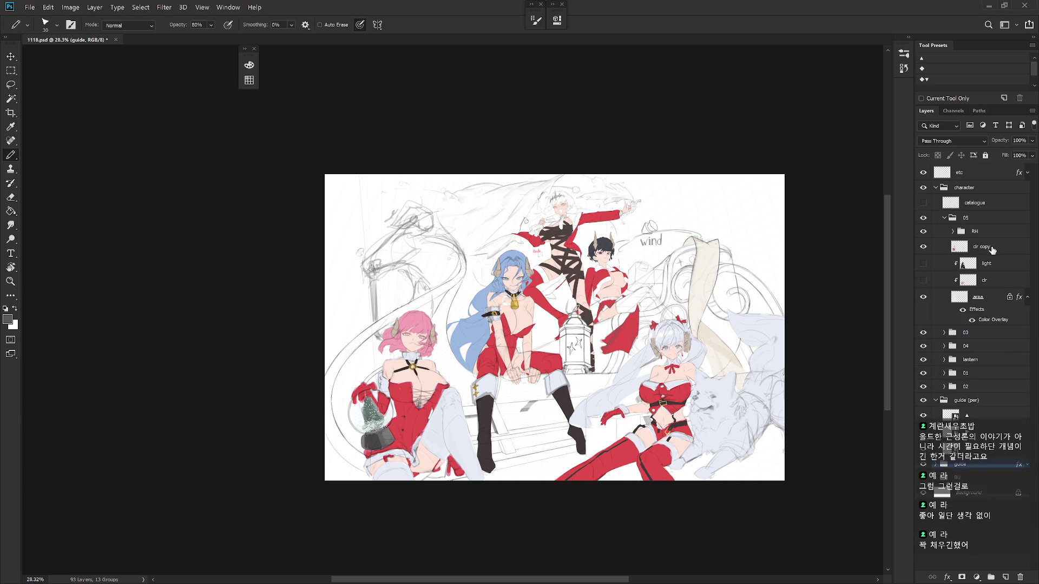
{"action": "left_click", "coordinate": [979, 247]}
{"action": "key", "text": "b"}
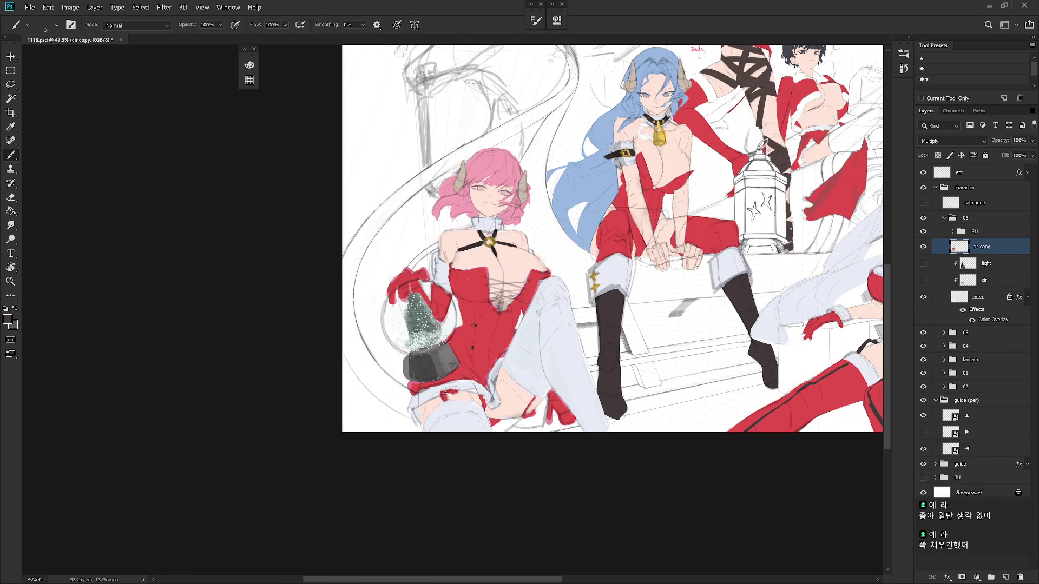
Step: Magic-wand the four red strap pieces on the pink-haired girl's thigh and fill them black
{"action": "key", "text": "w"}
{"action": "left_click", "coordinate": [474, 390]}
{"action": "left_click", "coordinate": [495, 422], "text": "shift"}
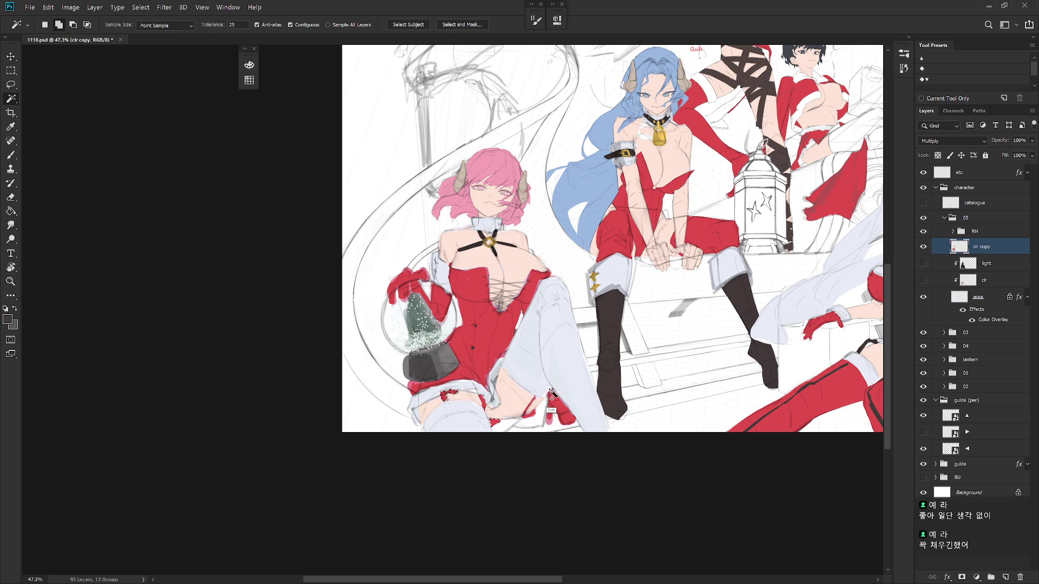
{"action": "left_click", "coordinate": [483, 404], "text": "shift"}
{"action": "left_click", "coordinate": [529, 414], "text": "shift"}
{"action": "key", "text": "alt+BackSpace"}
{"action": "key", "text": "ctrl+d"}
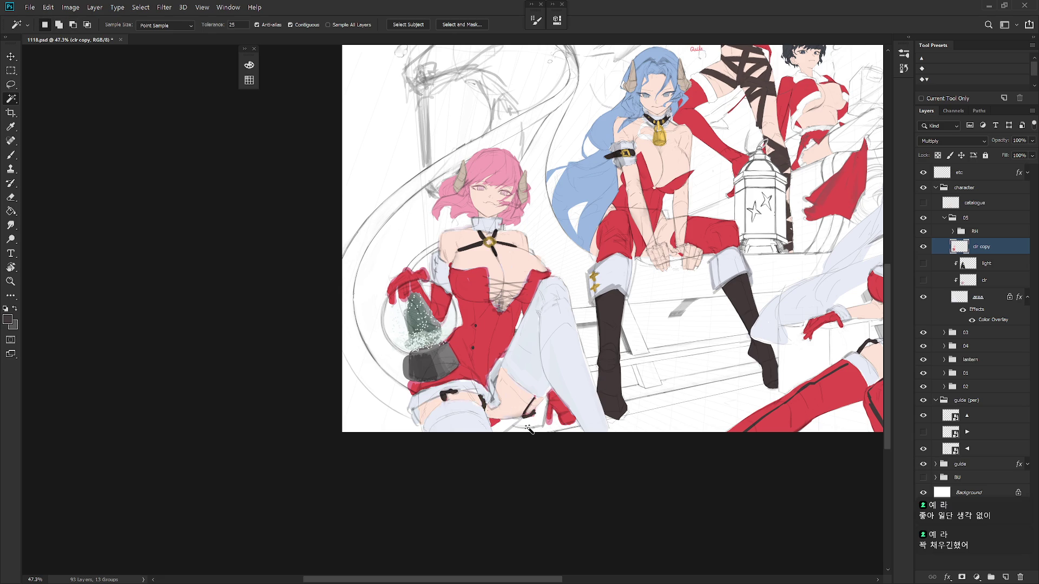
Step: Zoom out to view the whole illustration again
{"action": "scroll", "coordinate": [667, 377], "scroll_direction": "down", "scroll_amount": 5}
{"action": "key", "text": "b"}
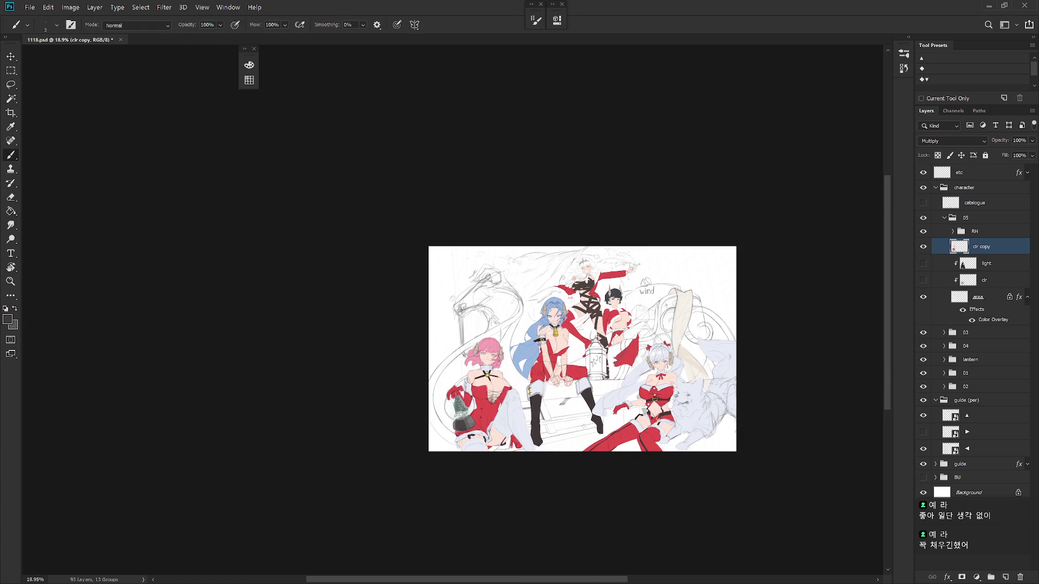
{"action": "scroll", "coordinate": [501, 391], "scroll_direction": "up", "scroll_amount": 5}
{"action": "key", "text": "l"}
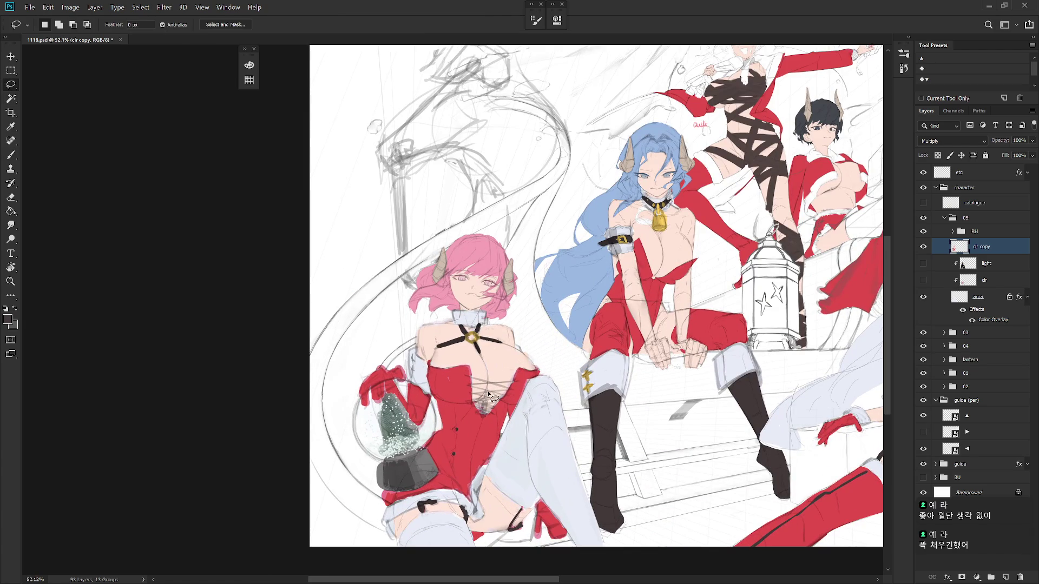
{"action": "key", "text": "shift"}
{"action": "key", "text": "ctrl+minus"}
{"action": "key", "text": "ctrl+minus"}
{"action": "key", "text": "ctrl+minus"}
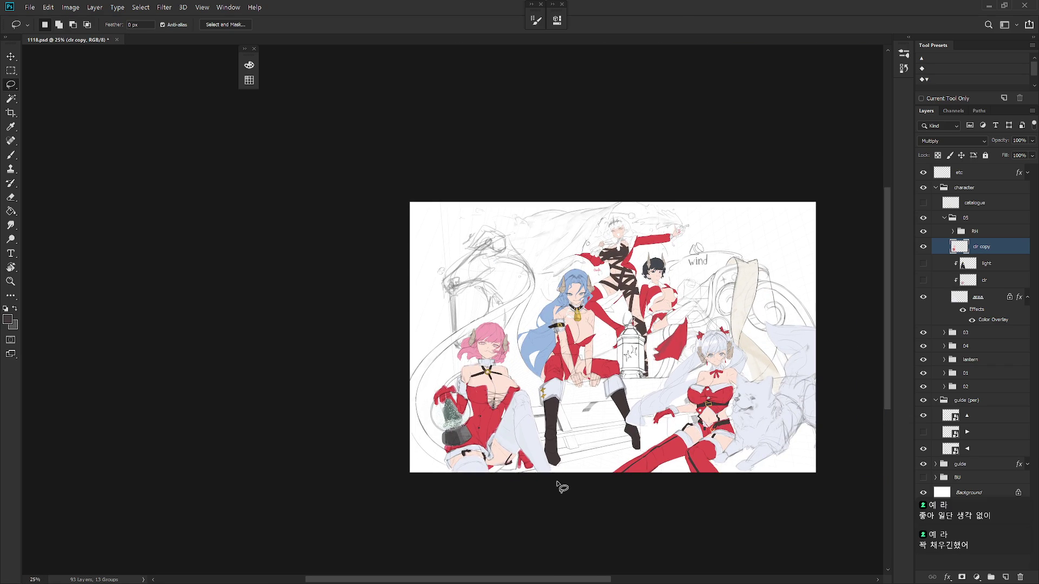
{"action": "scroll", "coordinate": [615, 418], "scroll_direction": "up", "scroll_amount": 2}
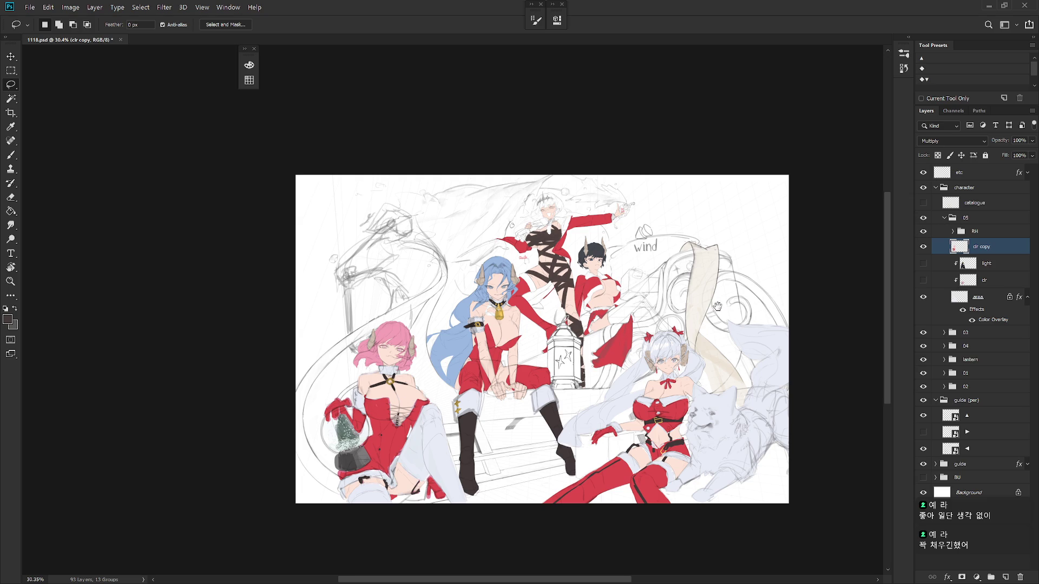
{"action": "scroll", "coordinate": [648, 331], "scroll_direction": "up", "scroll_amount": 1}
{"action": "key", "text": "b"}
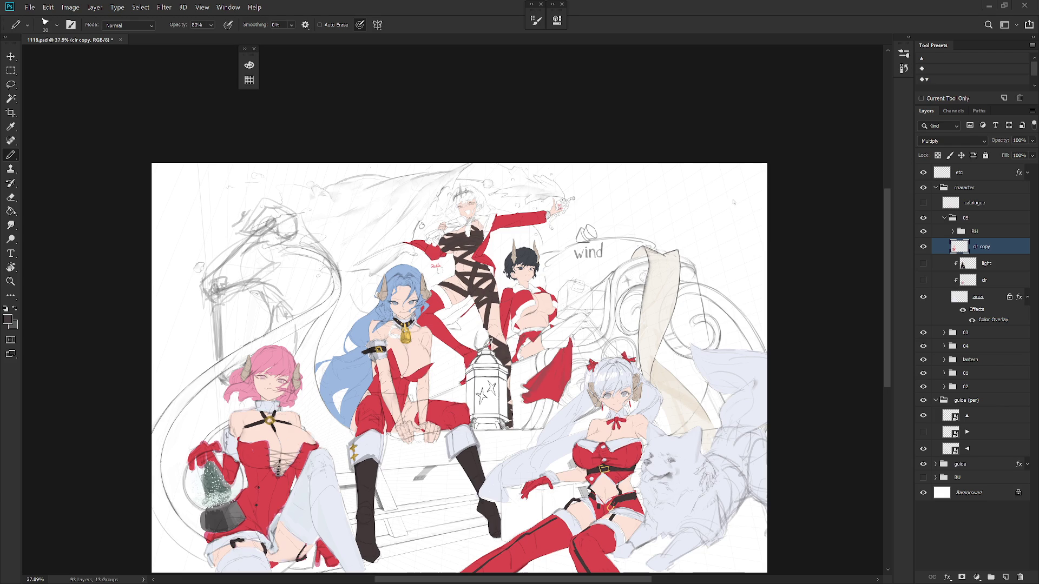
Step: Hide character groups 01 and 03, keeping the black-haired girl's group 02 visible
{"action": "scroll", "coordinate": [660, 281], "scroll_direction": "up", "scroll_amount": 3}
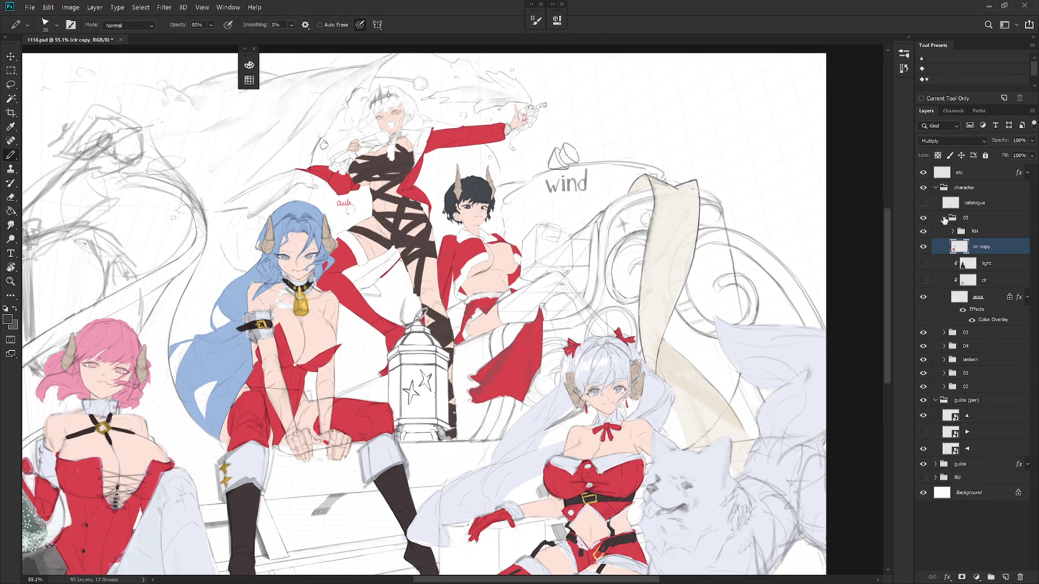
{"action": "left_click", "coordinate": [945, 218]}
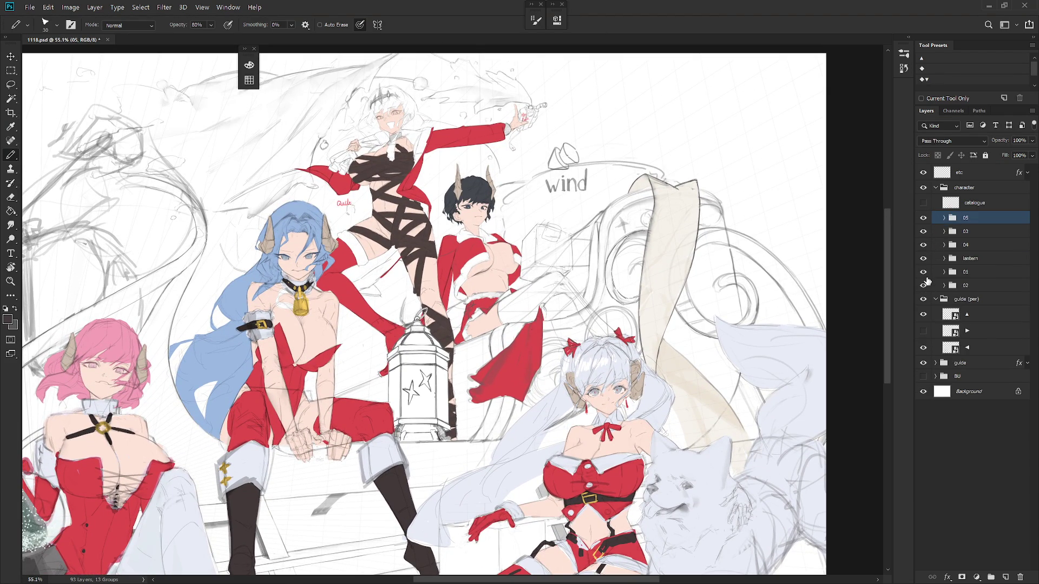
{"action": "left_click_drag", "start_coordinate": [925, 273], "coordinate": [924, 286]}
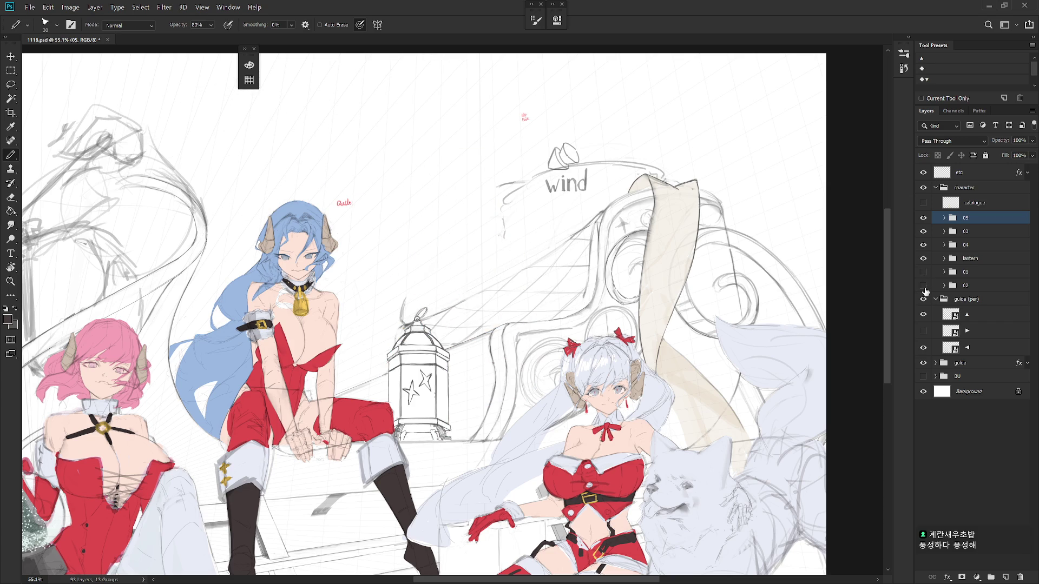
{"action": "left_click", "coordinate": [923, 285]}
{"action": "left_click", "coordinate": [924, 231]}
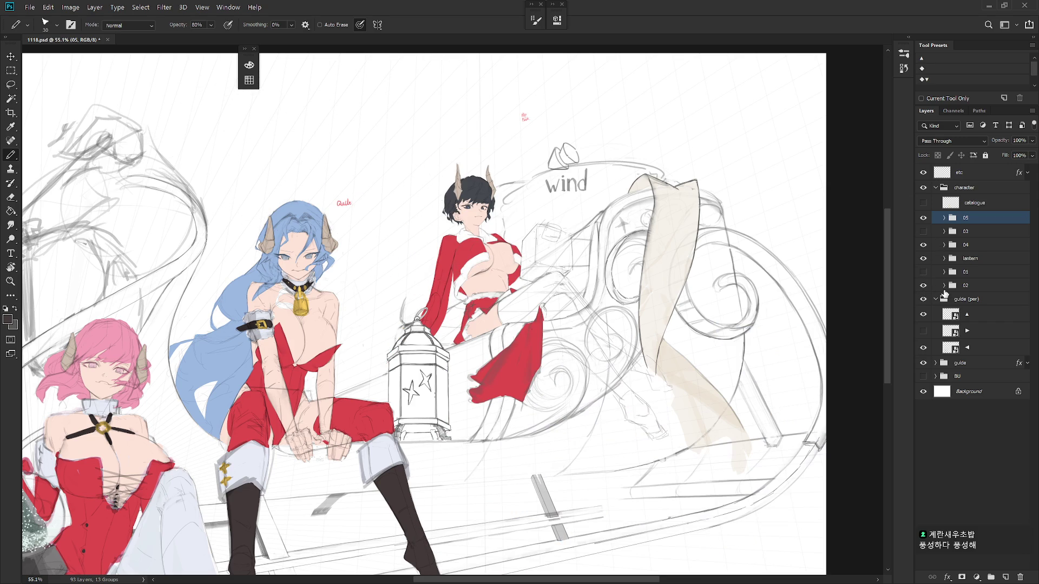
Step: Inspect and delete the unused Layer 14 from group 02
{"action": "left_click", "coordinate": [945, 285]}
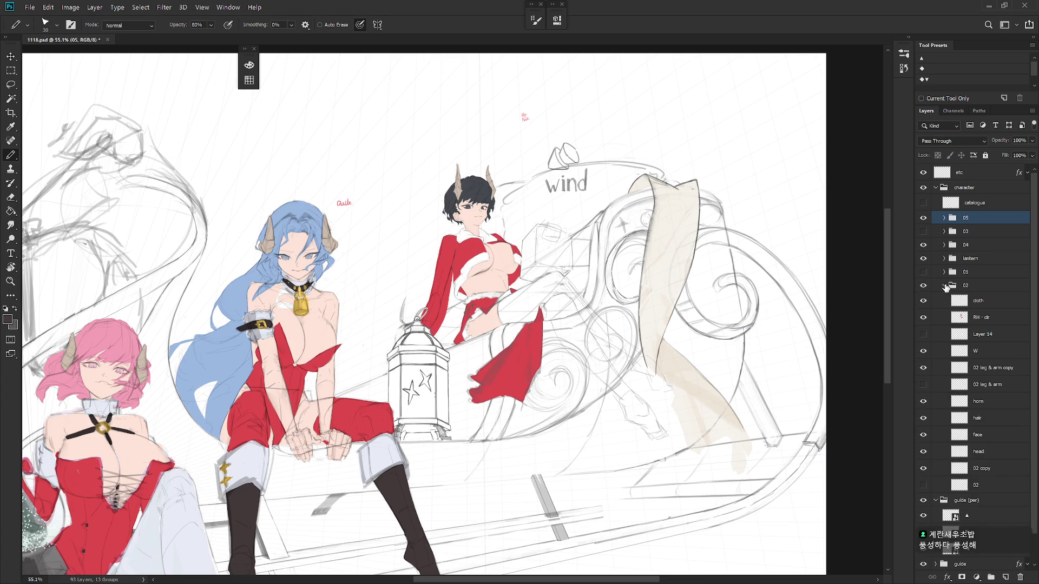
{"action": "left_click", "coordinate": [992, 334]}
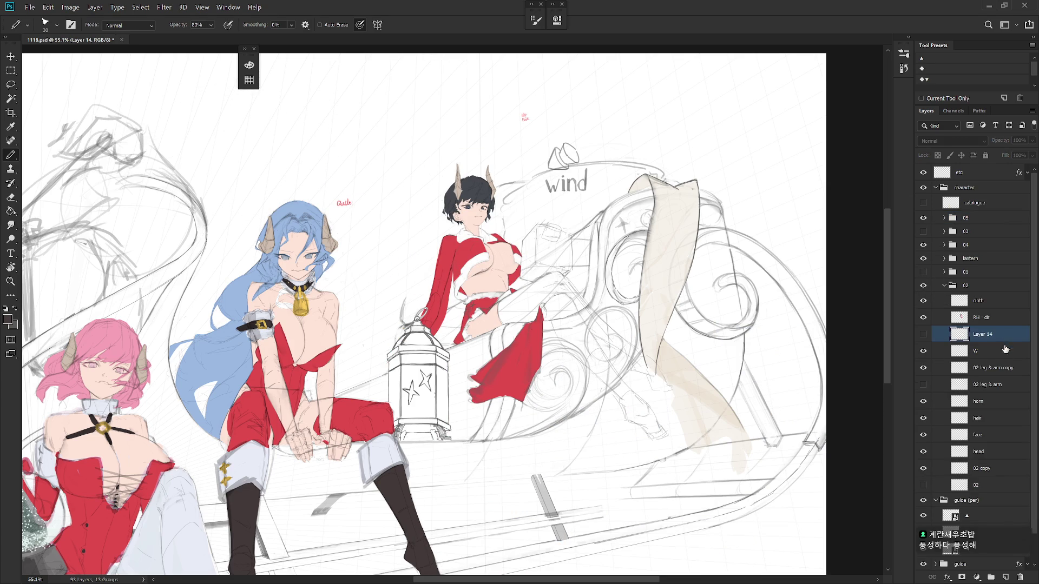
{"action": "left_click", "coordinate": [922, 336]}
{"action": "left_click", "coordinate": [922, 336]}
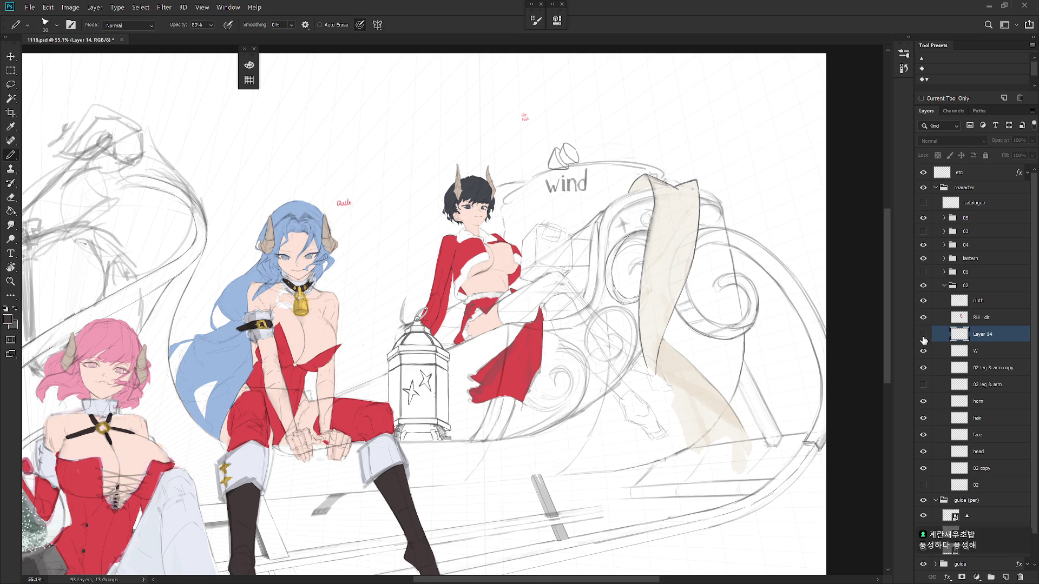
{"action": "key", "text": "Delete"}
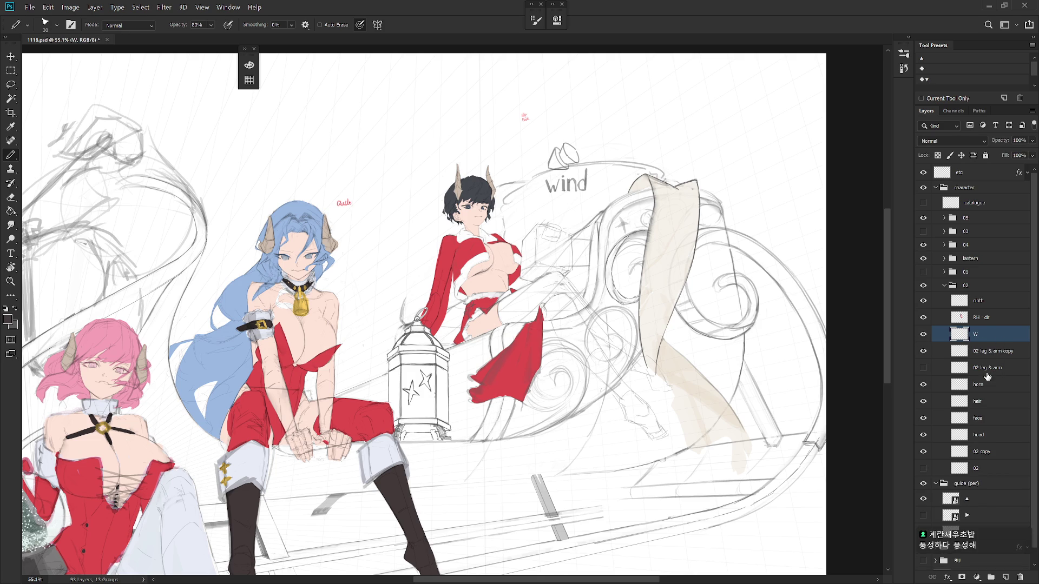
Step: Select the RH · clr layer and set the brush colour to white
{"action": "left_click", "coordinate": [988, 322]}
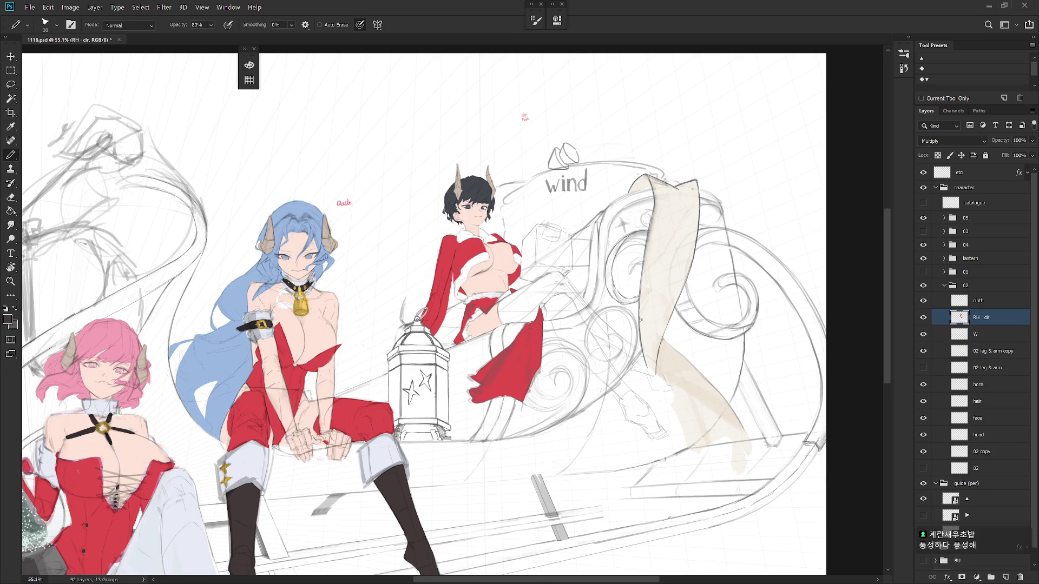
{"action": "left_click", "coordinate": [944, 232]}
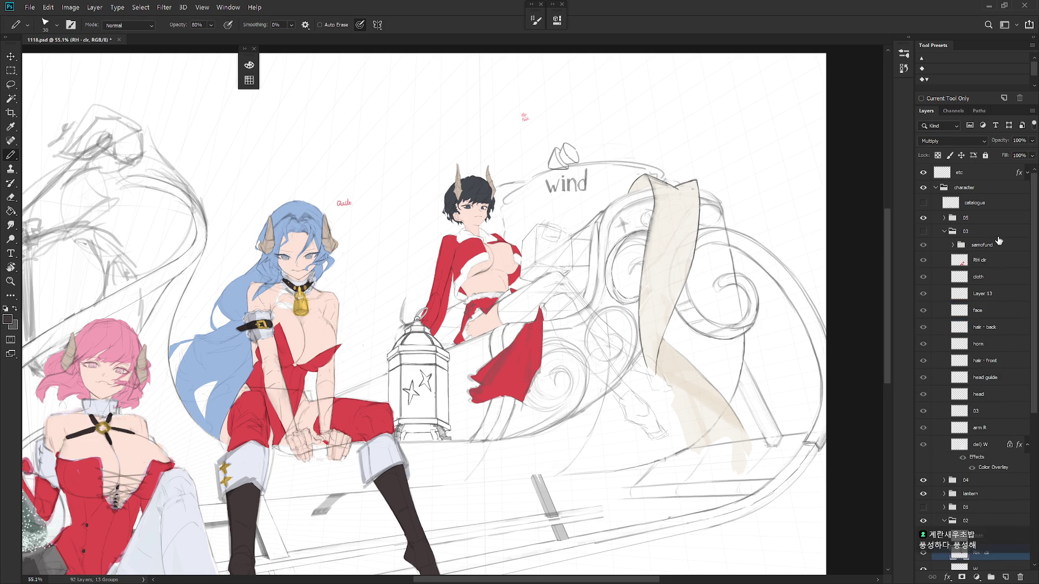
{"action": "left_click", "coordinate": [944, 232]}
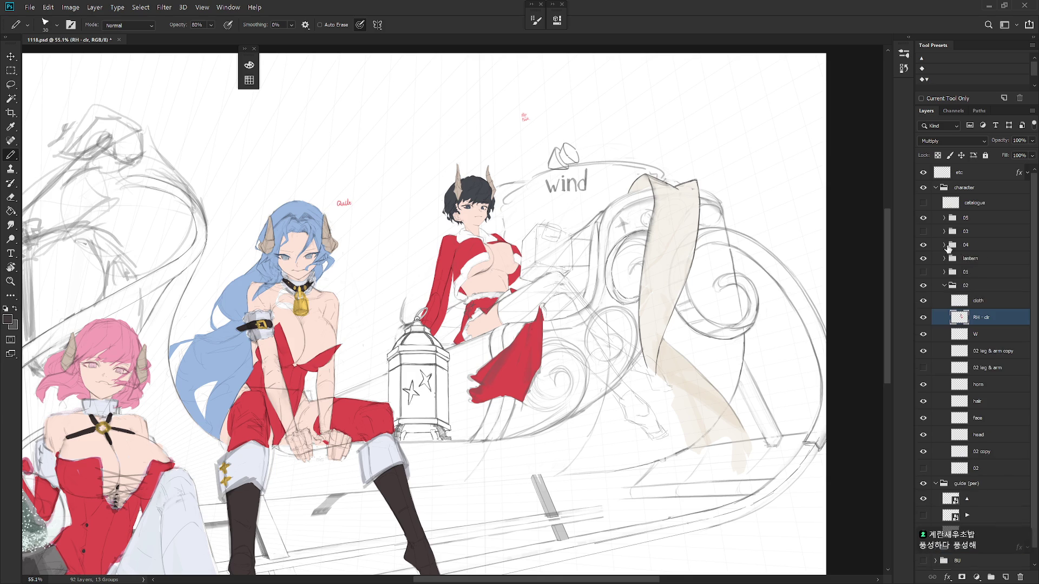
{"action": "left_click", "coordinate": [945, 245]}
{"action": "left_click", "coordinate": [998, 260]}
{"action": "left_click_drag", "start_coordinate": [465, 385], "coordinate": [509, 353]}
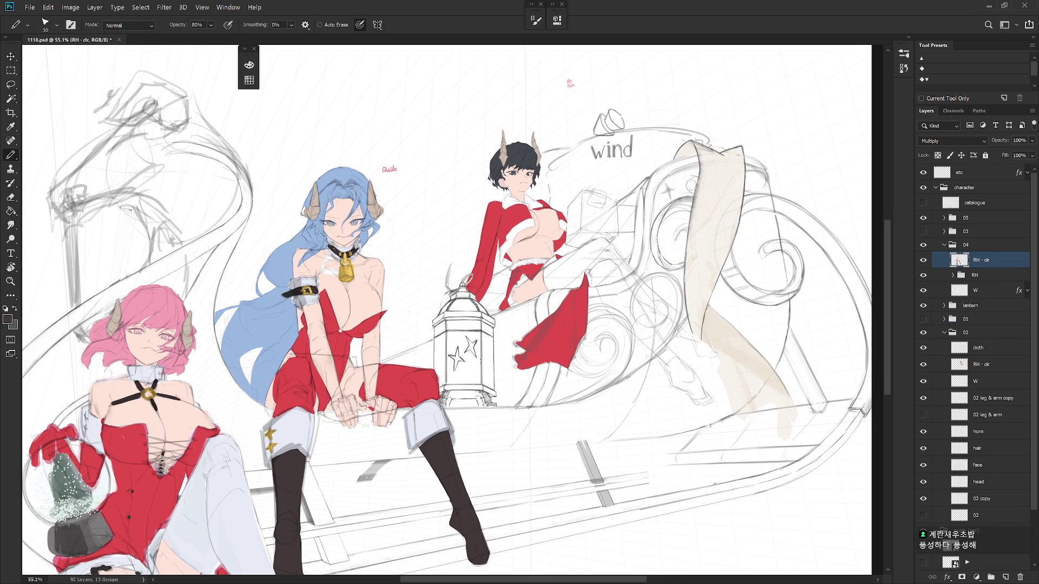
{"action": "key", "text": "b"}
{"action": "left_click", "coordinate": [315, 418], "text": "alt"}
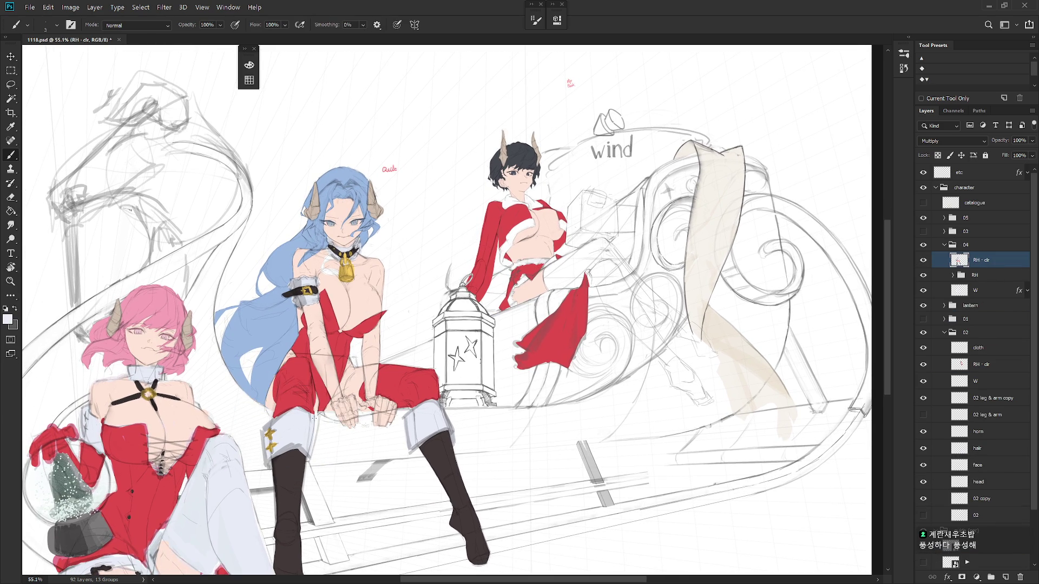
{"action": "left_click", "coordinate": [945, 245]}
{"action": "left_click_drag", "start_coordinate": [782, 336], "coordinate": [738, 349]}
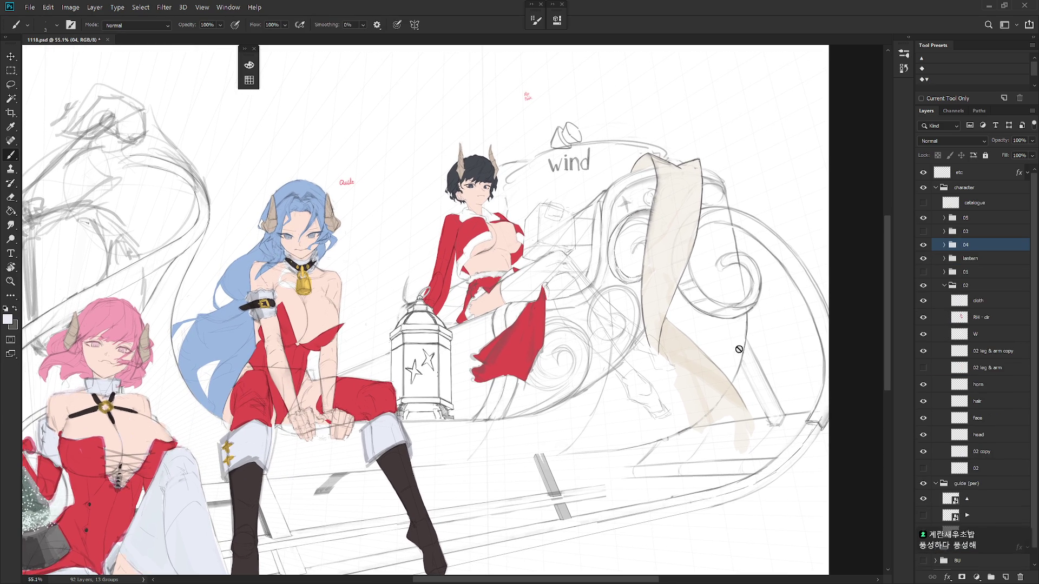
{"action": "left_click", "coordinate": [991, 320]}
Step: Hide the perspective guide, background sketch and W layers, showing the wind and sleigh sketch
{"action": "key", "text": "l"}
{"action": "scroll", "coordinate": [546, 281], "scroll_direction": "up", "scroll_amount": 5}
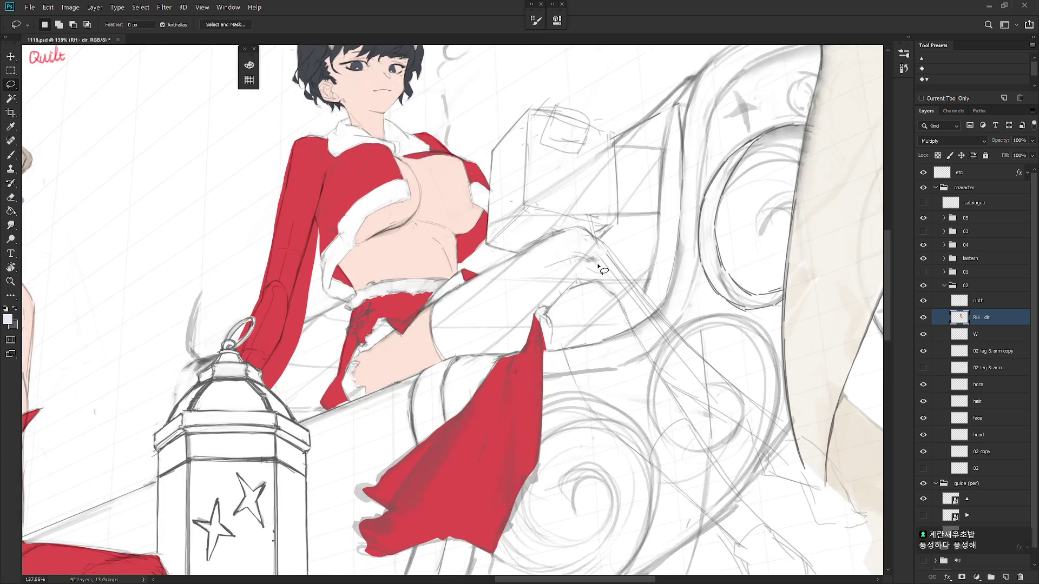
{"action": "left_click", "coordinate": [923, 484]}
{"action": "left_click", "coordinate": [923, 553]}
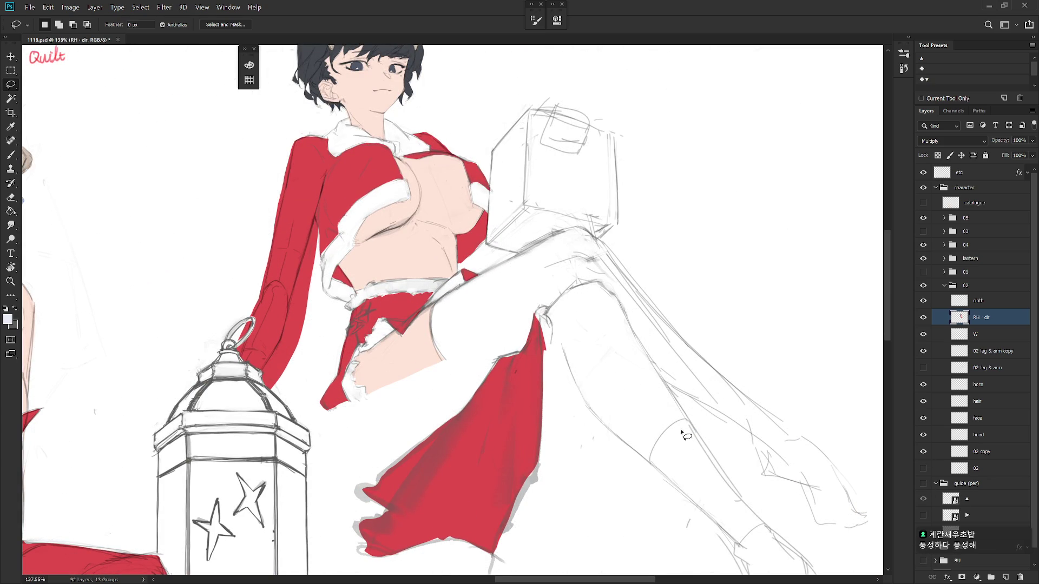
{"action": "scroll", "coordinate": [622, 406], "scroll_direction": "down", "scroll_amount": 3}
{"action": "left_click", "coordinate": [924, 334]}
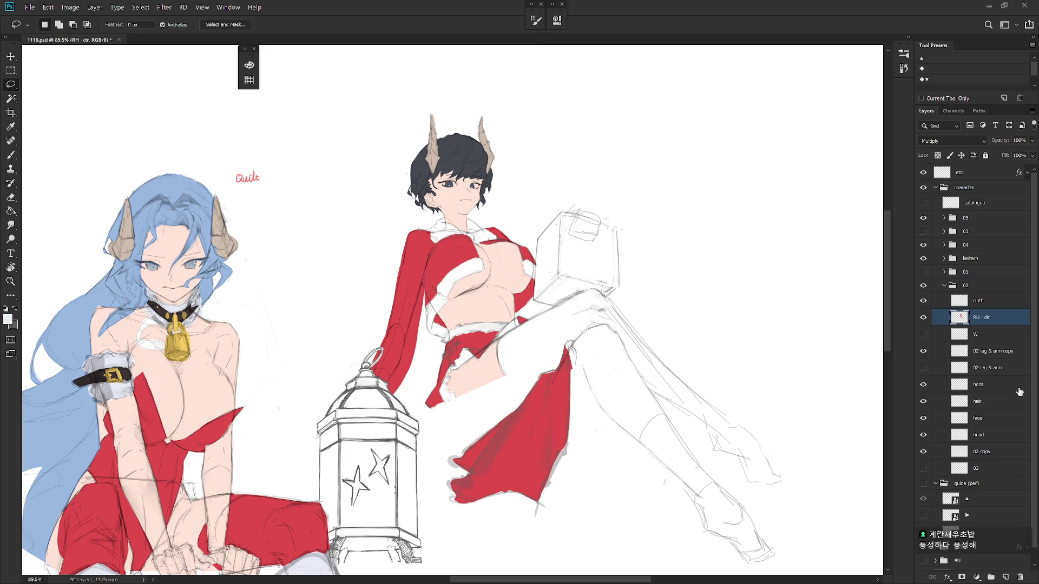
{"action": "left_click", "coordinate": [924, 468]}
{"action": "left_click", "coordinate": [924, 469]}
{"action": "left_click", "coordinate": [924, 547]}
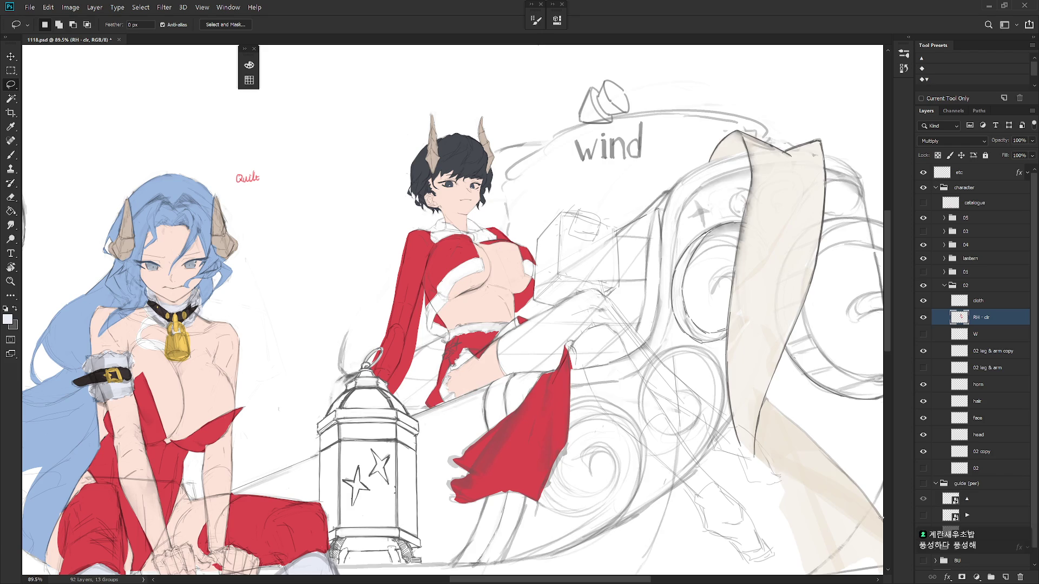
Step: Lasso-select the black-haired girl's raised thigh and extend the selection up to her waist
{"action": "mouse_move", "coordinate": [517, 378]}
{"action": "left_mouse_down"}
{"action": "mouse_move", "coordinate": [562, 370]}
{"action": "mouse_move", "coordinate": [566, 345]}
{"action": "mouse_move", "coordinate": [573, 370]}
{"action": "mouse_move", "coordinate": [630, 362]}
{"action": "mouse_move", "coordinate": [634, 328]}
{"action": "mouse_move", "coordinate": [608, 298]}
{"action": "mouse_move", "coordinate": [581, 300]}
{"action": "mouse_move", "coordinate": [511, 338]}
{"action": "mouse_move", "coordinate": [501, 359]}
{"action": "left_mouse_up"}
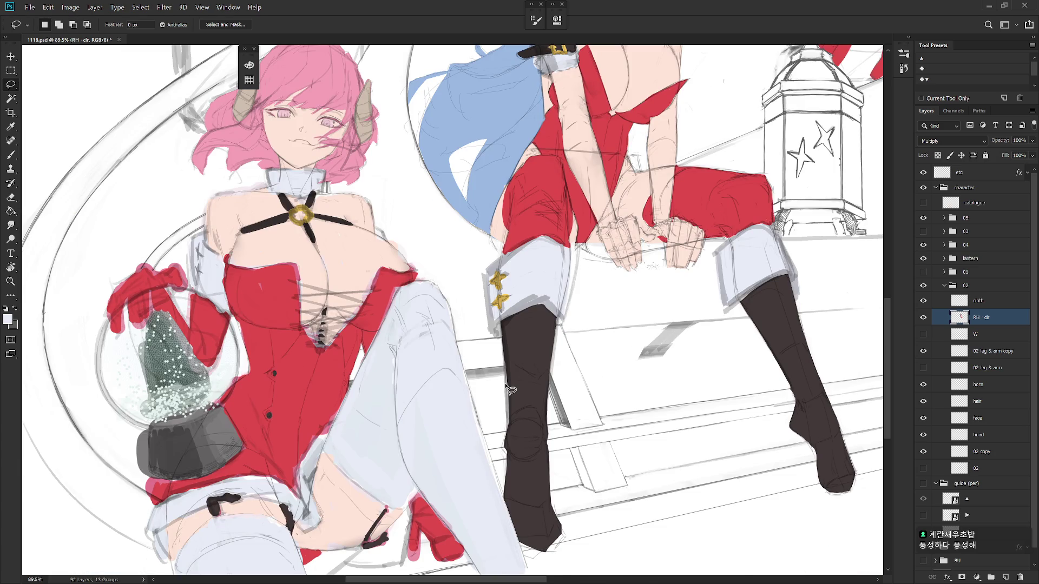
{"action": "scroll", "coordinate": [505, 388], "scroll_direction": "up", "scroll_amount": 10}
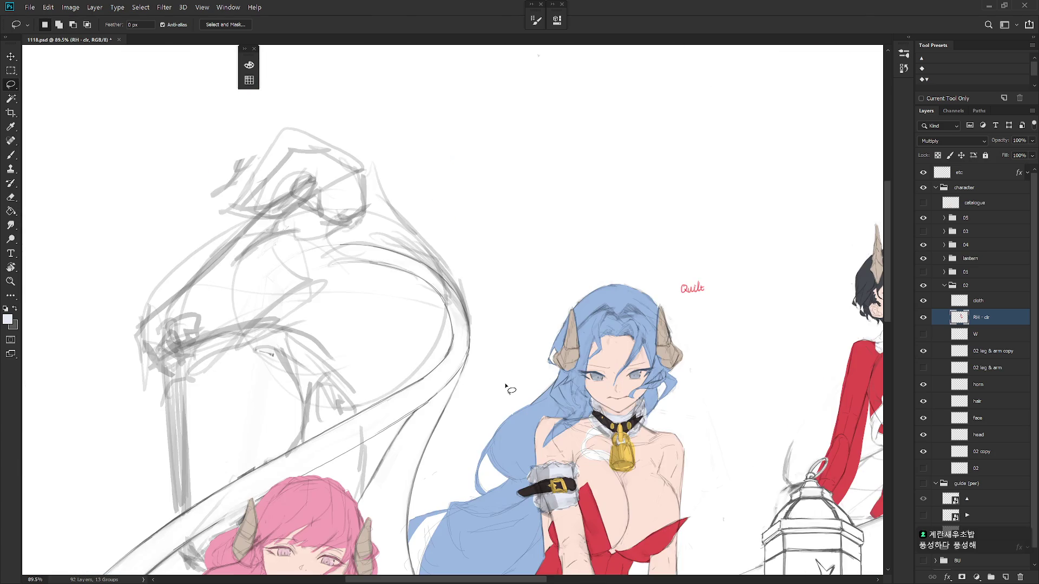
{"action": "scroll", "coordinate": [541, 395], "scroll_direction": "right", "scroll_amount": 10}
{"action": "scroll", "coordinate": [580, 399], "scroll_direction": "left", "scroll_amount": 3}
{"action": "scroll", "coordinate": [580, 399], "scroll_direction": "down", "scroll_amount": 1}
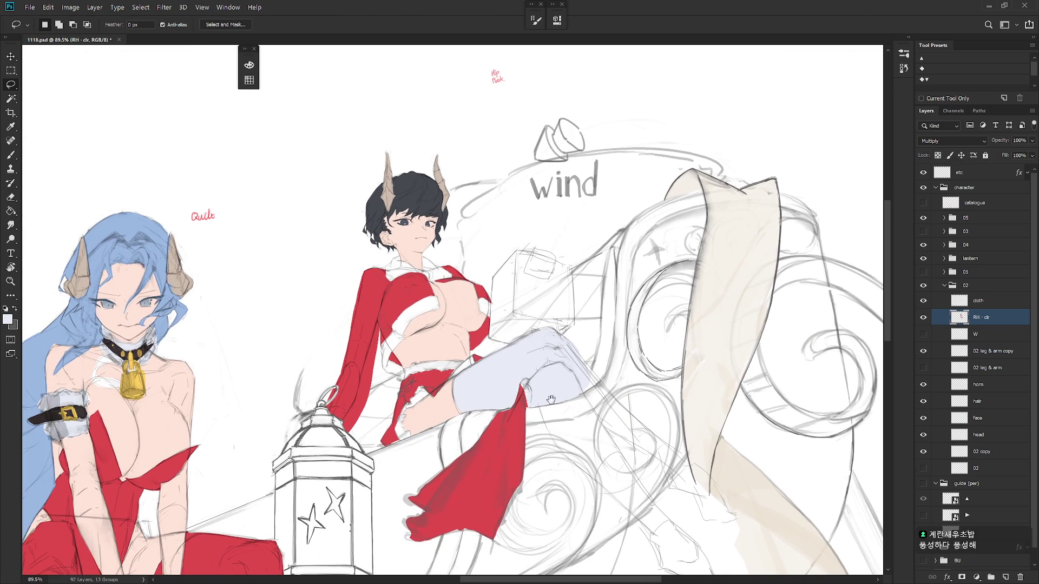
{"action": "mouse_move", "coordinate": [477, 366]}
{"action": "left_mouse_down"}
{"action": "mouse_move", "coordinate": [459, 360]}
{"action": "mouse_move", "coordinate": [453, 381]}
{"action": "mouse_move", "coordinate": [400, 398]}
{"action": "mouse_move", "coordinate": [398, 379]}
{"action": "mouse_move", "coordinate": [471, 360]}
{"action": "mouse_move", "coordinate": [459, 381]}
{"action": "left_mouse_up"}
{"action": "key", "text": "shift"}
Step: Set the brush to Behind mode with the Hard_set03 preset, enlarged for blocking in trim
{"action": "key", "text": "b"}
{"action": "right_click", "coordinate": [512, 377], "text": "shift"}
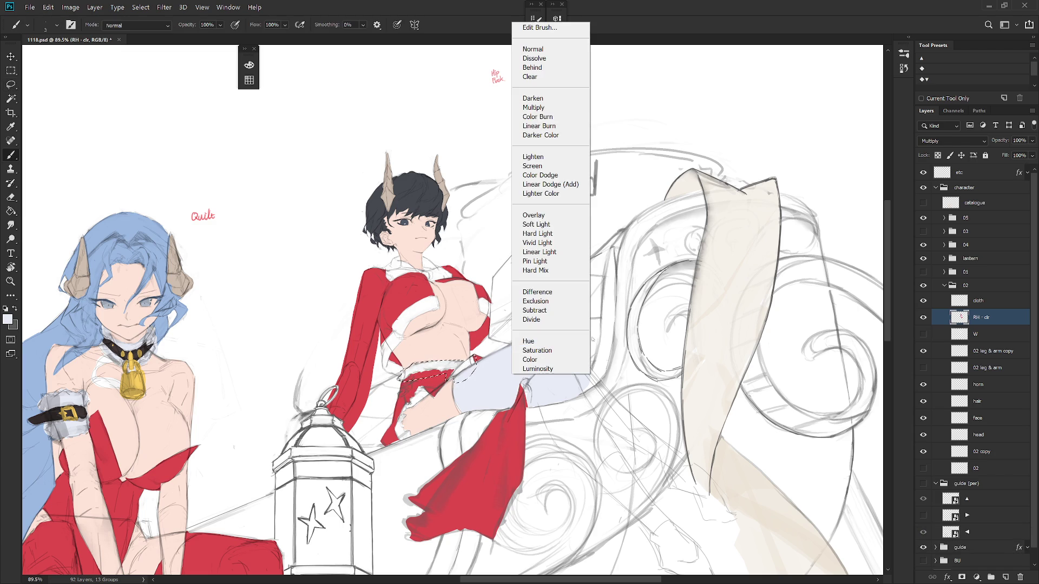
{"action": "left_click", "coordinate": [547, 63]}
{"action": "right_click", "coordinate": [585, 285]}
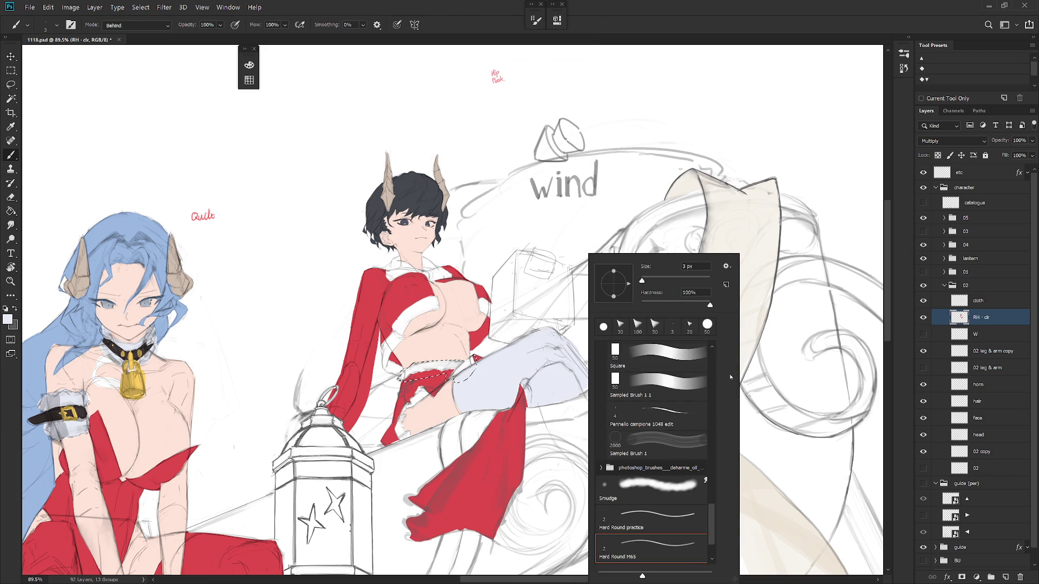
{"action": "scroll", "coordinate": [712, 370], "scroll_direction": "up", "scroll_amount": 10}
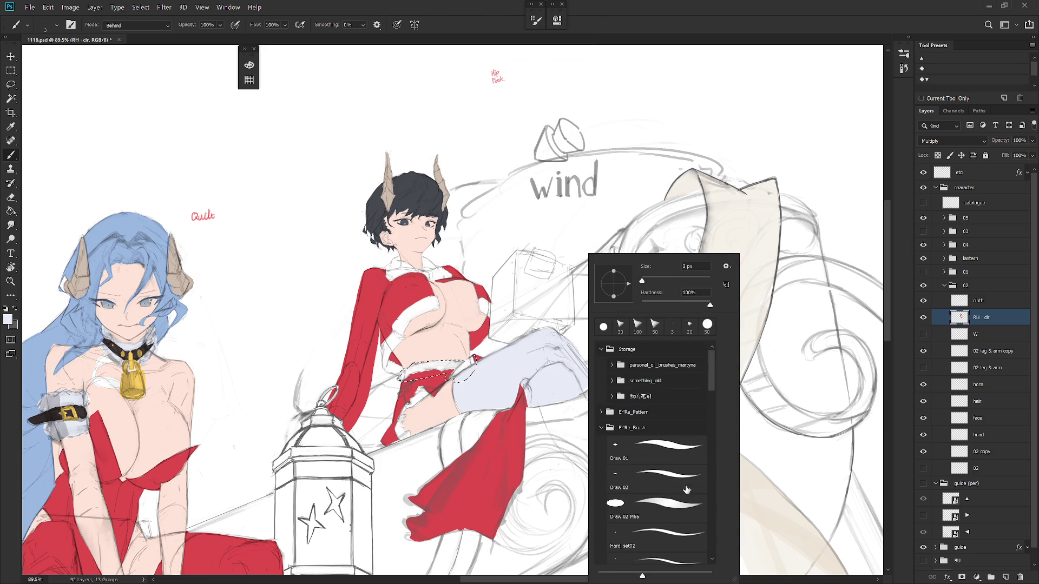
{"action": "left_click", "coordinate": [663, 553]}
{"action": "key", "text": "Return"}
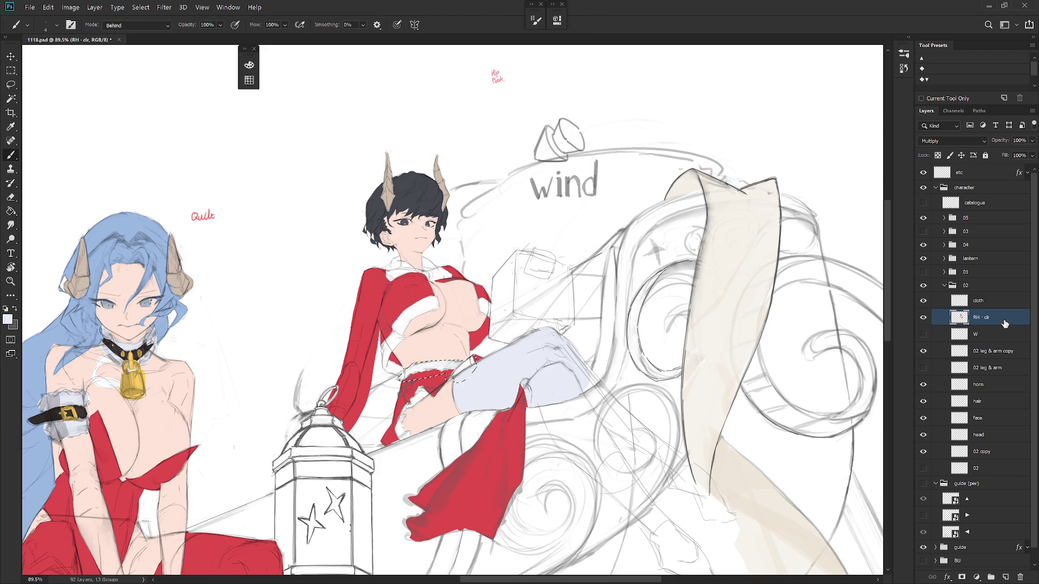
Step: Paint white trim around the waist and hip
{"action": "mouse_move", "coordinate": [439, 358]}
{"action": "left_mouse_down"}
{"action": "mouse_move", "coordinate": [471, 373]}
{"action": "mouse_move", "coordinate": [469, 389]}
{"action": "mouse_move", "coordinate": [476, 379]}
{"action": "mouse_move", "coordinate": [455, 400]}
{"action": "mouse_move", "coordinate": [401, 407]}
{"action": "mouse_move", "coordinate": [403, 448]}
{"action": "mouse_move", "coordinate": [452, 399]}
{"action": "mouse_move", "coordinate": [441, 380]}
{"action": "left_mouse_up"}
{"action": "key", "text": "l"}
{"action": "key", "text": "b"}
{"action": "left_click_drag", "start_coordinate": [402, 413], "coordinate": [427, 433]}
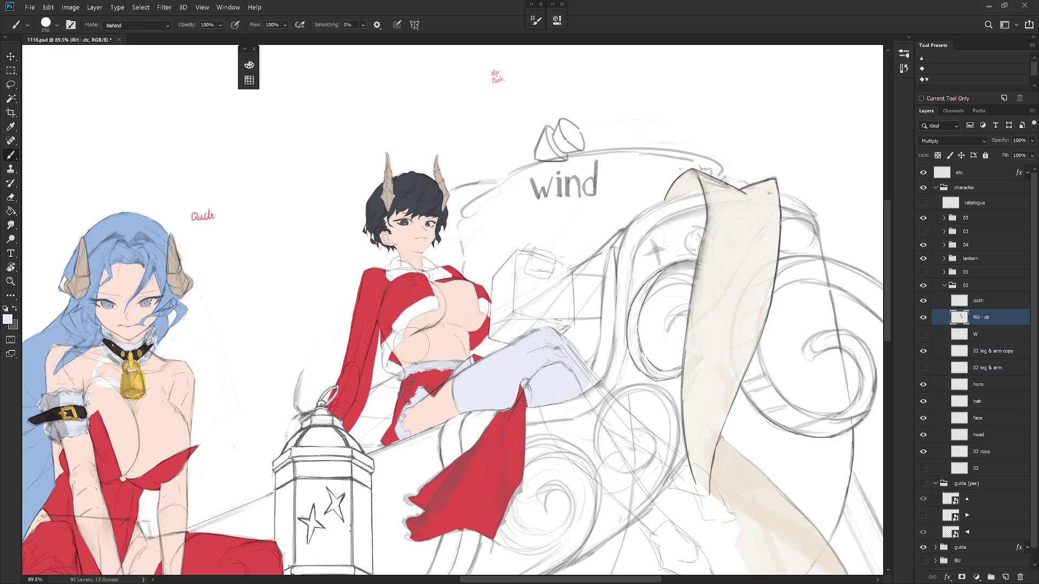
{"action": "key", "text": "ctrl+d"}
{"action": "key", "text": "l"}
Step: Lasso the torso edge along the arm and paint it white
{"action": "mouse_move", "coordinate": [377, 344]}
{"action": "left_mouse_down"}
{"action": "mouse_move", "coordinate": [388, 373]}
{"action": "mouse_move", "coordinate": [404, 380]}
{"action": "left_mouse_up"}
{"action": "mouse_move", "coordinate": [446, 329]}
{"action": "left_mouse_down"}
{"action": "mouse_move", "coordinate": [406, 298]}
{"action": "mouse_move", "coordinate": [382, 329]}
{"action": "left_mouse_up"}
{"action": "key", "text": "b"}
{"action": "key", "text": "ctrl+d"}
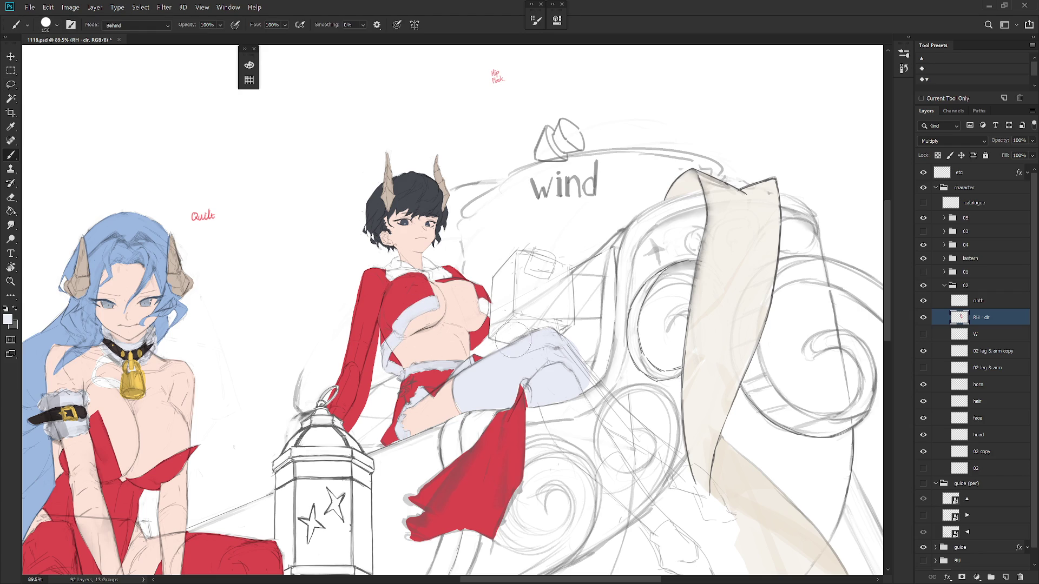
Step: Lasso and paint white trim on the remaining torso edge and the collar
{"action": "key", "text": "l"}
{"action": "mouse_move", "coordinate": [489, 357]}
{"action": "left_mouse_down"}
{"action": "mouse_move", "coordinate": [498, 344]}
{"action": "mouse_move", "coordinate": [491, 300]}
{"action": "mouse_move", "coordinate": [467, 309]}
{"action": "mouse_move", "coordinate": [487, 354]}
{"action": "left_mouse_up"}
{"action": "key", "text": "b"}
{"action": "left_click_drag", "start_coordinate": [544, 286], "coordinate": [555, 306]}
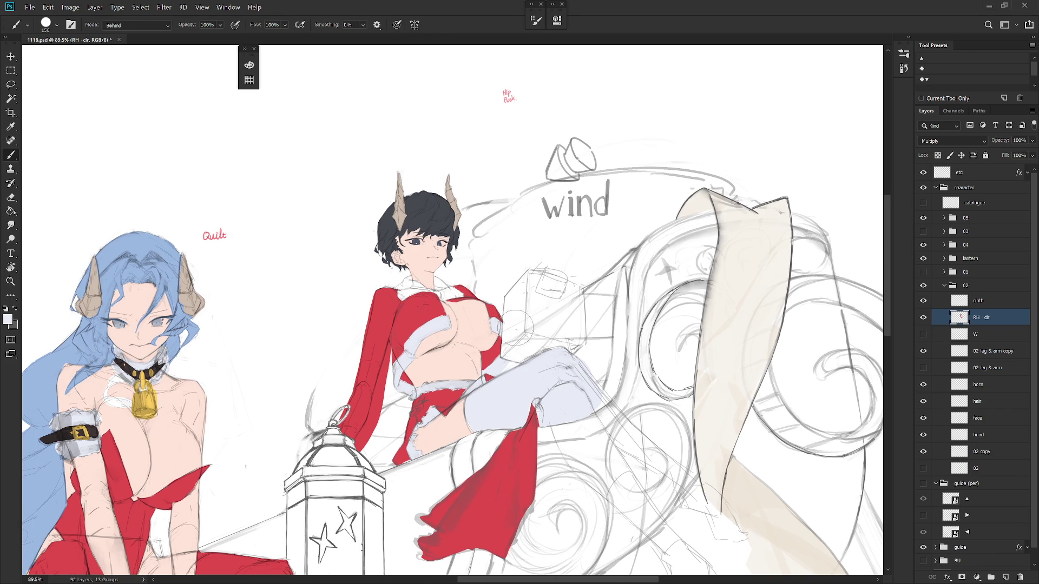
{"action": "key", "text": "l"}
{"action": "mouse_move", "coordinate": [428, 313]}
{"action": "left_mouse_down"}
{"action": "mouse_move", "coordinate": [460, 292]}
{"action": "mouse_move", "coordinate": [408, 279]}
{"action": "mouse_move", "coordinate": [406, 319]}
{"action": "left_mouse_up"}
{"action": "key", "text": "b"}
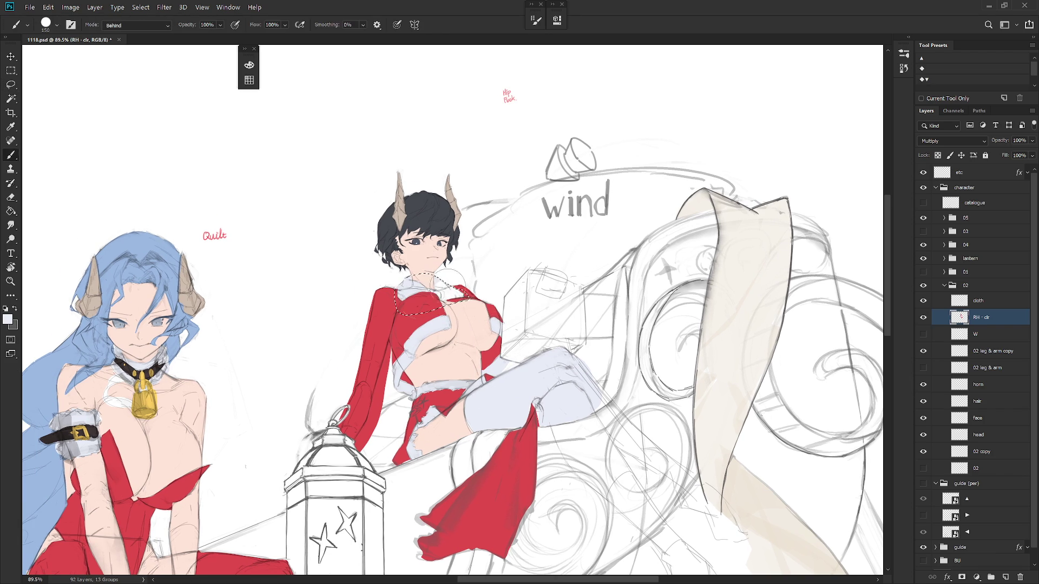
{"action": "scroll", "coordinate": [486, 379], "scroll_direction": "down", "scroll_amount": 5}
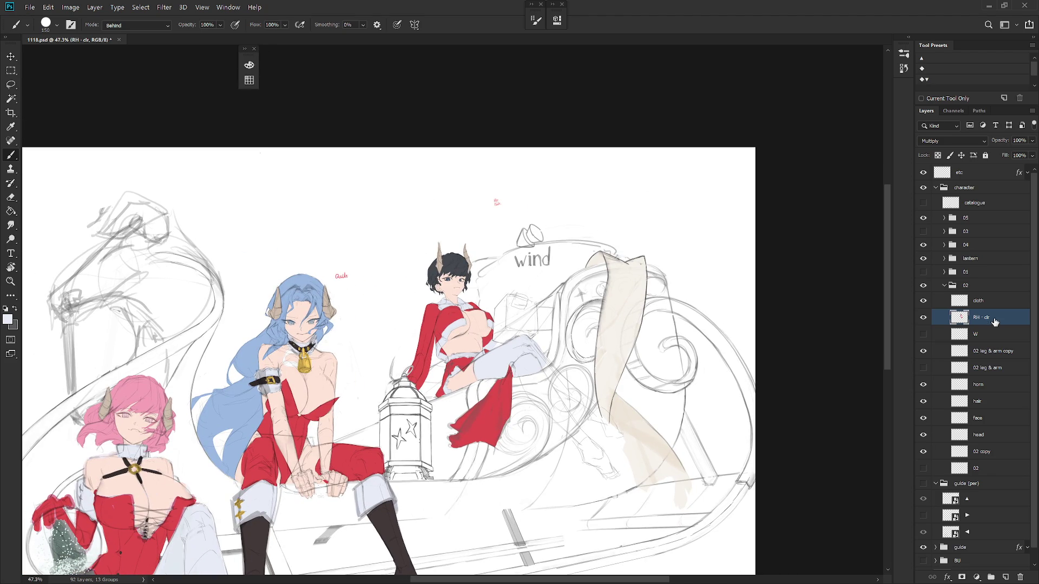
Step: Shrink the brush and switch its blending mode from Behind back to Normal
{"action": "scroll", "coordinate": [458, 281], "scroll_direction": "up", "scroll_amount": 10}
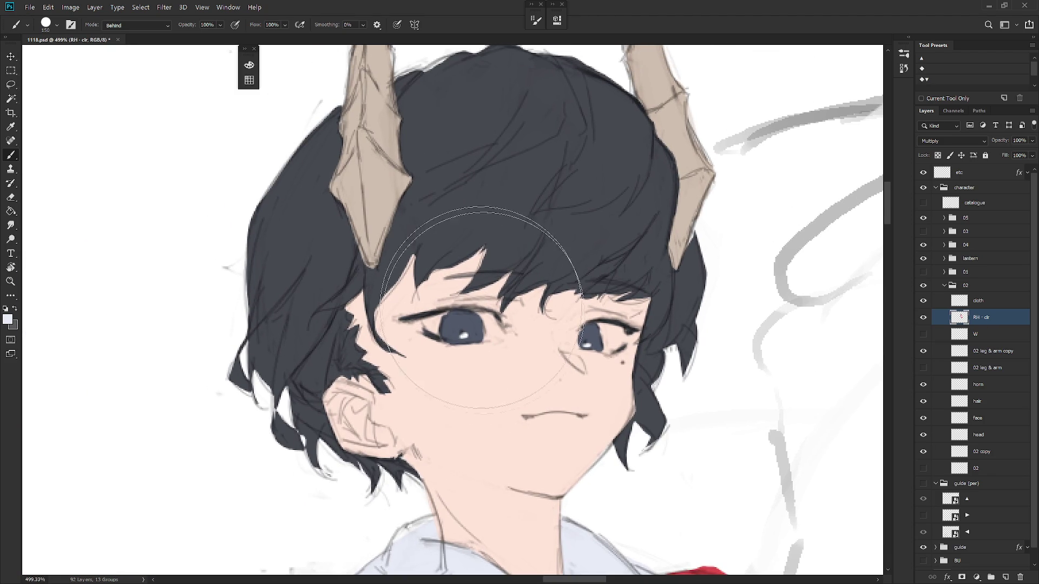
{"action": "key", "text": "bracketleft"}
{"action": "key", "text": "bracketleft"}
{"action": "key", "text": "bracketleft"}
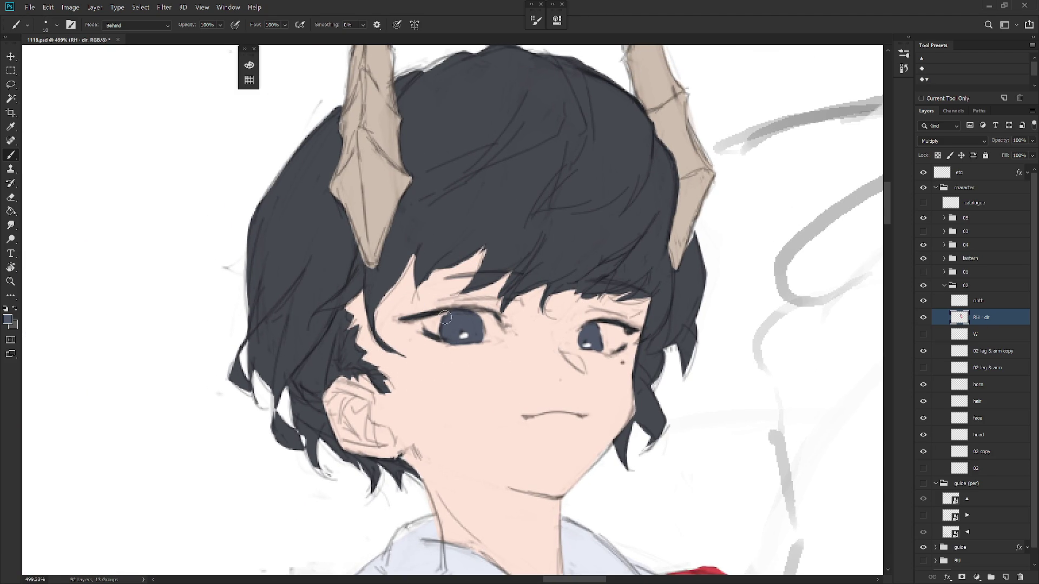
{"action": "right_click", "coordinate": [445, 313], "text": "shift"}
{"action": "key", "text": "Up"}
{"action": "key", "text": "Up"}
{"action": "key", "text": "Return"}
Step: Sample the girl's dark eye colour and make the 02 leg & arm copy layer active
{"action": "left_click", "coordinate": [489, 325], "text": "alt"}
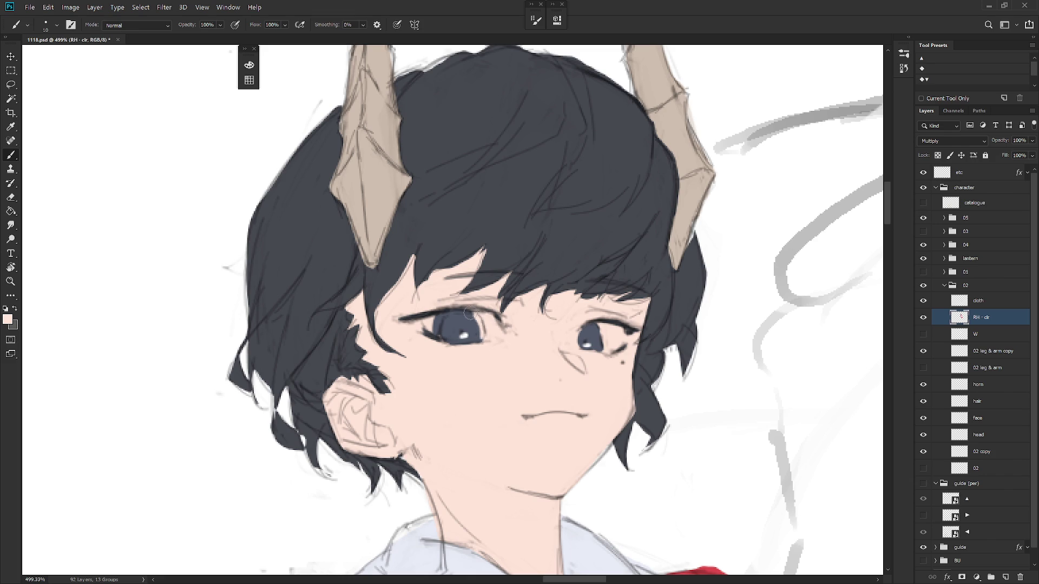
{"action": "left_click", "coordinate": [470, 324], "text": "alt"}
{"action": "left_click", "coordinate": [923, 300]}
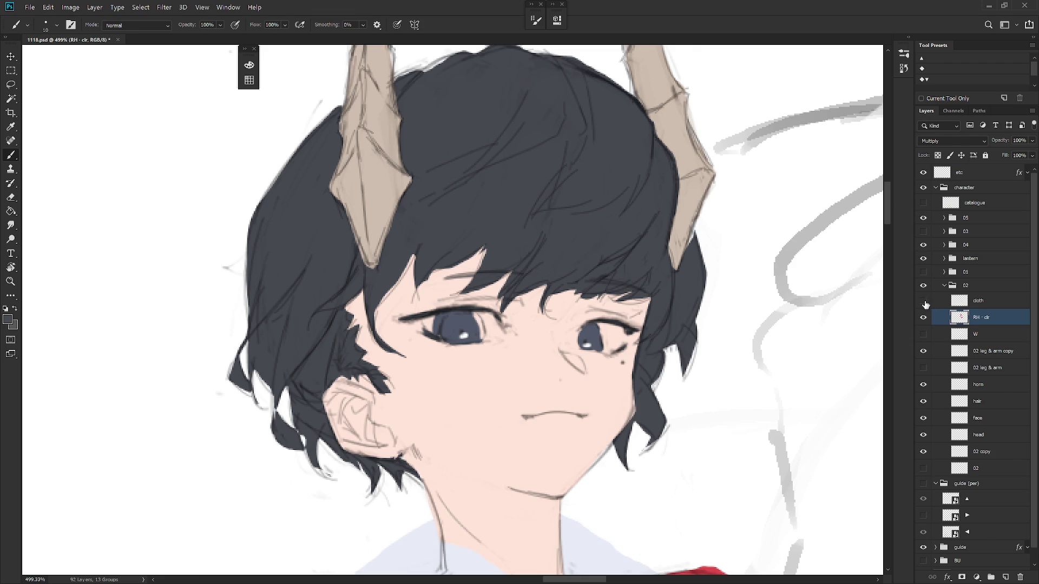
{"action": "left_click", "coordinate": [923, 300]}
{"action": "left_click", "coordinate": [1009, 352]}
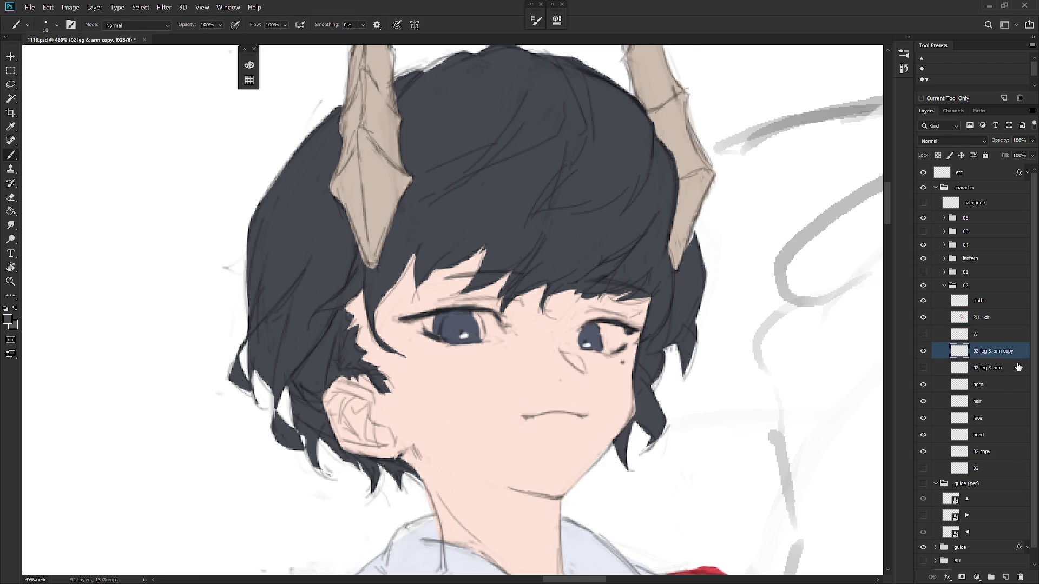
Step: Make the face layer active and set the brush to a 2 px preset
{"action": "left_click", "coordinate": [932, 420]}
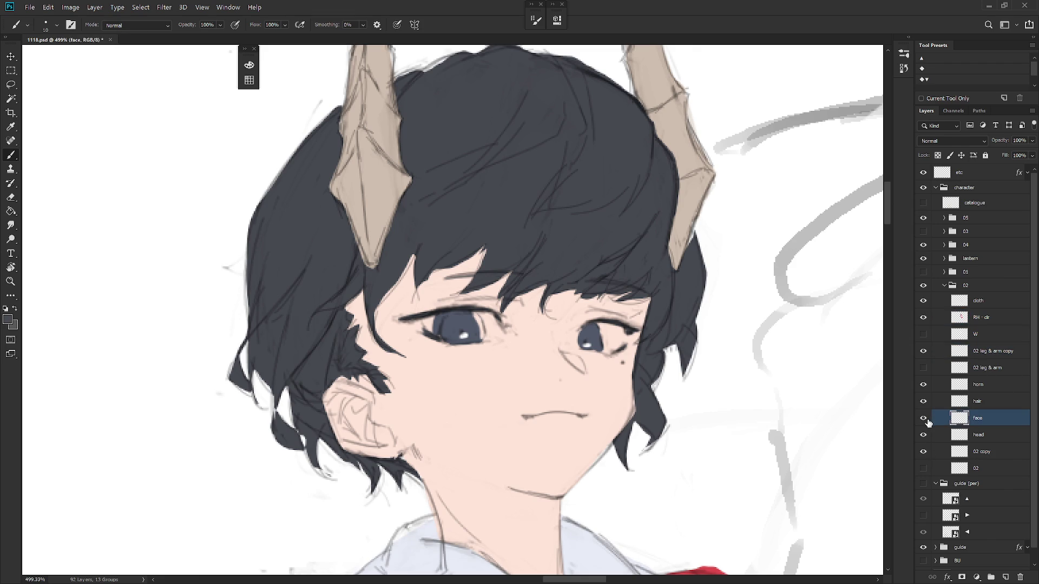
{"action": "left_click", "coordinate": [923, 418]}
{"action": "left_click", "coordinate": [924, 418]}
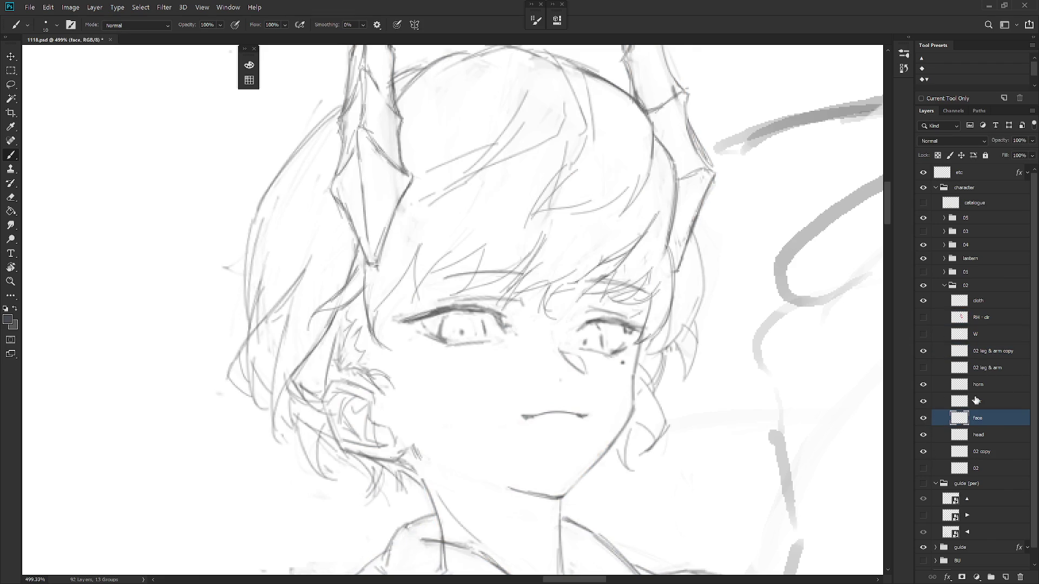
{"action": "key", "text": "l"}
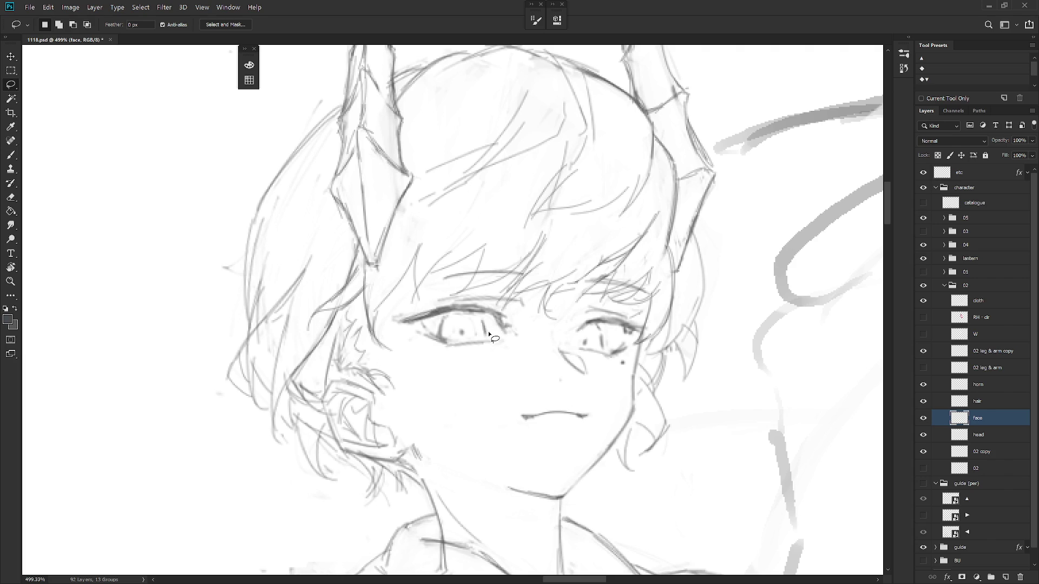
{"action": "key", "text": "b"}
{"action": "right_click", "coordinate": [490, 334]}
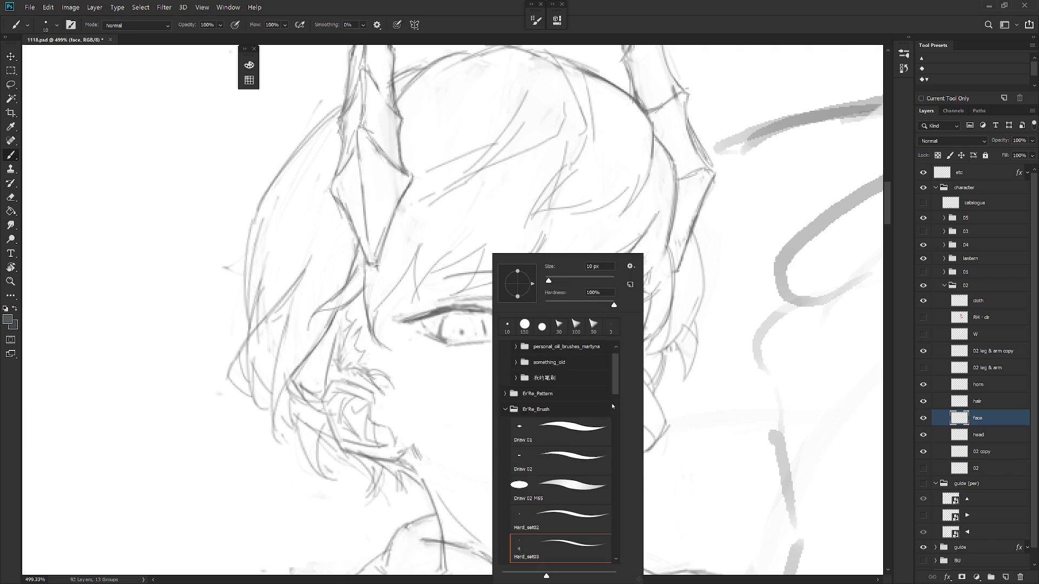
{"action": "scroll", "coordinate": [613, 406], "scroll_direction": "down", "scroll_amount": 10}
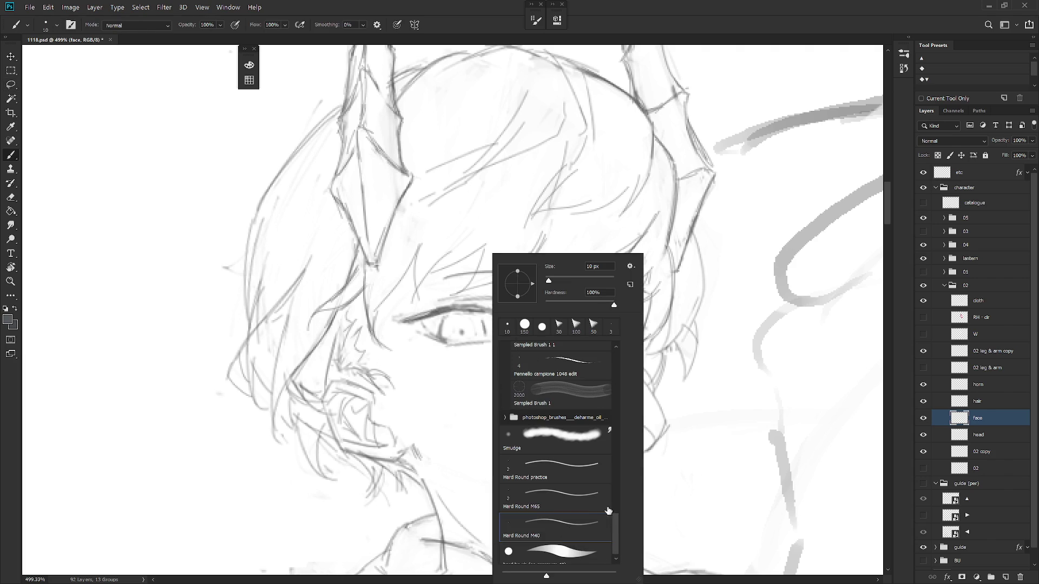
{"action": "double_click", "coordinate": [609, 512]}
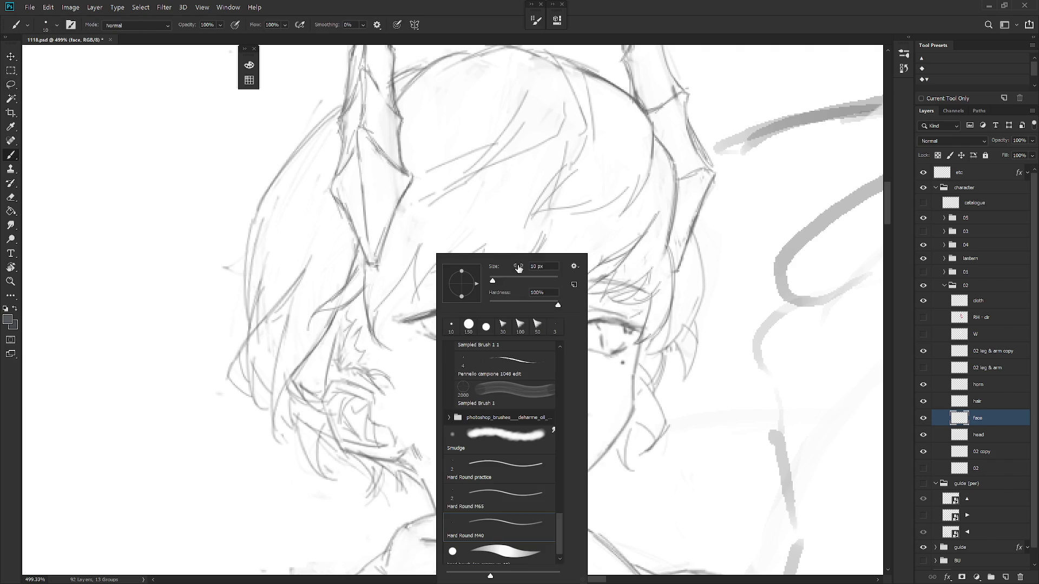
{"action": "right_click", "coordinate": [438, 320]}
{"action": "double_click", "coordinate": [538, 266]}
{"action": "type", "text": "2"}
{"action": "key", "text": "Return"}
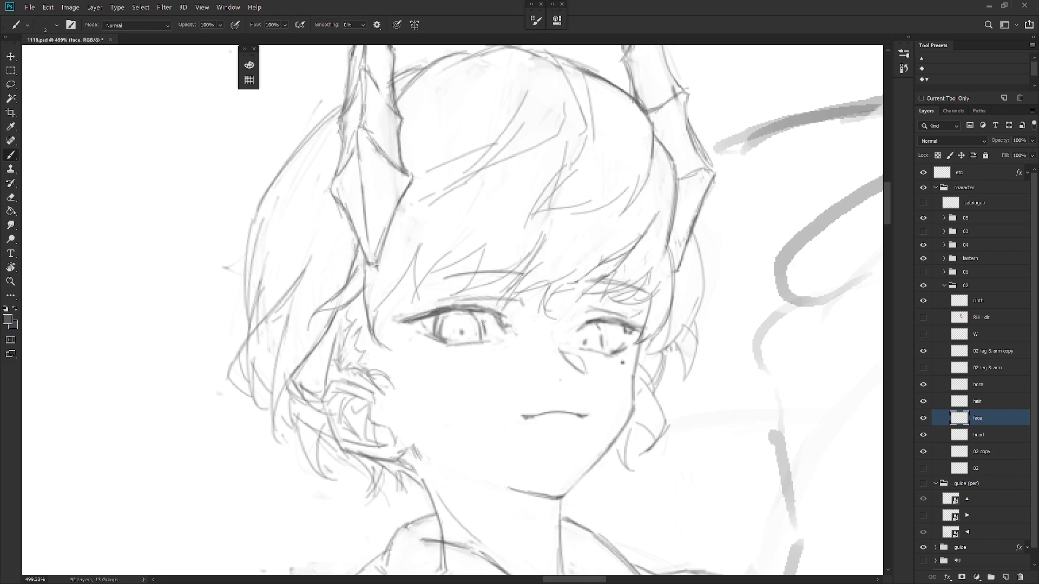
Step: Lasso and rework the eye lines, then show the coloured character layer again
{"action": "key", "text": "l"}
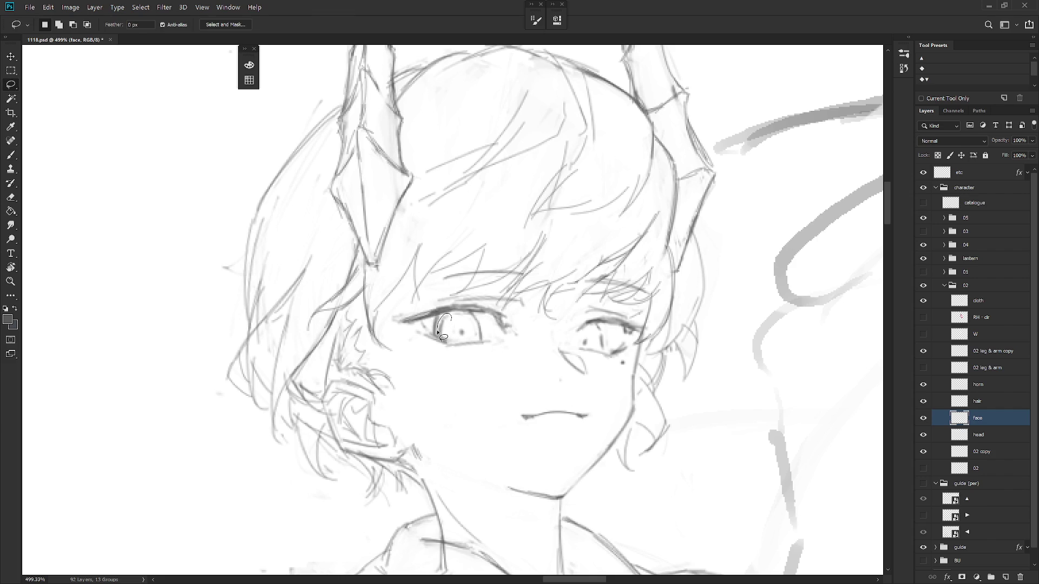
{"action": "mouse_move", "coordinate": [438, 333]}
{"action": "left_mouse_down"}
{"action": "mouse_move", "coordinate": [473, 317]}
{"action": "mouse_move", "coordinate": [460, 330]}
{"action": "left_mouse_up"}
{"action": "key", "text": "ctrl+d"}
{"action": "key", "text": "b"}
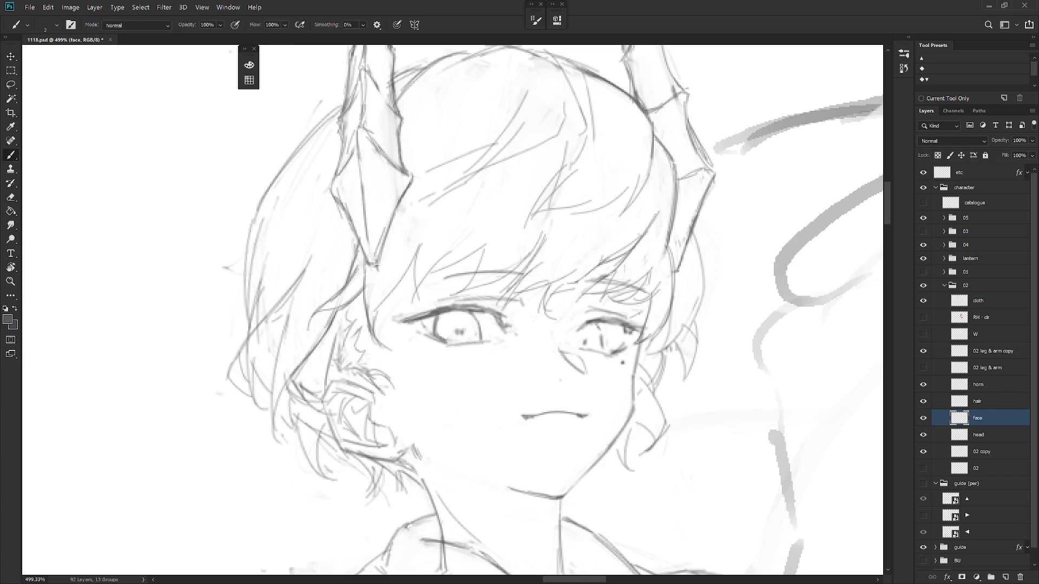
{"action": "key", "text": "l"}
{"action": "left_click_drag", "start_coordinate": [464, 331], "coordinate": [468, 319]}
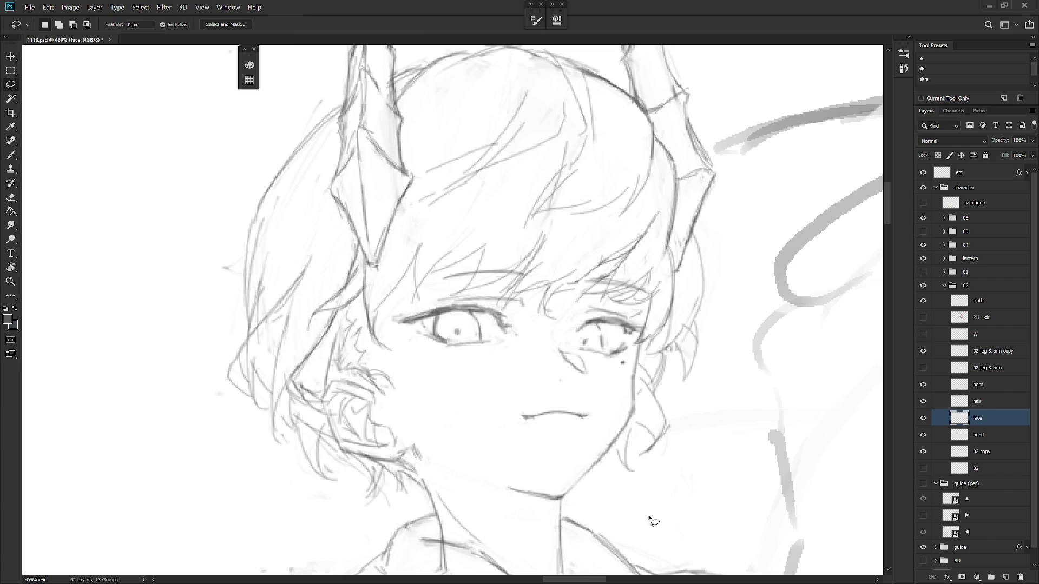
{"action": "left_click", "coordinate": [924, 318]}
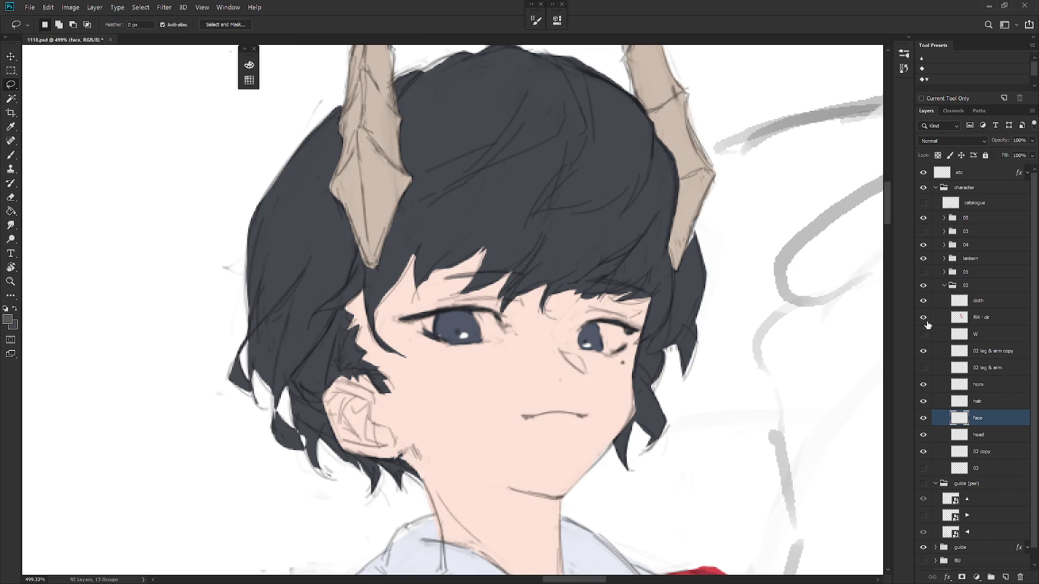
{"action": "scroll", "coordinate": [595, 395], "scroll_direction": "down", "scroll_amount": 5}
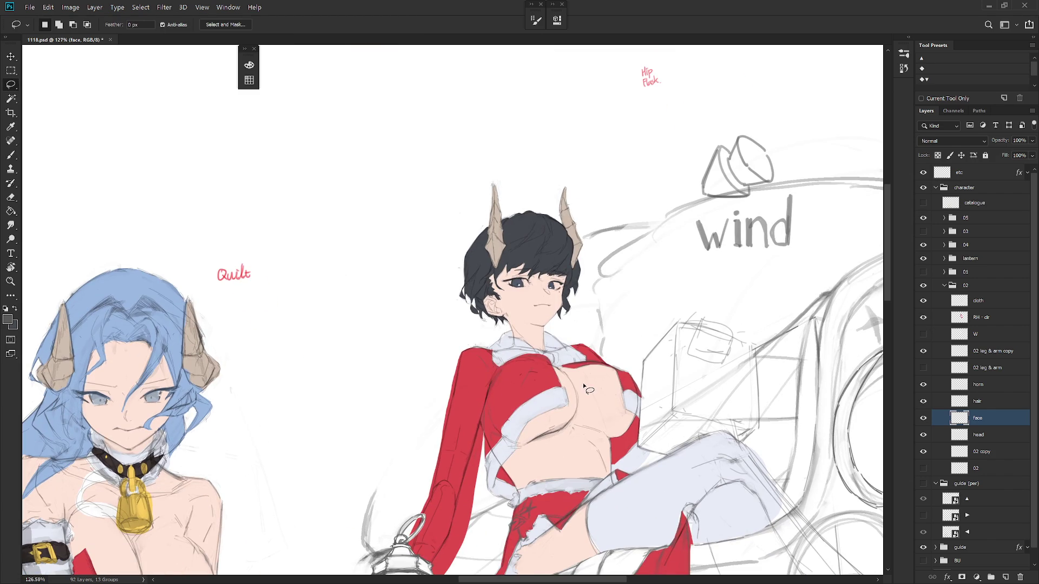
{"action": "scroll", "coordinate": [585, 387], "scroll_direction": "down", "scroll_amount": 5}
{"action": "scroll", "coordinate": [584, 387], "scroll_direction": "up", "scroll_amount": 3}
{"action": "key", "text": "b"}
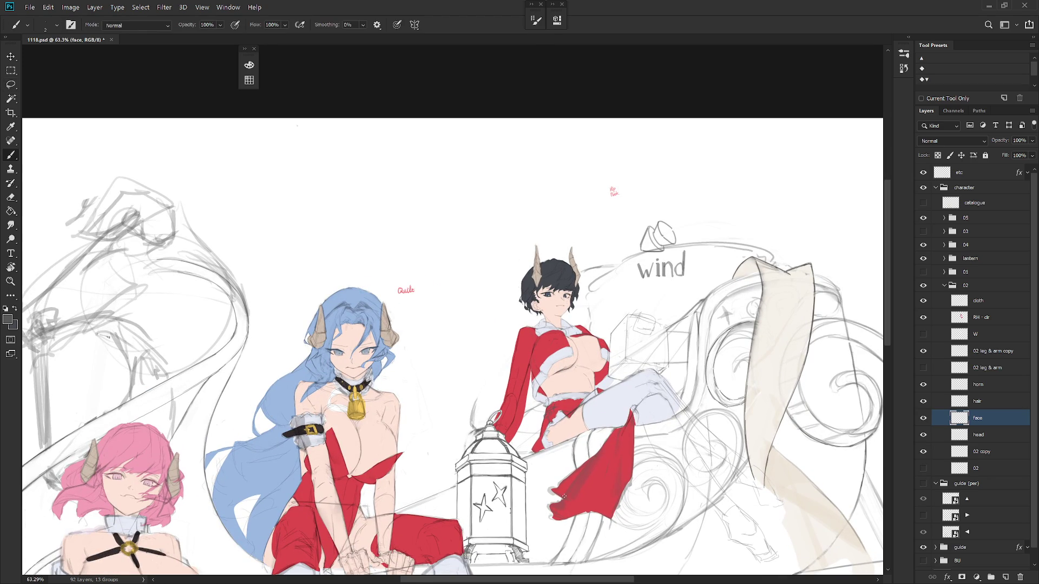
{"action": "left_click_drag", "start_coordinate": [624, 420], "coordinate": [619, 321]}
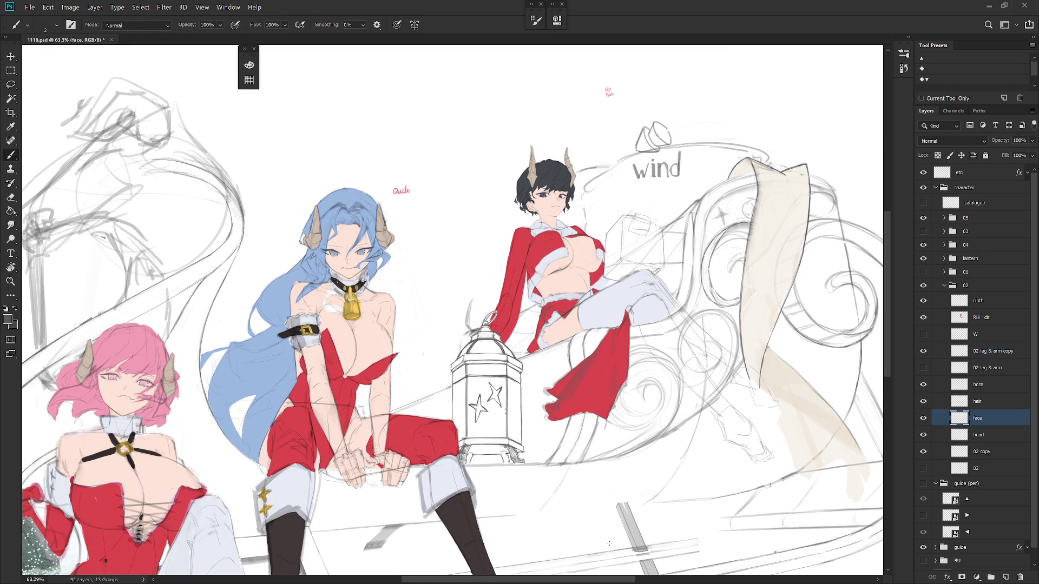
Step: On RH clr, tilt the view and lasso the lower leg down to the foot
{"action": "left_click", "coordinate": [993, 318]}
{"action": "left_click_drag", "start_coordinate": [737, 402], "coordinate": [614, 333]}
{"action": "left_click_drag", "start_coordinate": [677, 360], "coordinate": [600, 299]}
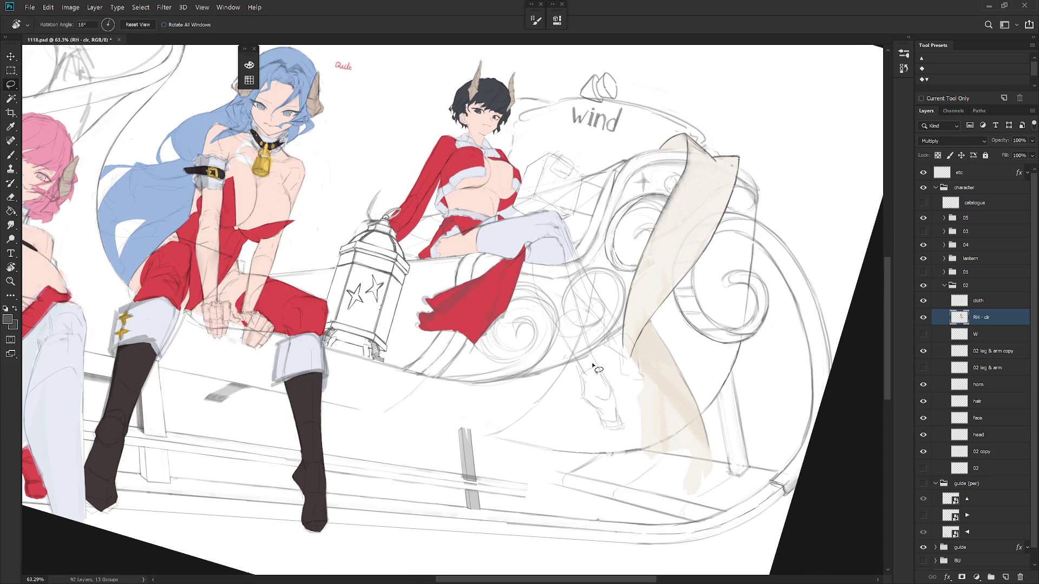
{"action": "key", "text": "l"}
{"action": "mouse_move", "coordinate": [532, 259]}
{"action": "left_mouse_down"}
{"action": "mouse_move", "coordinate": [584, 399]}
{"action": "mouse_move", "coordinate": [619, 432]}
{"action": "mouse_move", "coordinate": [556, 250]}
{"action": "mouse_move", "coordinate": [596, 374]}
{"action": "mouse_move", "coordinate": [563, 252]}
{"action": "mouse_move", "coordinate": [620, 367]}
{"action": "mouse_move", "coordinate": [647, 378]}
{"action": "mouse_move", "coordinate": [565, 230]}
{"action": "left_mouse_up"}
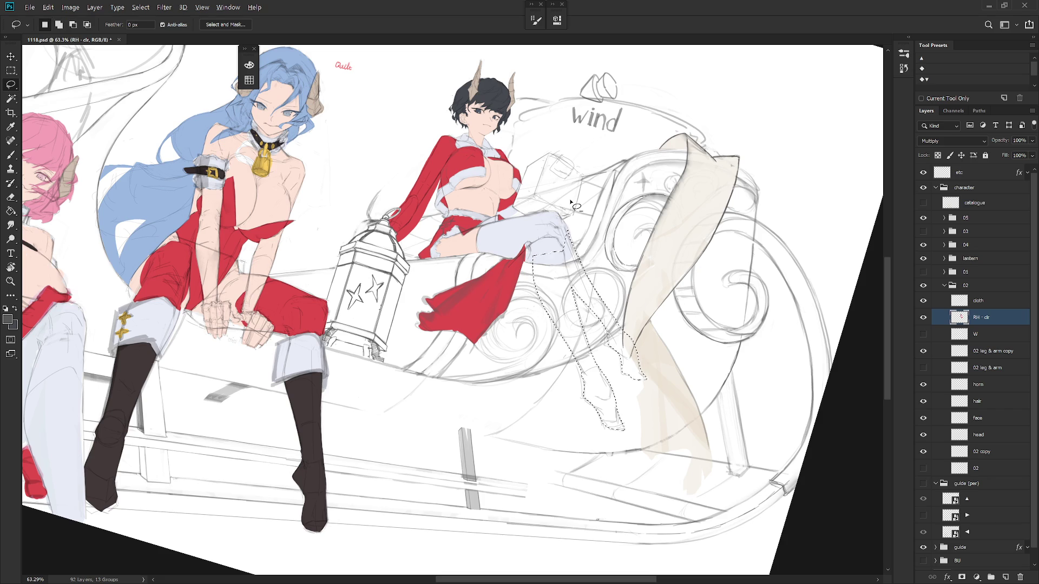
Step: Fill the leg selection with white instead of dark grey and deselect
{"action": "key", "text": "alt+BackSpace"}
{"action": "key", "text": "ctrl+z"}
{"action": "key", "text": "b"}
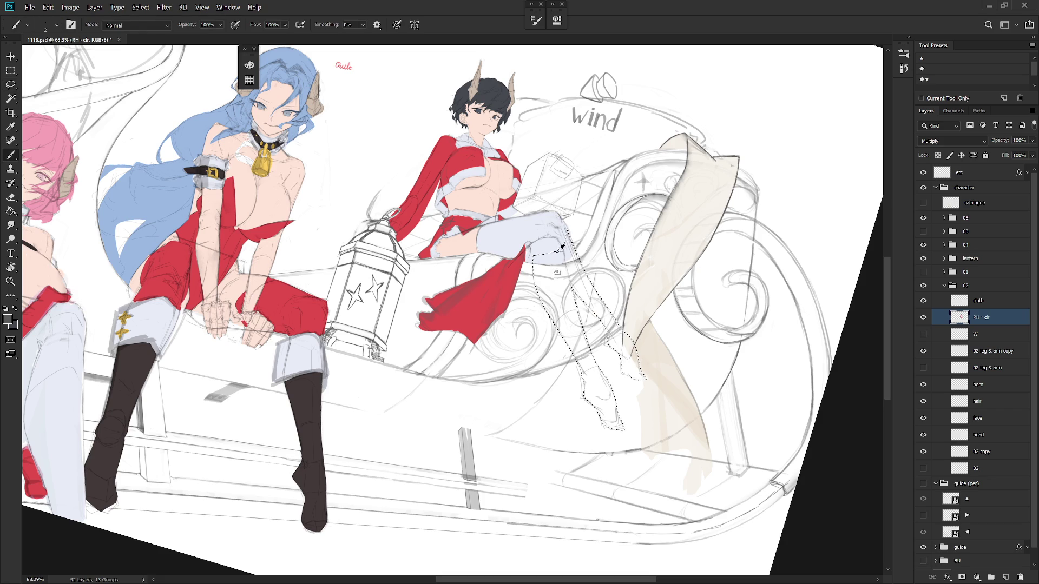
{"action": "key", "text": "x"}
{"action": "key", "text": "alt+BackSpace"}
{"action": "key", "text": "ctrl+d"}
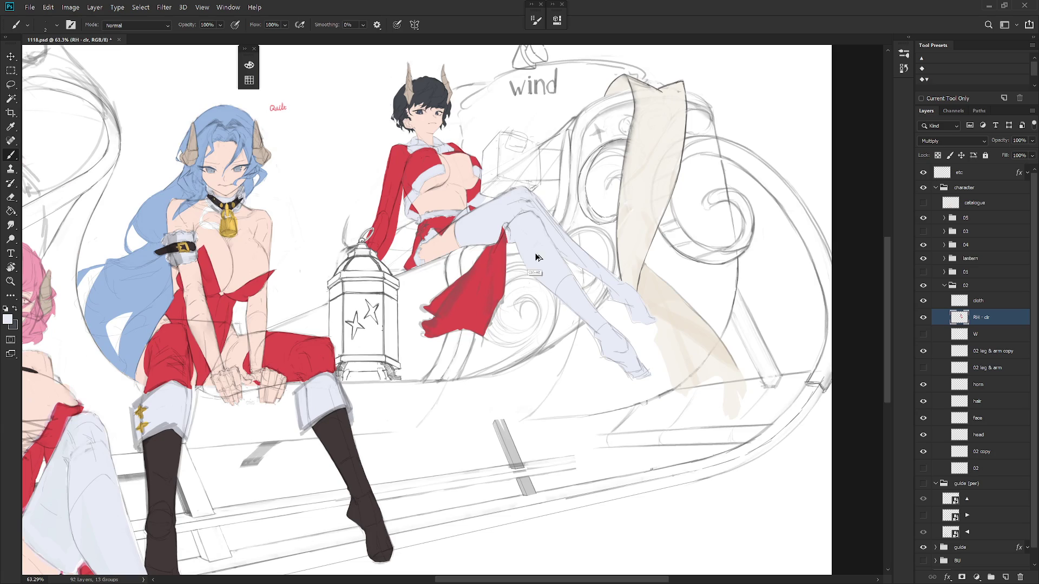
{"action": "scroll", "coordinate": [536, 292], "scroll_direction": "down", "scroll_amount": 2}
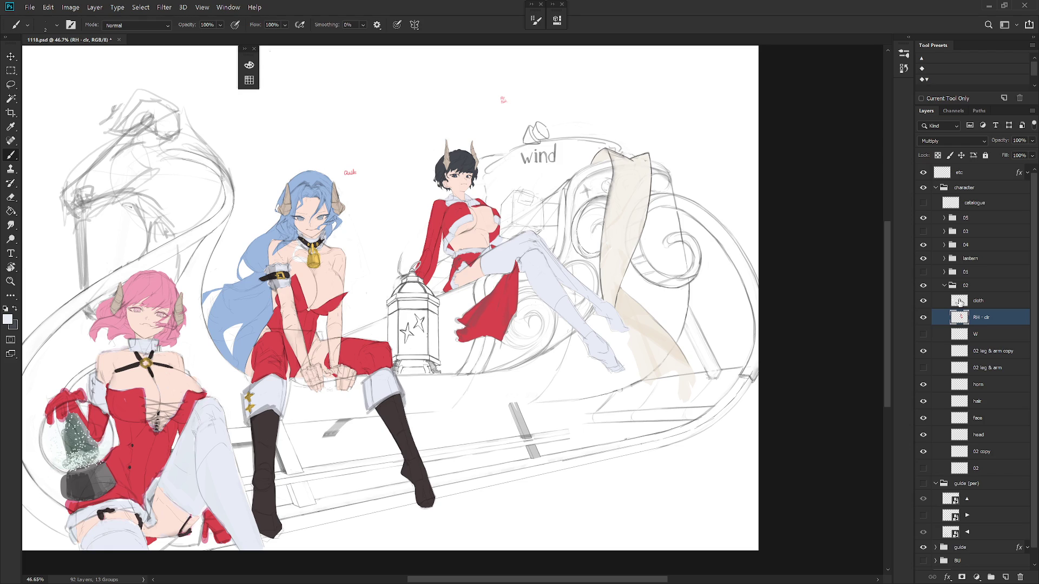
Step: Delete the old 02 leg & arm and 02 layers and rename '02 copy' to 02
{"action": "left_click", "coordinate": [922, 338]}
{"action": "left_click", "coordinate": [974, 368]}
{"action": "key", "text": "Delete"}
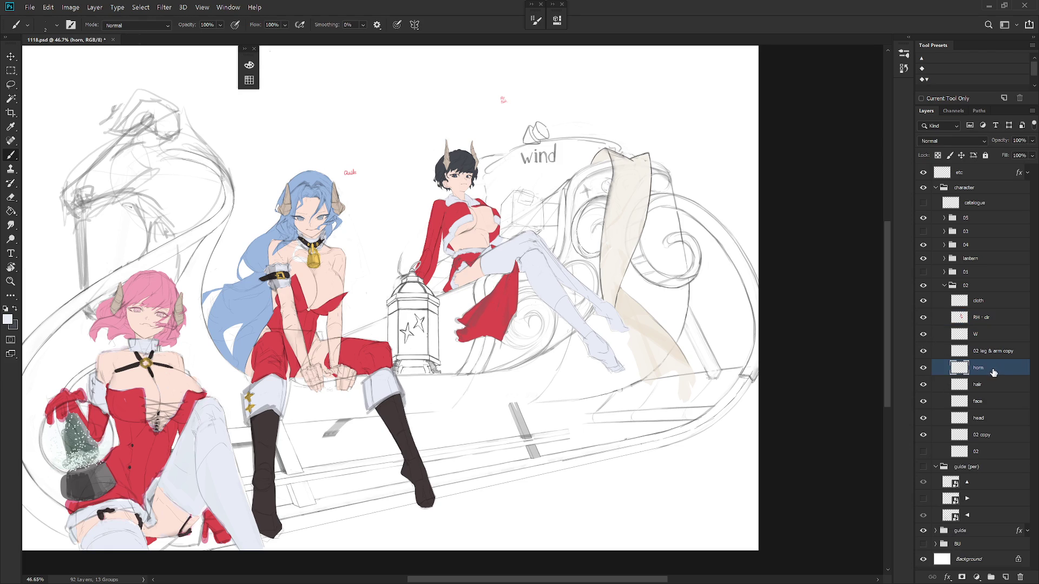
{"action": "left_click", "coordinate": [922, 452]}
{"action": "left_click", "coordinate": [974, 451]}
{"action": "key", "text": "Delete"}
{"action": "double_click", "coordinate": [989, 434]}
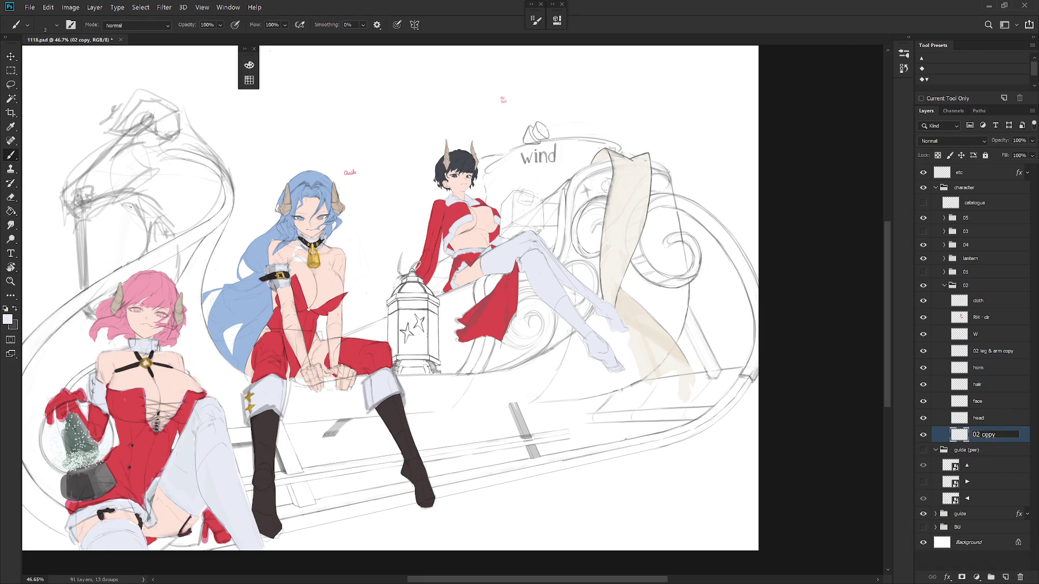
{"action": "key", "text": "BackSpace"}
{"action": "key", "text": "BackSpace"}
{"action": "key", "text": "Return"}
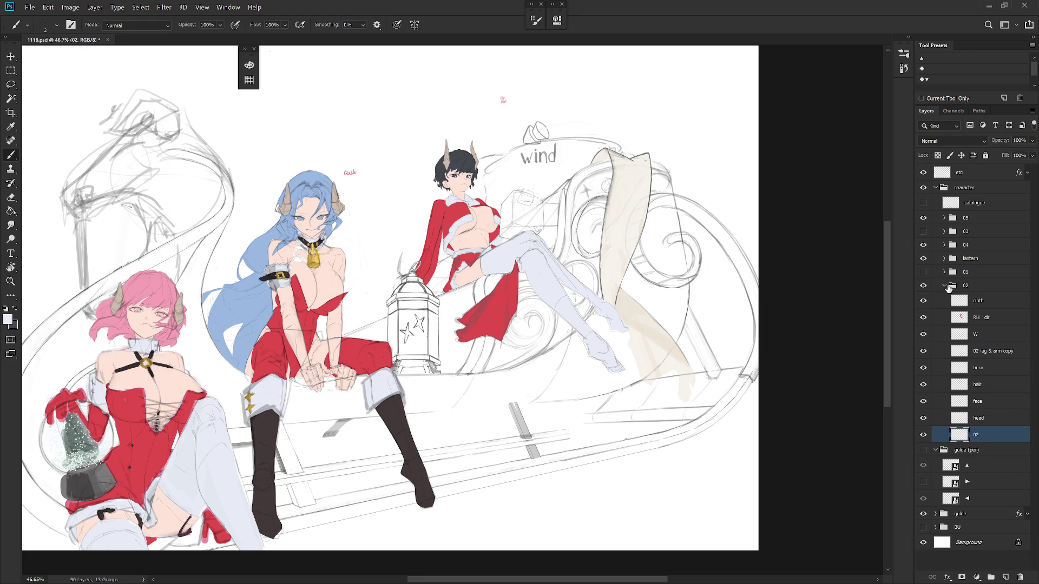
Step: Collapse the 02 and guide (per) groups and show the white-haired girls and wolf
{"action": "left_click", "coordinate": [957, 286]}
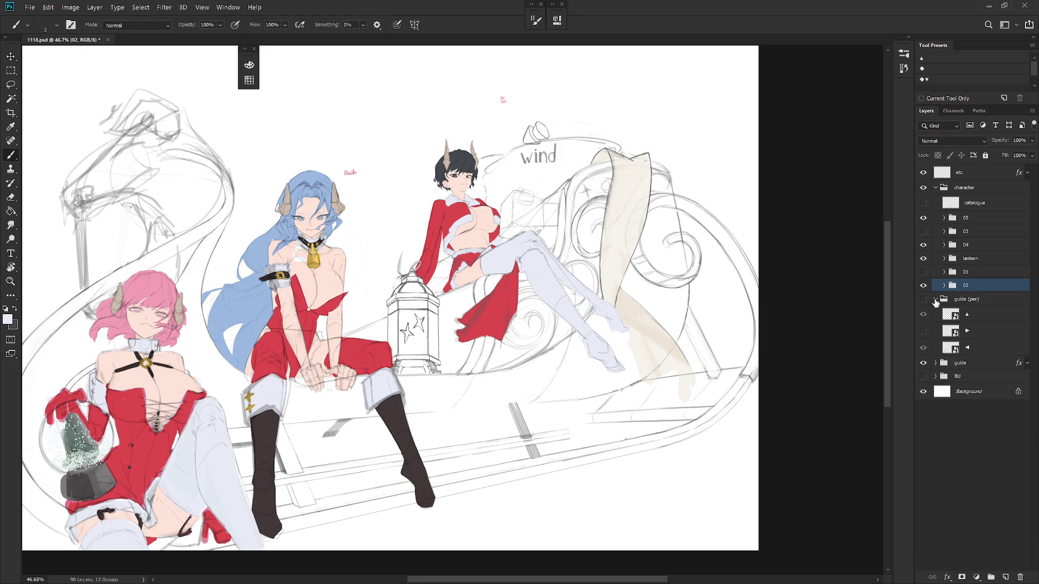
{"action": "left_click", "coordinate": [935, 300]}
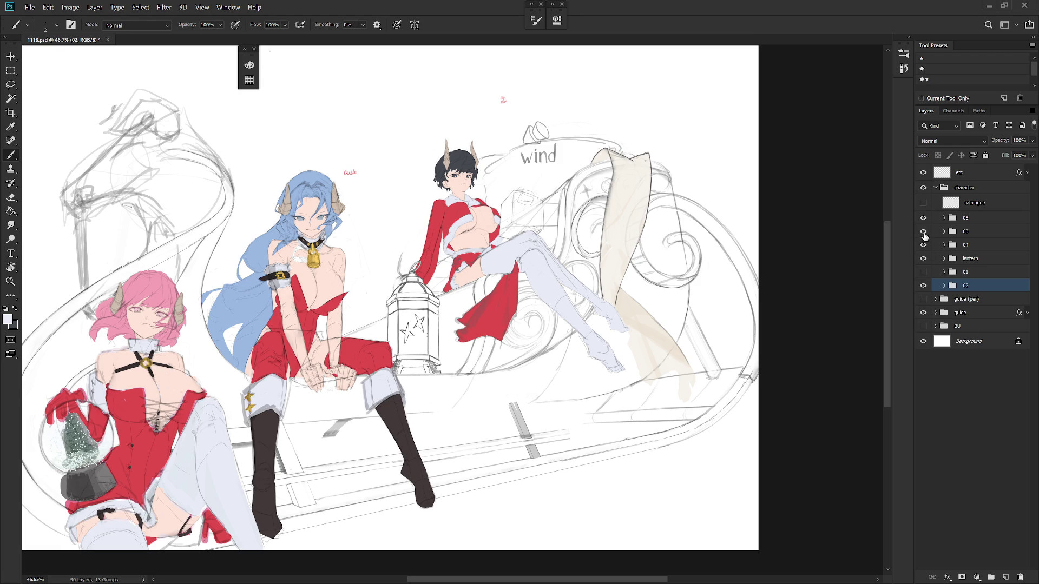
{"action": "left_click", "coordinate": [924, 231]}
{"action": "left_click", "coordinate": [924, 272]}
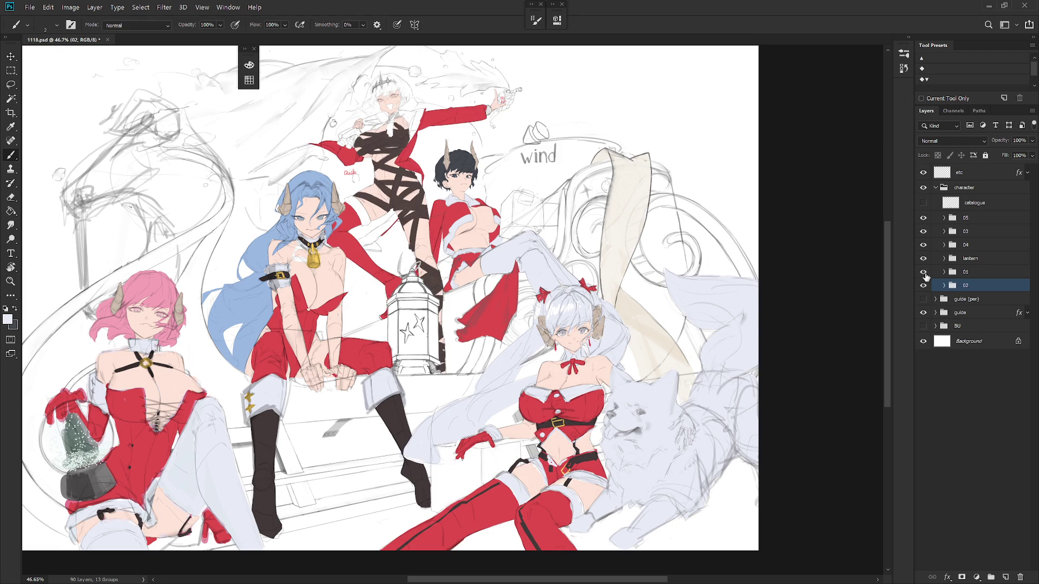
{"action": "scroll", "coordinate": [589, 372], "scroll_direction": "down", "scroll_amount": 1}
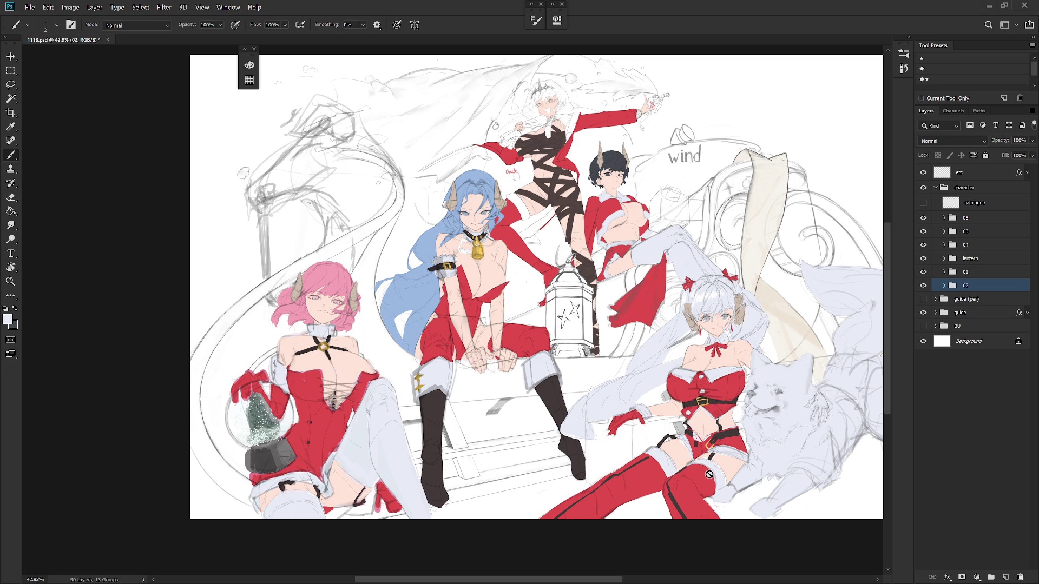
{"action": "scroll", "coordinate": [709, 474], "scroll_direction": "down", "scroll_amount": 3}
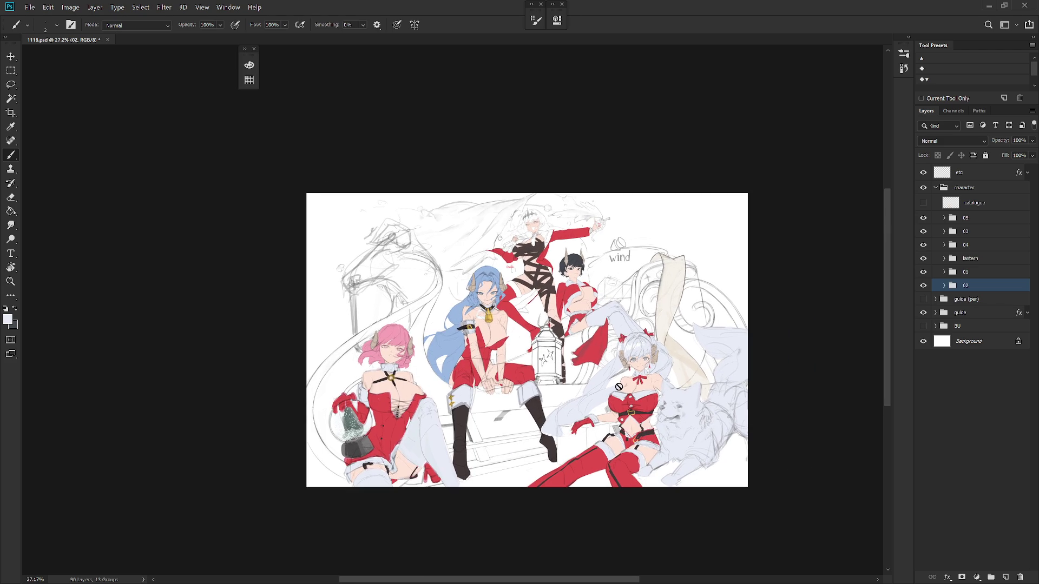
Step: Add Layer 17 above the etc layer and pick a warm orange colour
{"action": "left_click", "coordinate": [980, 175]}
{"action": "key", "text": "ctrl+shift+n"}
{"action": "key", "text": "Return"}
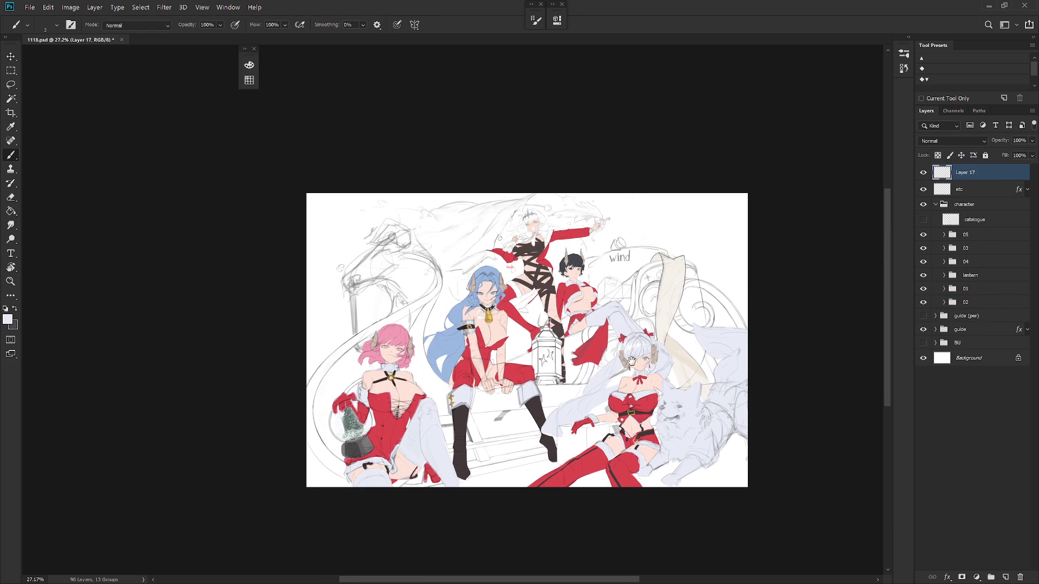
{"action": "left_click_drag", "start_coordinate": [632, 362], "coordinate": [620, 342]}
{"action": "left_click", "coordinate": [249, 65]}
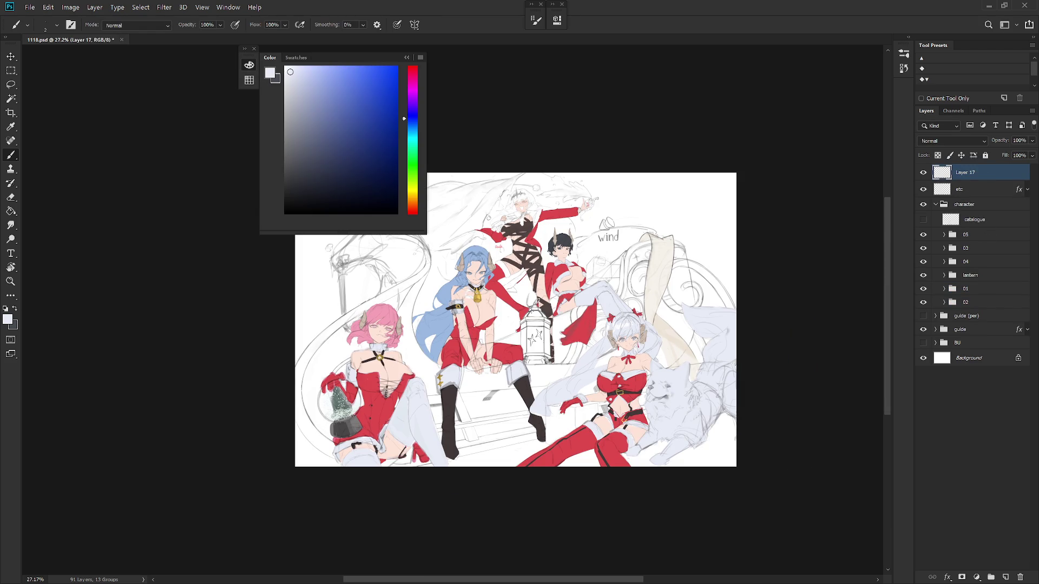
{"action": "left_click", "coordinate": [362, 66]}
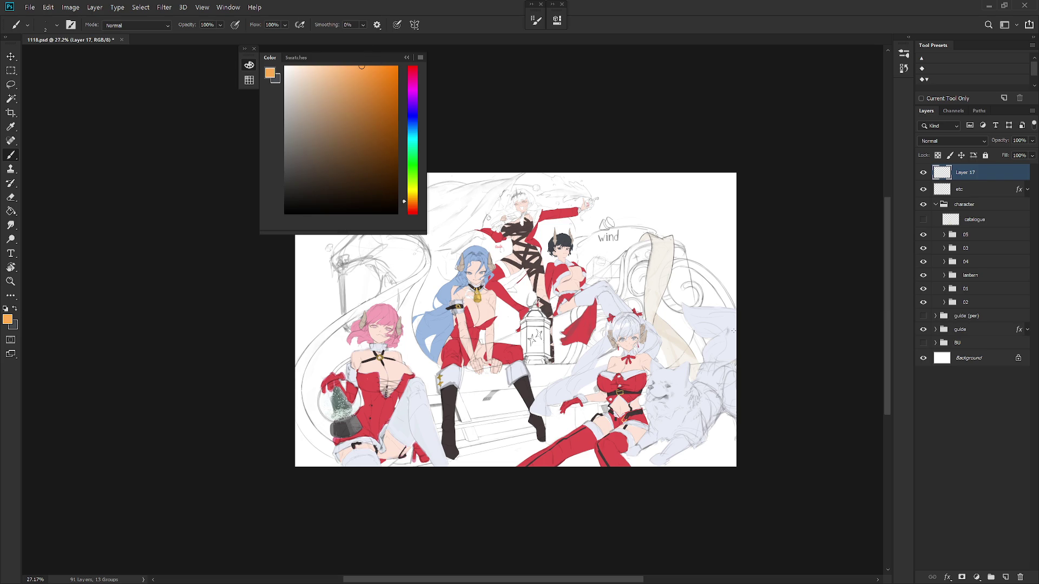
Step: Add Layer 18 above the Background and fill it with medium grey
{"action": "key", "text": "alt+comma"}
{"action": "key", "text": "x"}
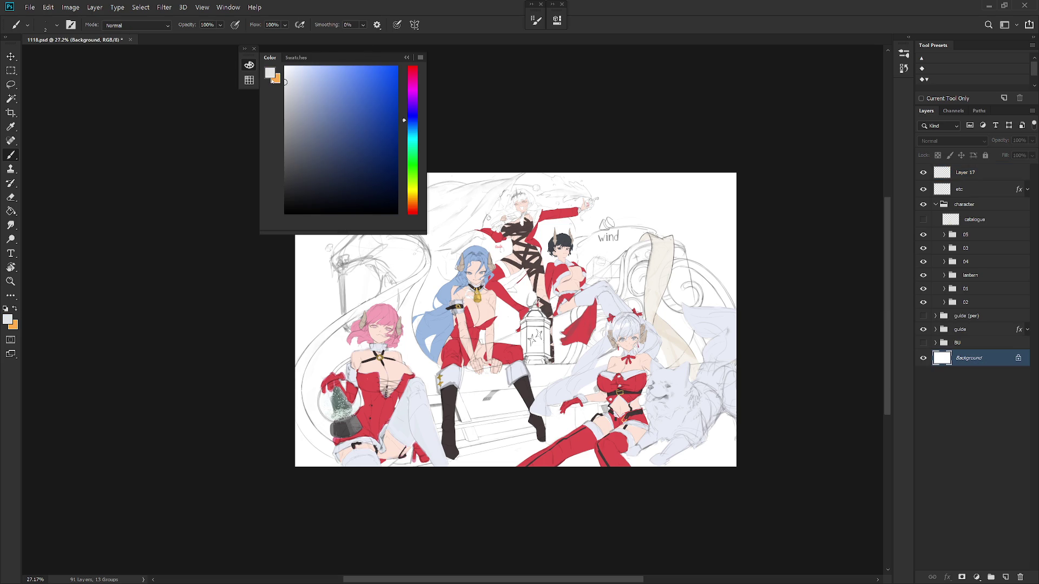
{"action": "left_click", "coordinate": [295, 83]}
{"action": "left_click", "coordinate": [298, 137]}
{"action": "key", "text": "ctrl+shift+n"}
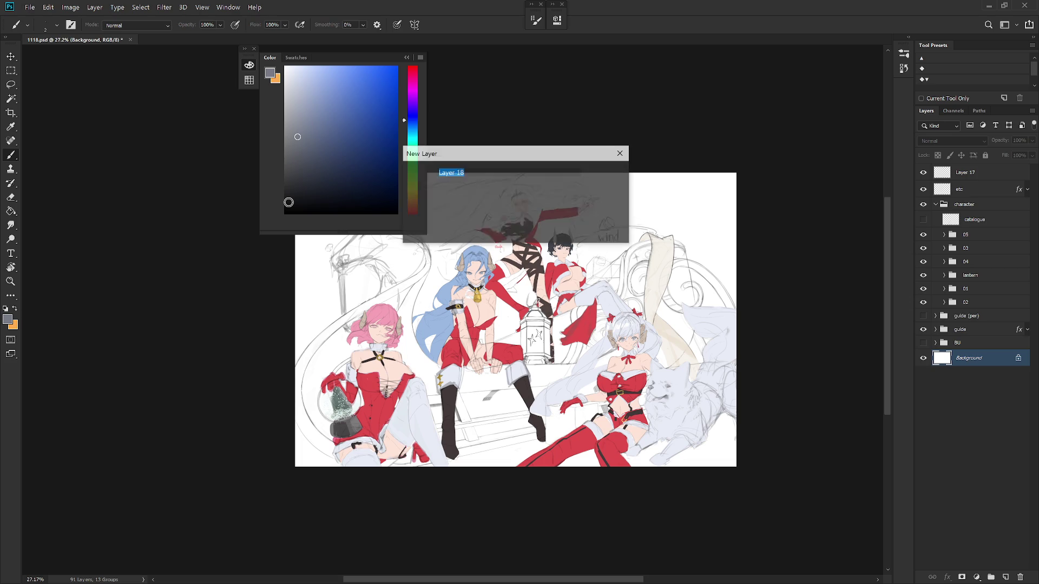
{"action": "key", "text": "Return"}
{"action": "key", "text": "alt+BackSpace"}
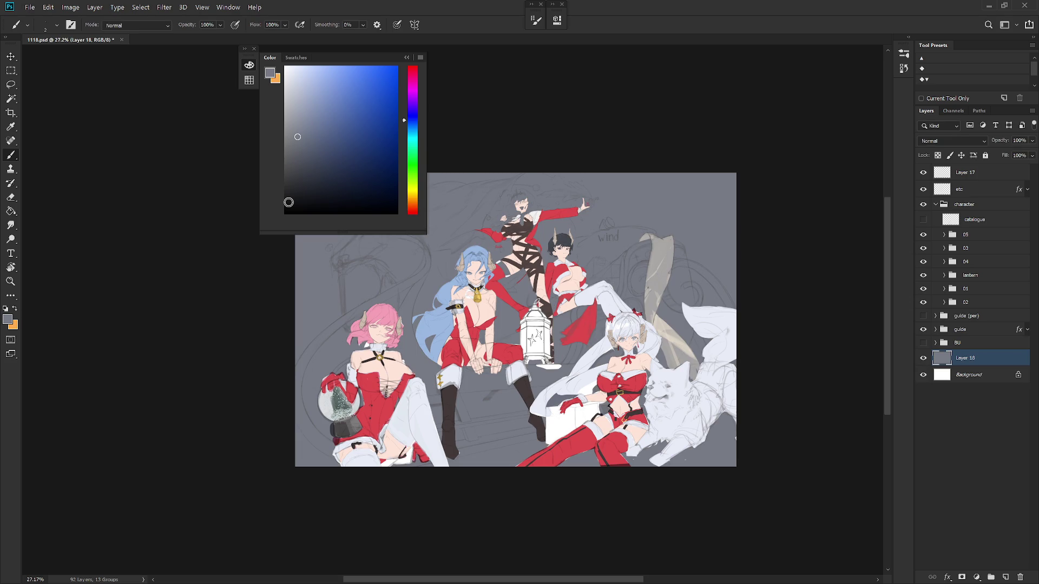
{"action": "left_click", "coordinate": [408, 57]}
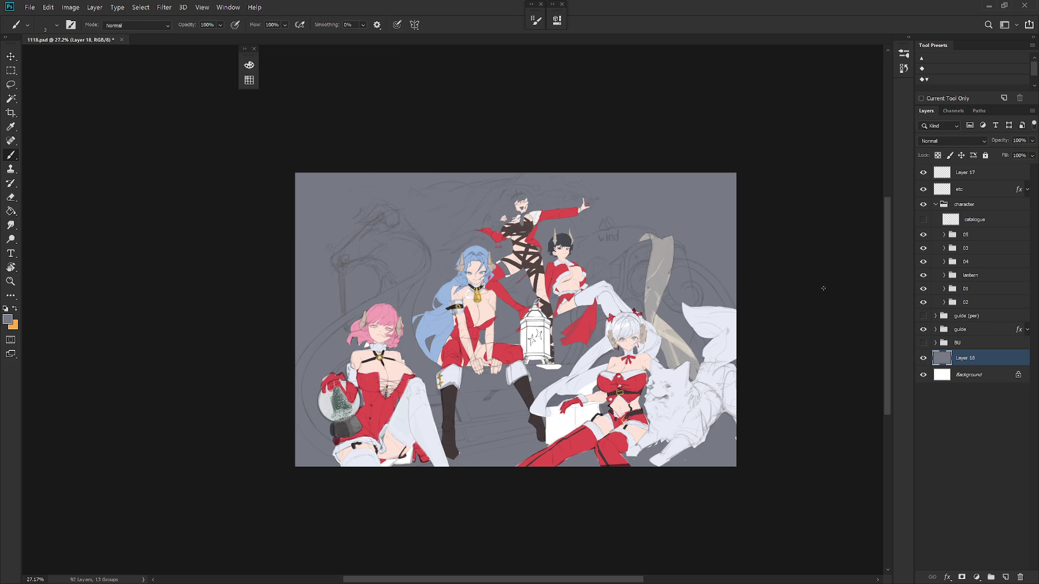
Step: Clear the guide group's layer style and set its blend mode to Multiply
{"action": "left_click", "coordinate": [980, 329]}
{"action": "right_click", "coordinate": [998, 331]}
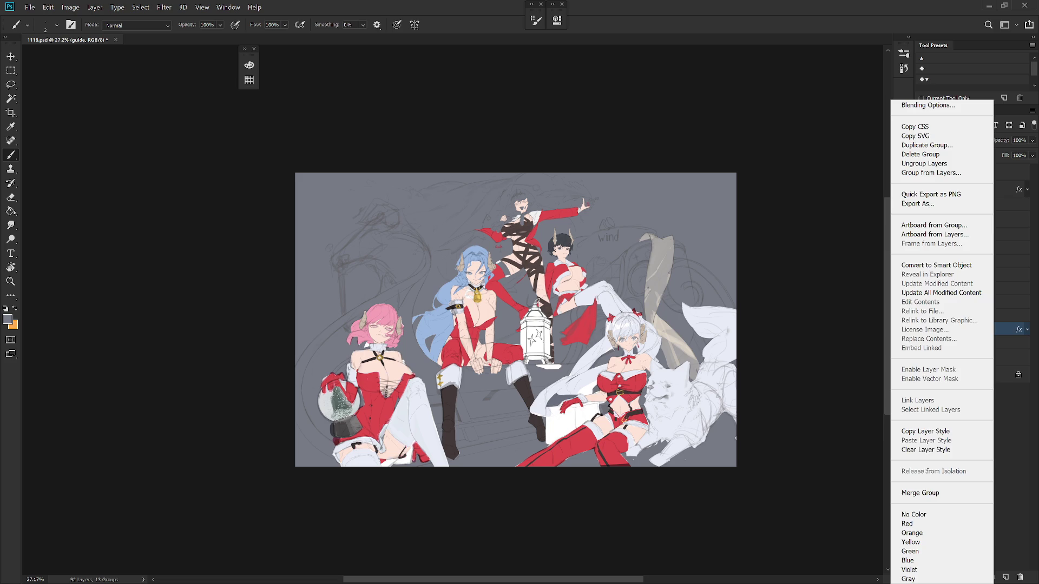
{"action": "left_click", "coordinate": [926, 450]}
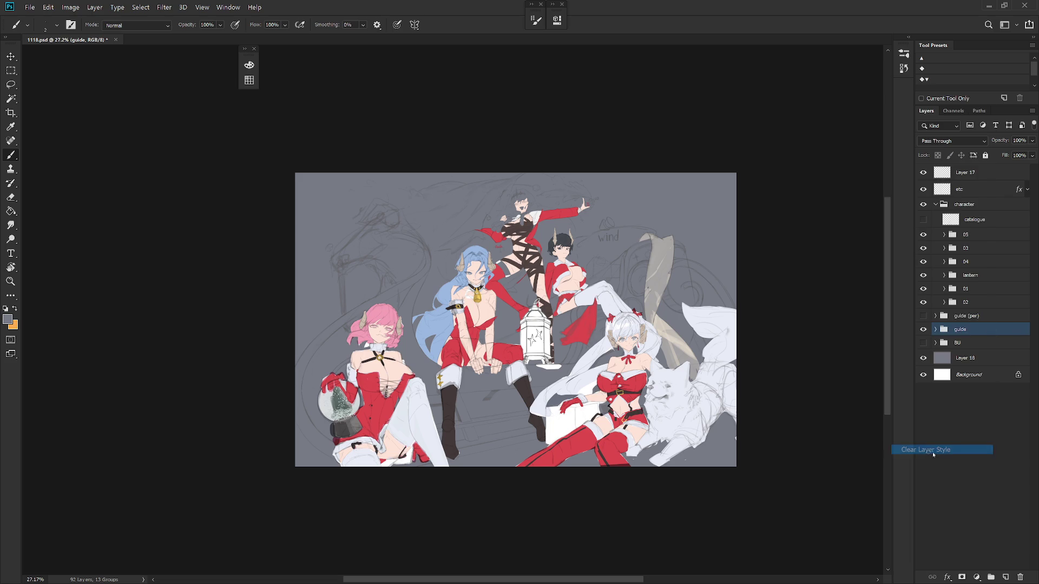
{"action": "left_click", "coordinate": [966, 139]}
{"action": "left_click", "coordinate": [951, 208]}
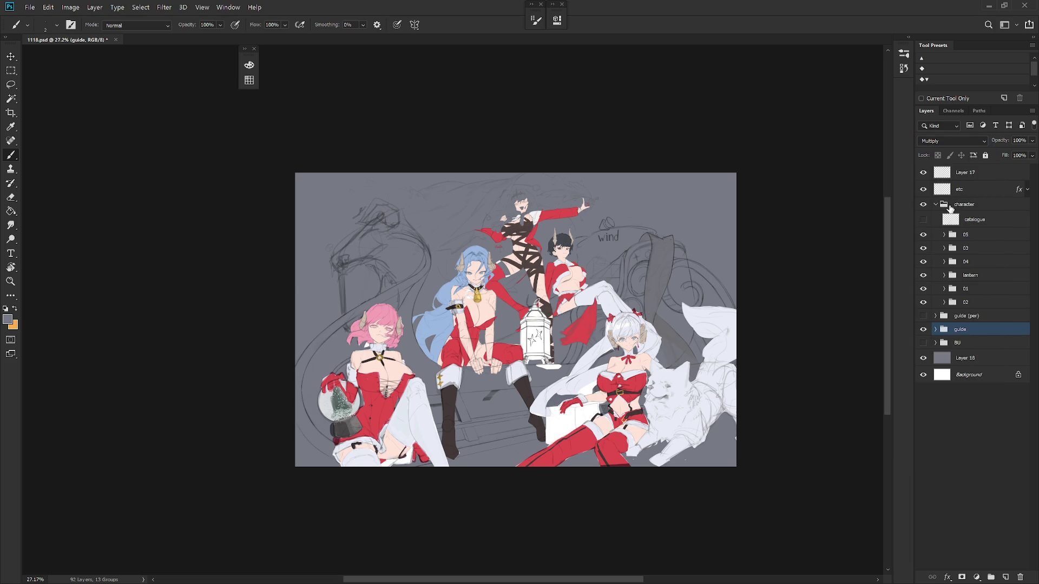
{"action": "scroll", "coordinate": [646, 339], "scroll_direction": "up", "scroll_amount": 2}
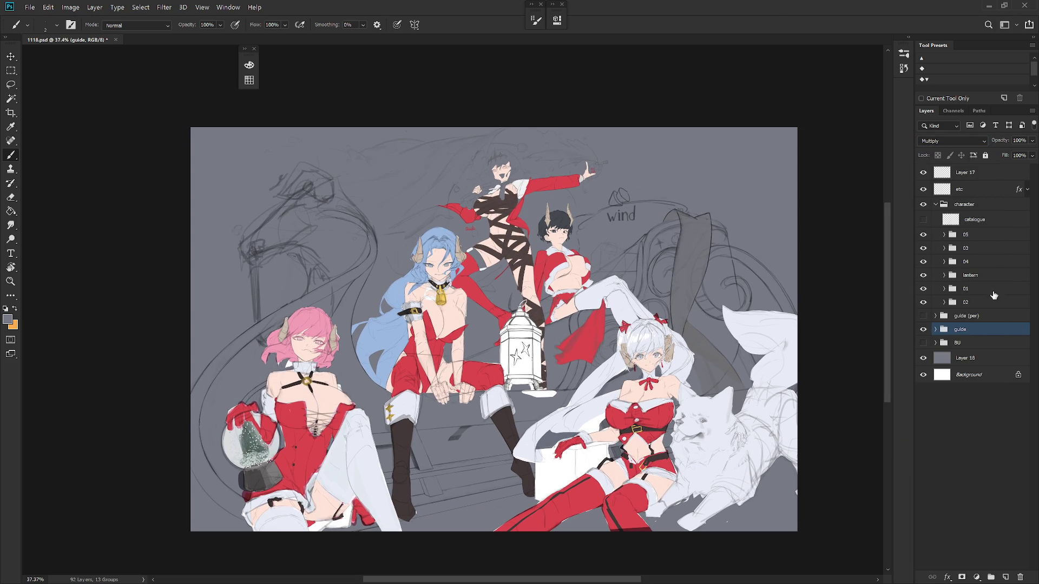
Step: Select Layer 17 and load the Soft_set02 brush with orange
{"action": "left_click", "coordinate": [992, 173]}
{"action": "right_click", "coordinate": [702, 427]}
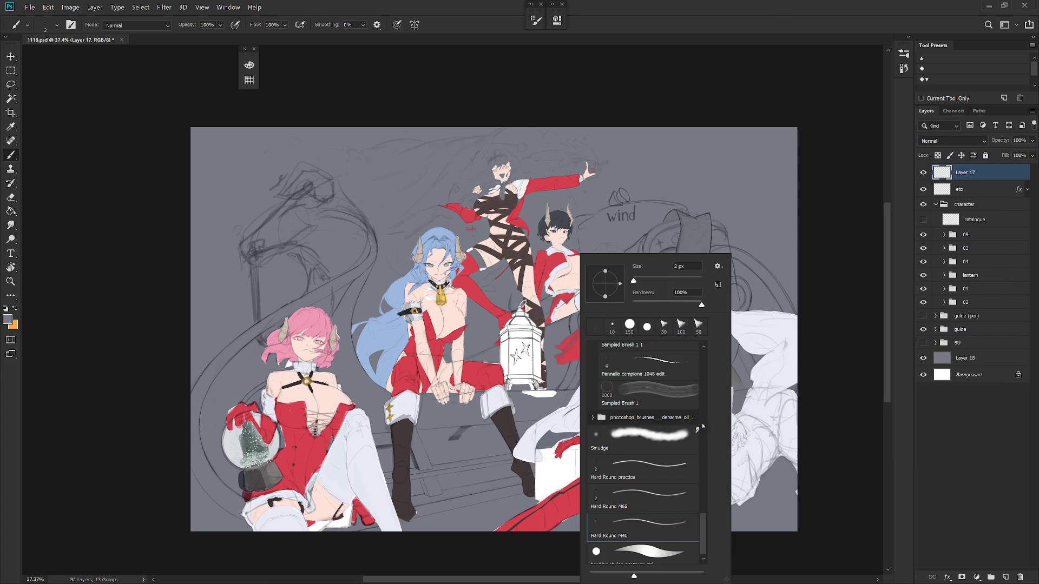
{"action": "left_click", "coordinate": [703, 365]}
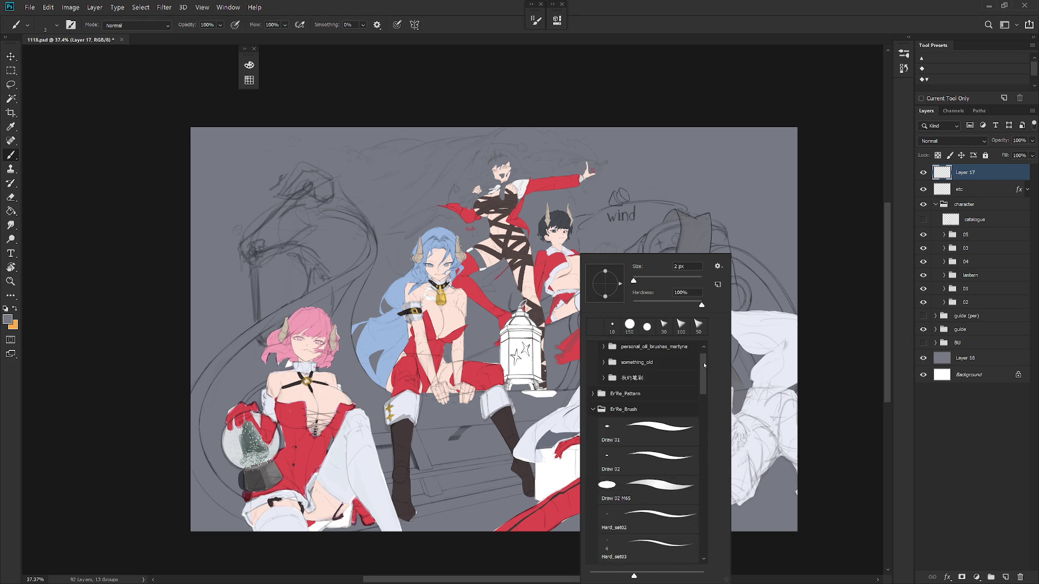
{"action": "left_click_drag", "start_coordinate": [702, 380], "coordinate": [705, 421]}
{"action": "left_click", "coordinate": [686, 437]}
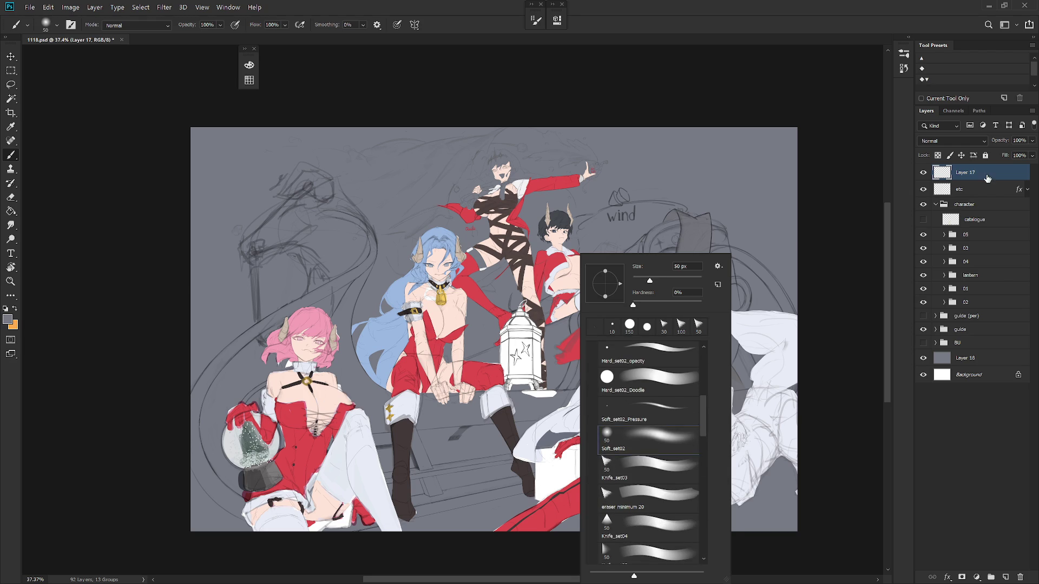
{"action": "left_click", "coordinate": [744, 264]}
{"action": "key", "text": "x"}
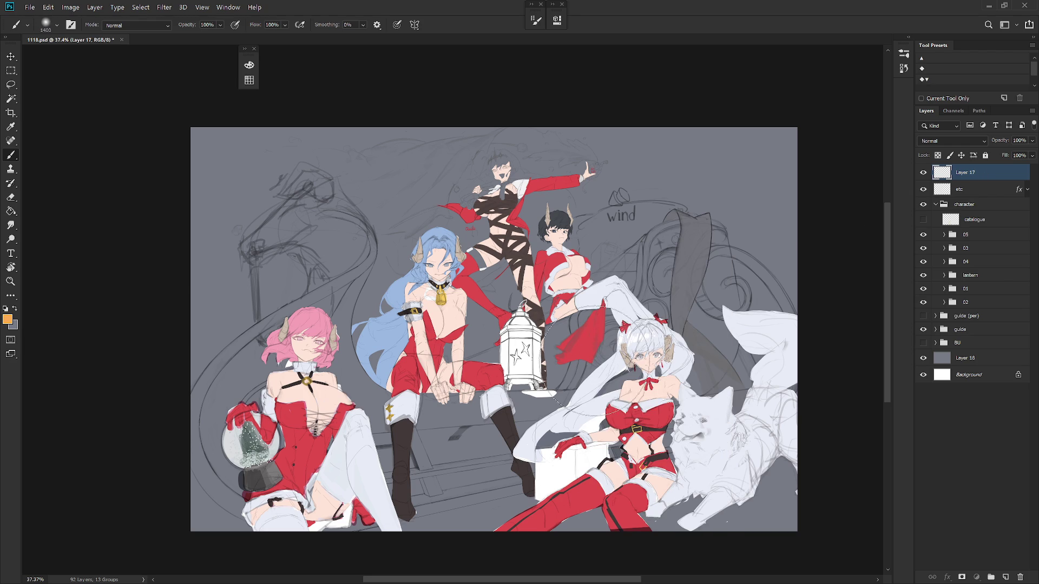
Step: Paint a soft orange glow around the lantern, spreading it larger over the central figures
{"action": "left_click", "coordinate": [524, 354]}
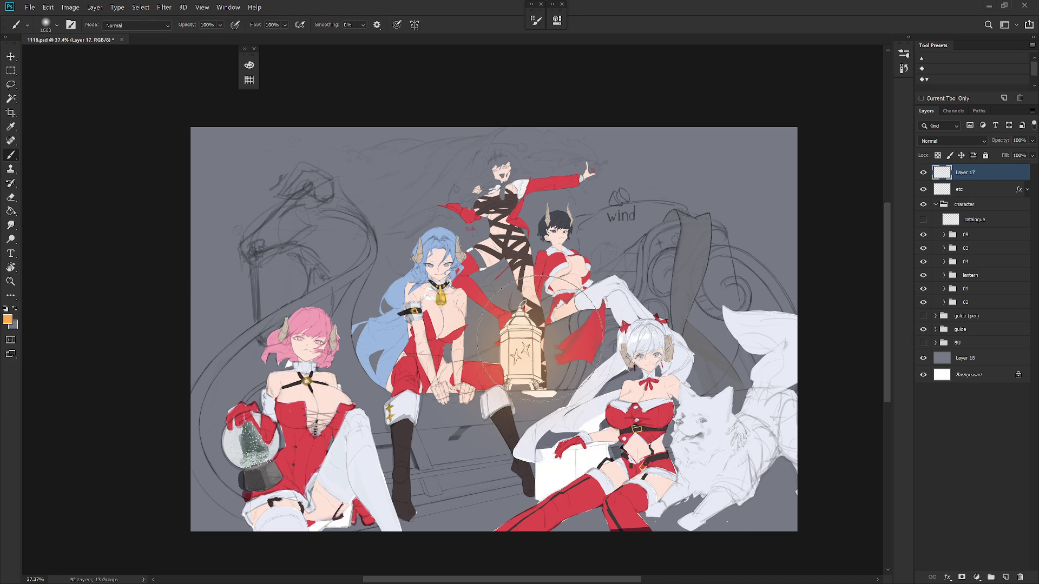
{"action": "left_click", "coordinate": [553, 363]}
{"action": "left_click", "coordinate": [552, 367]}
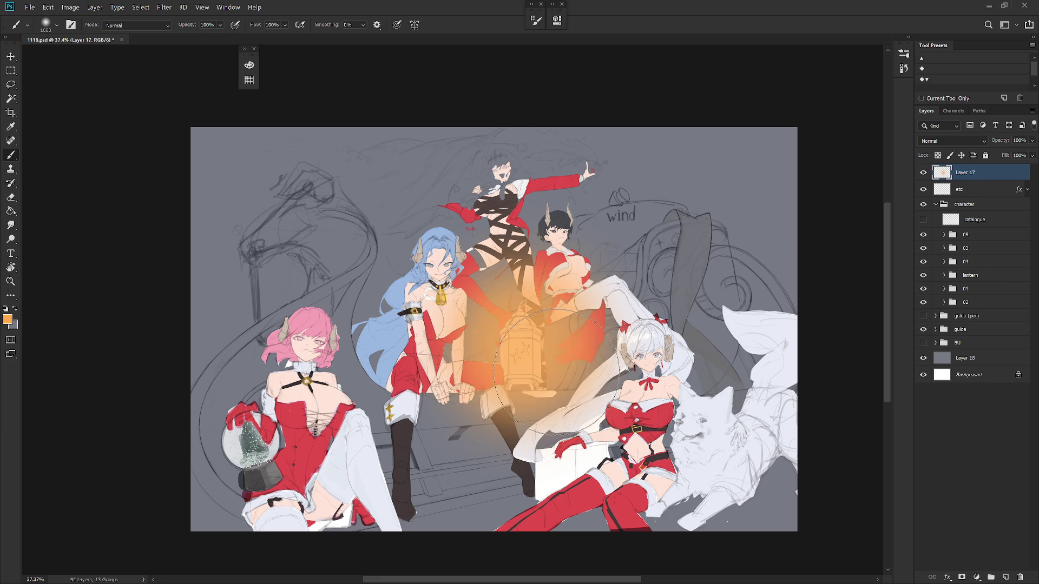
{"action": "left_click", "coordinate": [538, 358]}
{"action": "key", "text": "bracketright"}
{"action": "key", "text": "bracketright"}
{"action": "key", "text": "bracketright"}
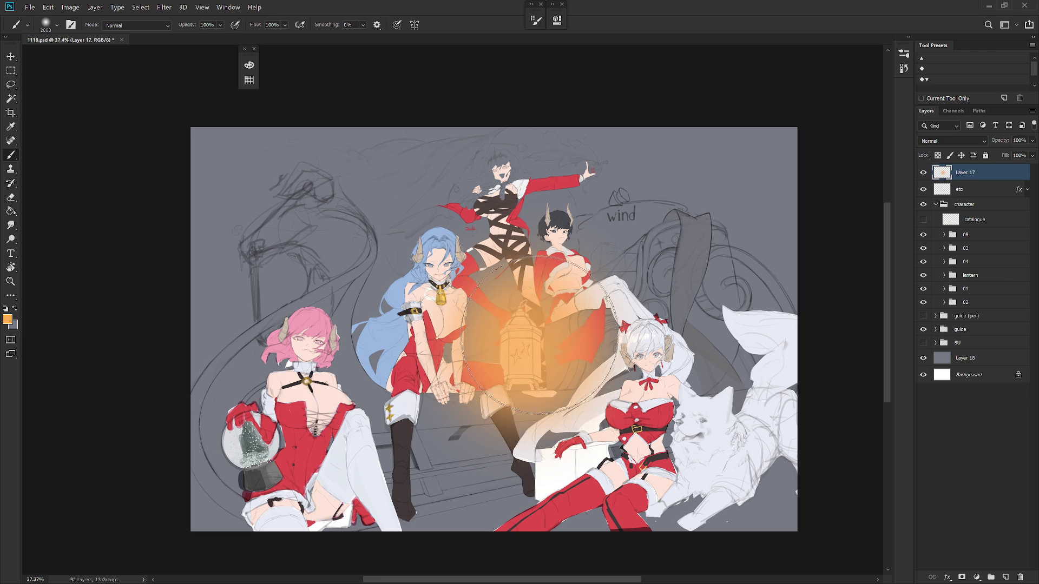
{"action": "key", "text": "bracketright"}
{"action": "key", "text": "bracketright"}
{"action": "left_click", "coordinate": [562, 352]}
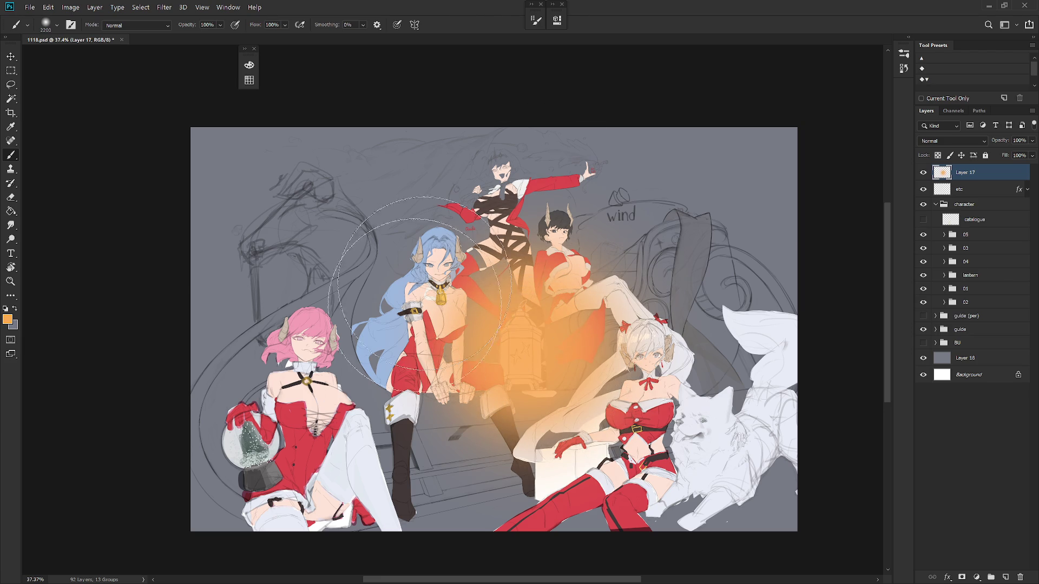
{"action": "left_click", "coordinate": [479, 341]}
{"action": "left_click", "coordinate": [607, 330]}
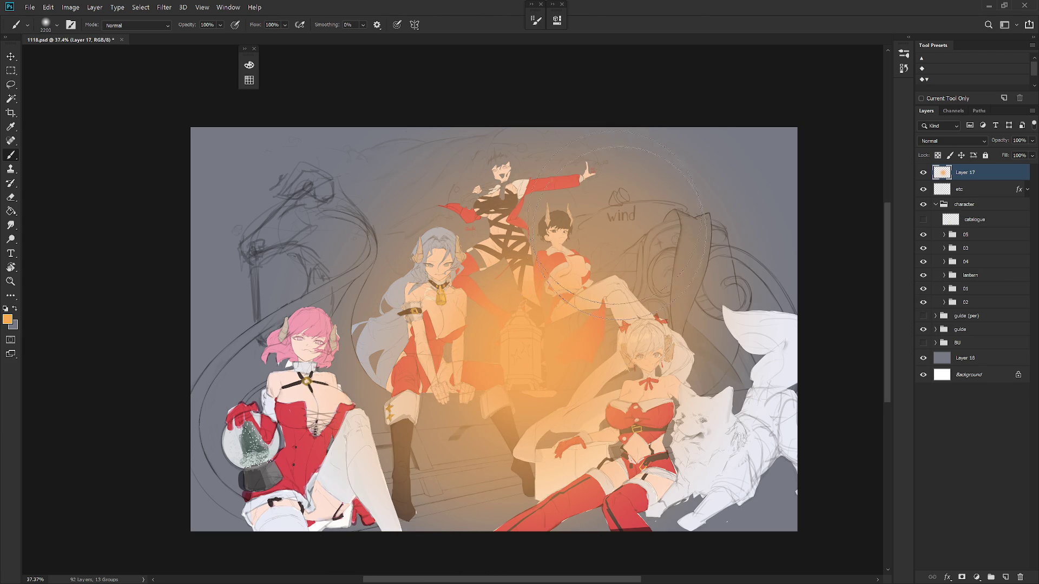
Step: Undo and restore the last glow strokes, then add a new layer above etc
{"action": "key", "text": "ctrl+z"}
{"action": "key", "text": "ctrl+z"}
{"action": "key", "text": "ctrl+z"}
{"action": "key", "text": "ctrl+shift+z"}
{"action": "key", "text": "ctrl+shift+z"}
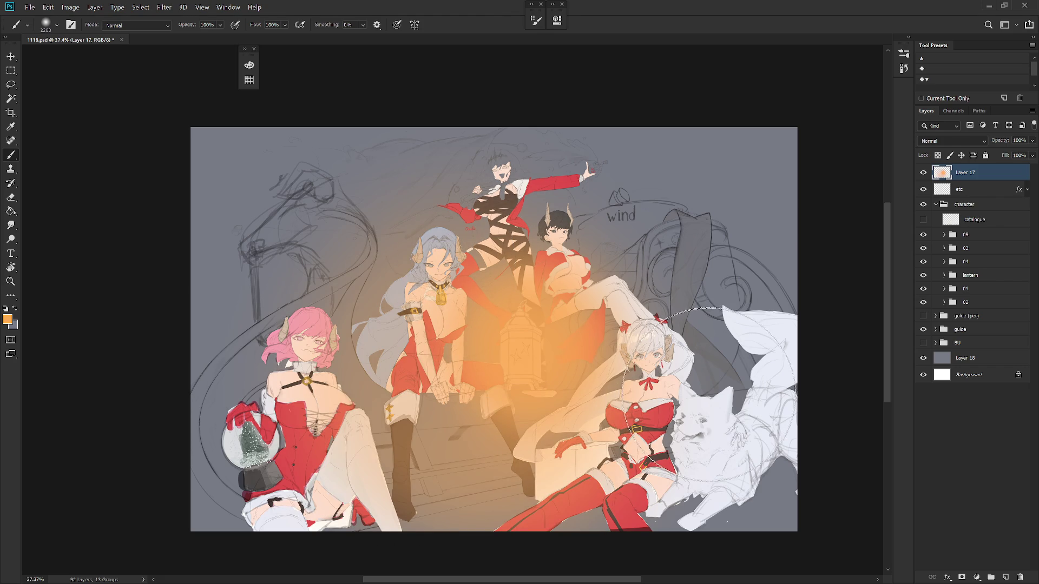
{"action": "key", "text": "ctrl+shift+z"}
{"action": "key", "text": "ctrl+shift+z"}
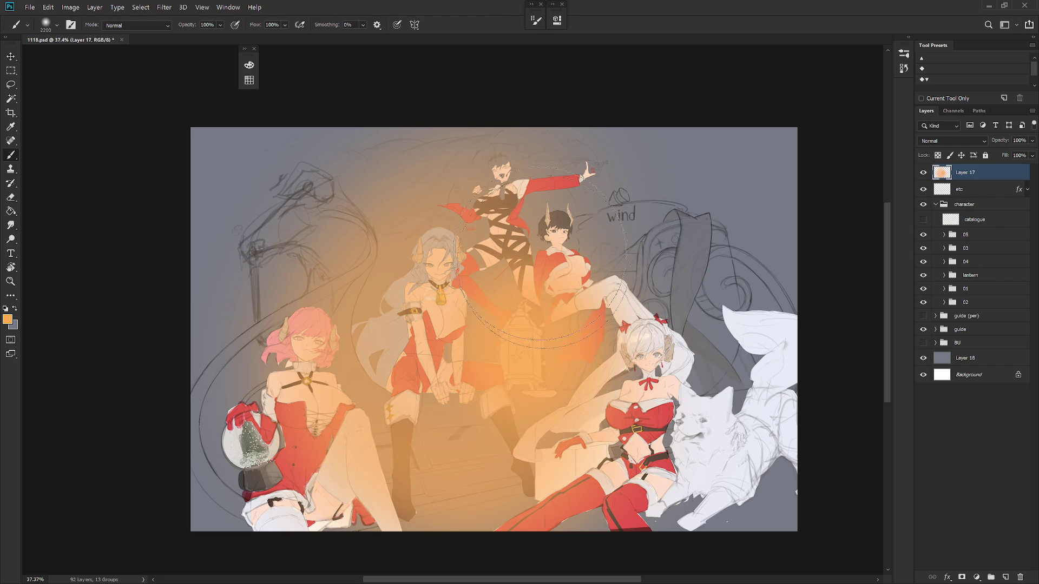
{"action": "key", "text": "ctrl+shift+z"}
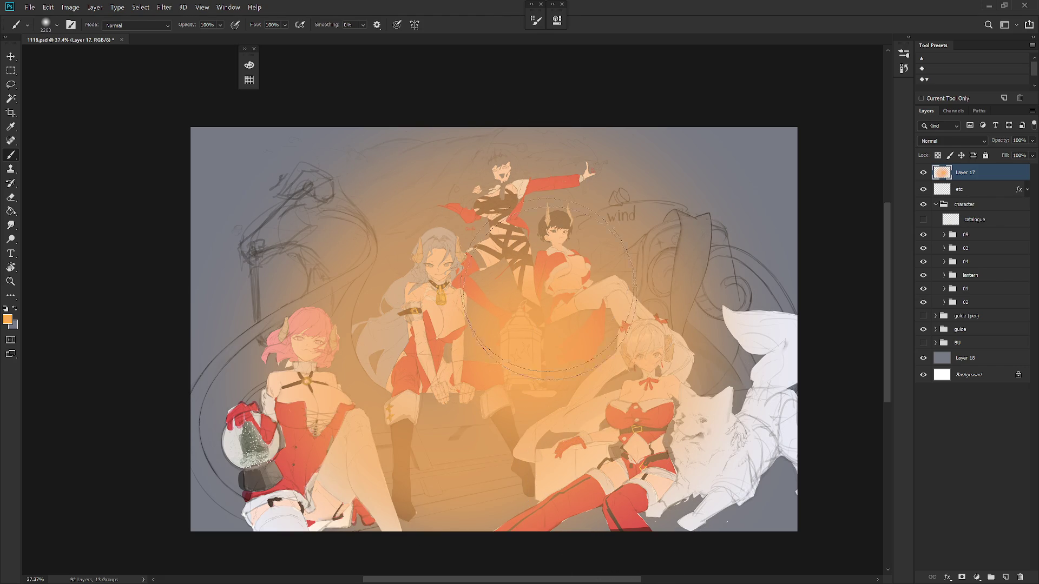
{"action": "key", "text": "ctrl+shift+z"}
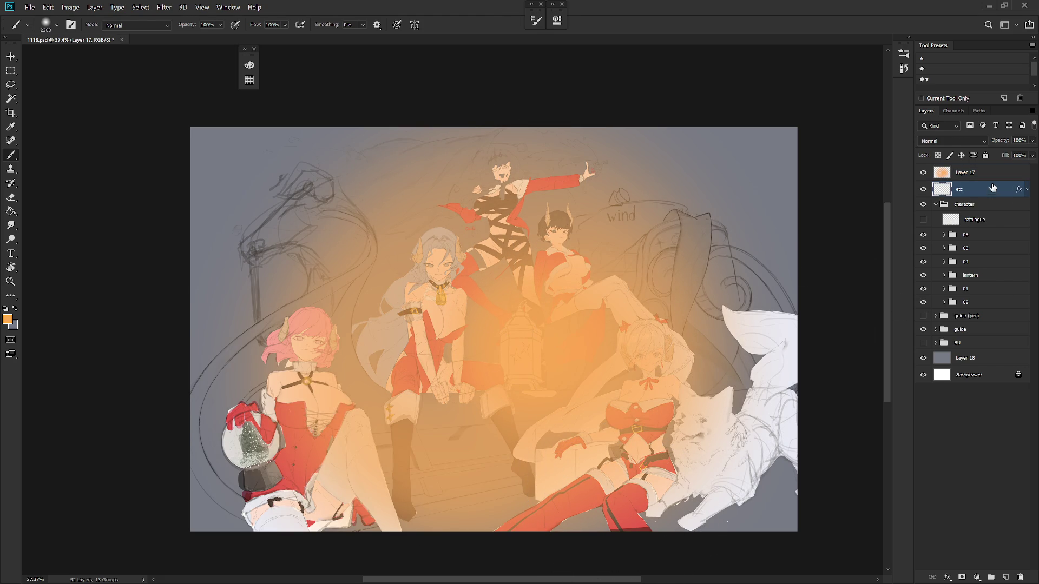
{"action": "left_click", "coordinate": [985, 190]}
{"action": "key", "text": "ctrl+shift+n"}
Step: Fill the new Layer 19 with a dark navy blue
{"action": "key", "text": "Return"}
{"action": "key", "text": "F6"}
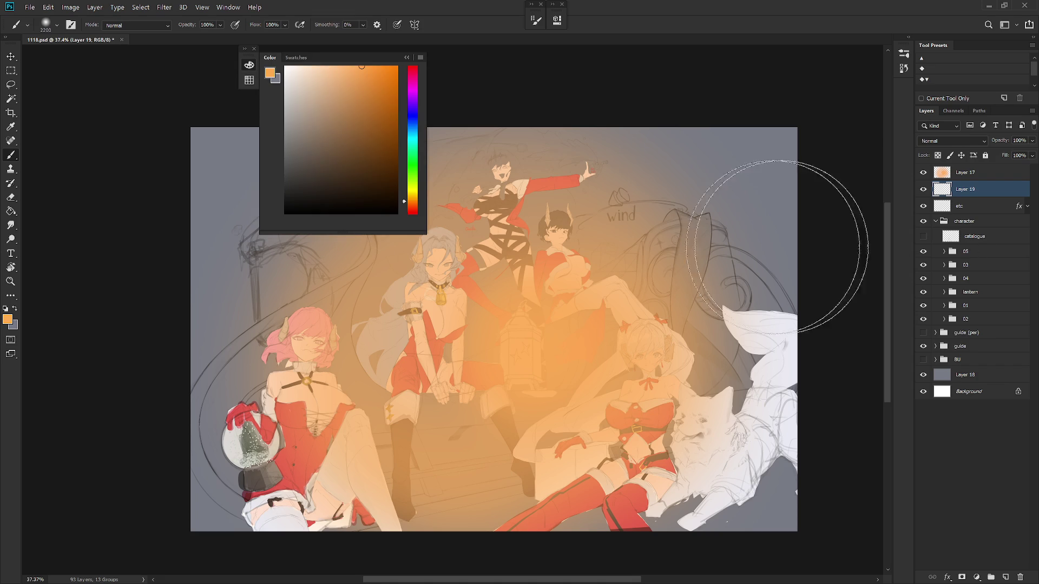
{"action": "left_click", "coordinate": [413, 125]}
{"action": "left_click_drag", "start_coordinate": [416, 123], "coordinate": [417, 116]}
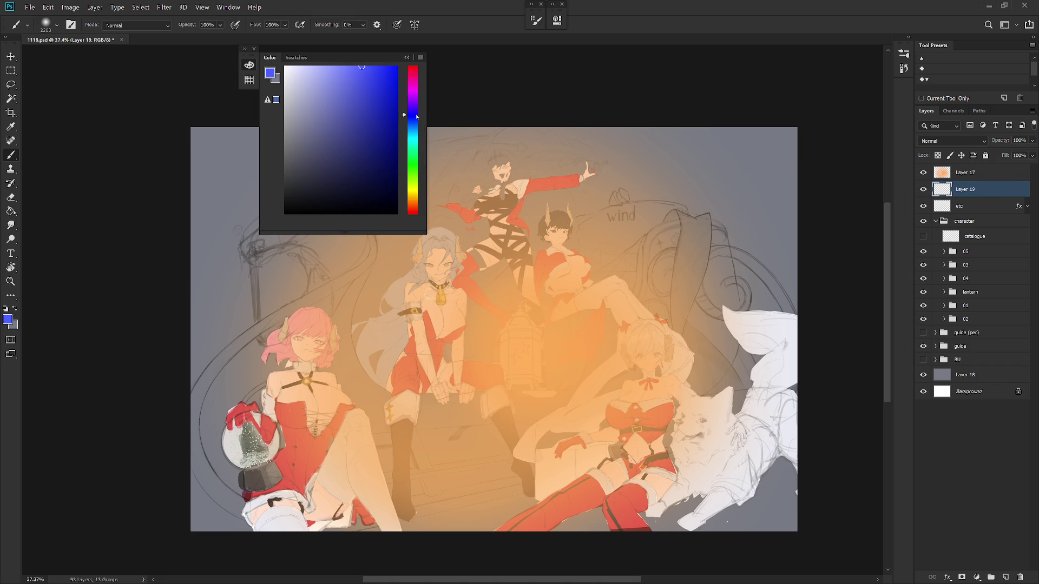
{"action": "left_click", "coordinate": [367, 169]}
{"action": "left_click", "coordinate": [369, 152]}
{"action": "left_click", "coordinate": [360, 168]}
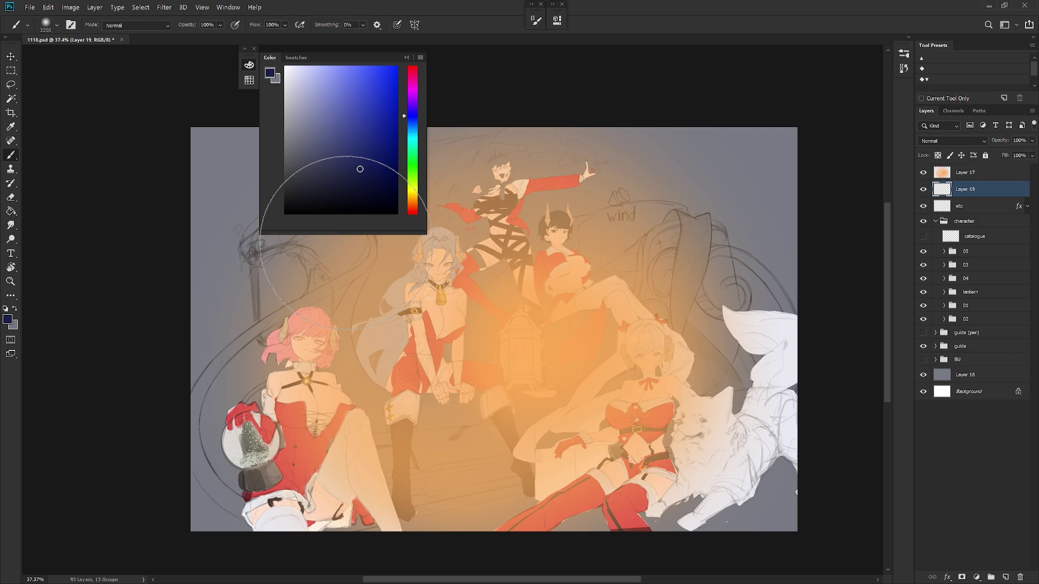
{"action": "key", "text": "alt+BackSpace"}
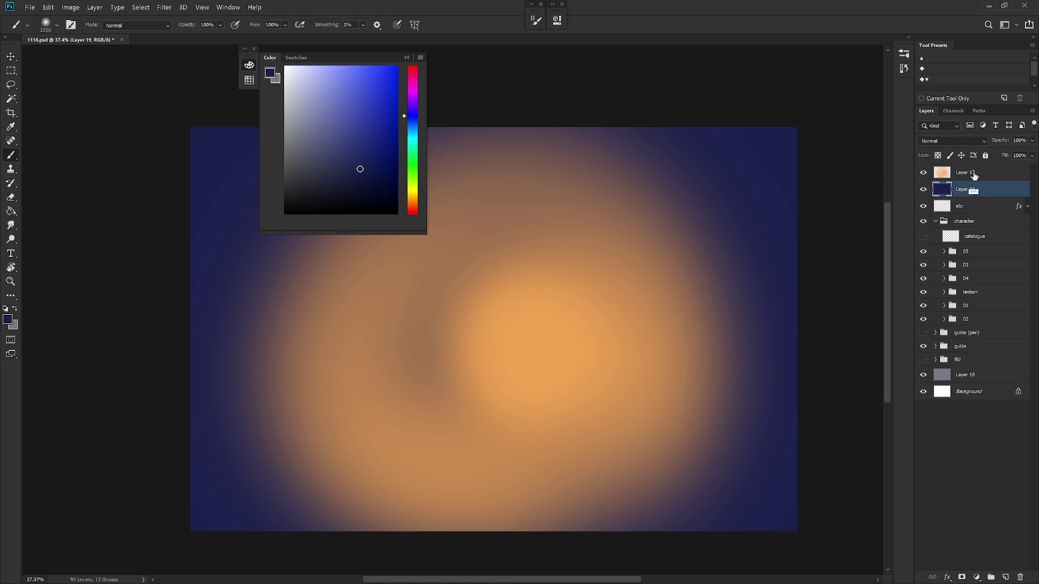
Step: Merge the navy fill into glow Layer 17 and set its blend mode to Overlay
{"action": "key", "text": "Delete"}
{"action": "left_click", "coordinate": [952, 141]}
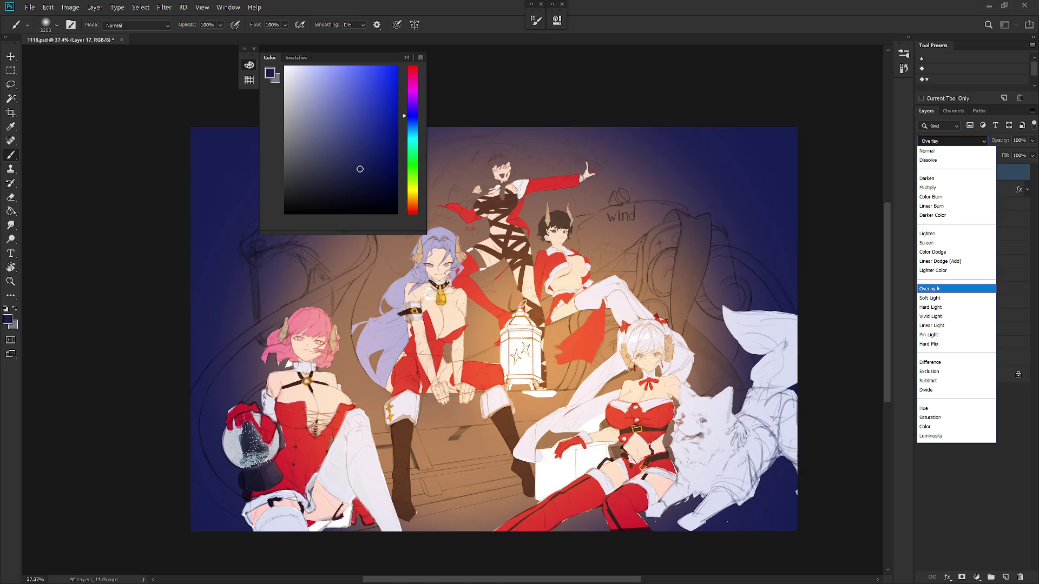
{"action": "left_click", "coordinate": [941, 288]}
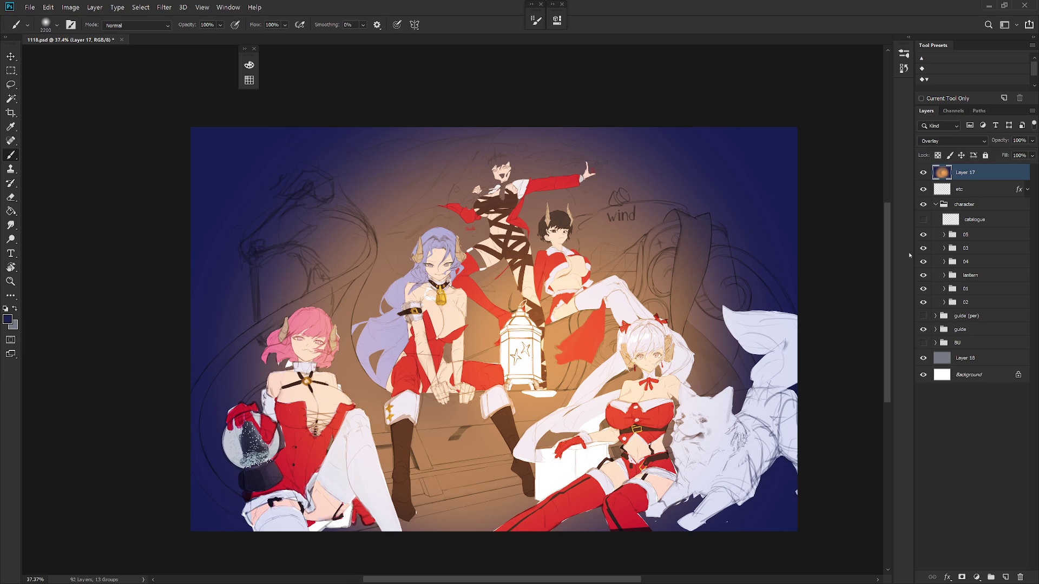
Step: Sample orange and dark blue from the canvas and choose the Sampled Brush 1 1 tip
{"action": "right_click", "coordinate": [499, 335], "text": "alt+shift"}
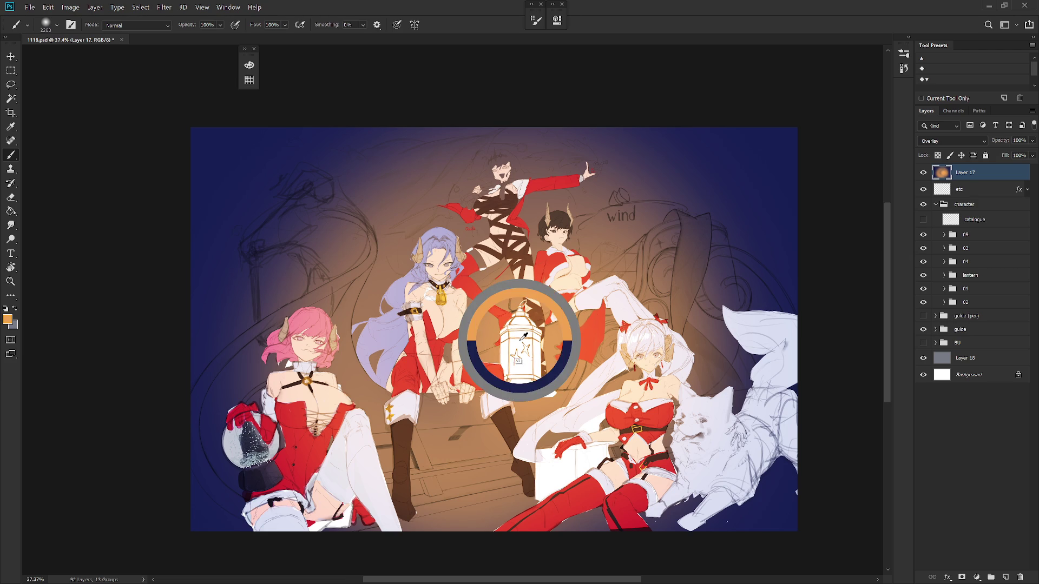
{"action": "key", "text": "bracketleft"}
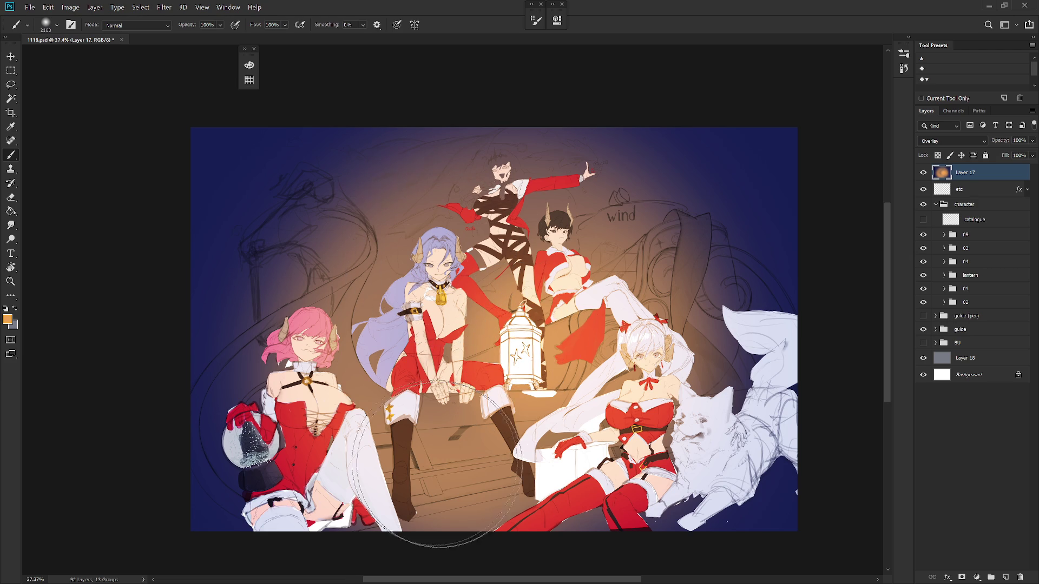
{"action": "left_click", "coordinate": [781, 150], "text": "alt"}
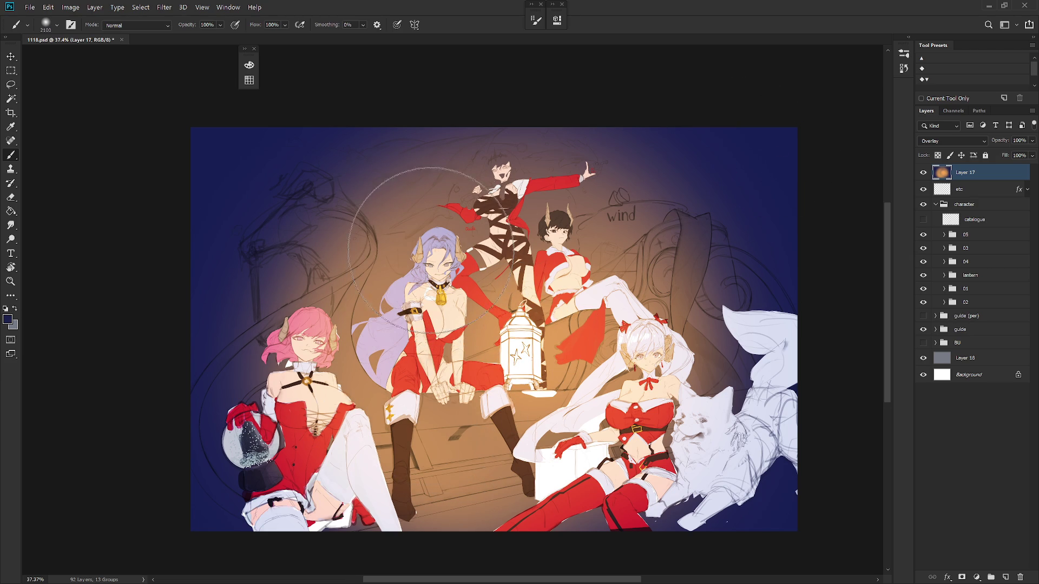
{"action": "right_click", "coordinate": [435, 238]}
{"action": "left_click_drag", "start_coordinate": [556, 391], "coordinate": [557, 476]}
{"action": "left_click", "coordinate": [541, 483]}
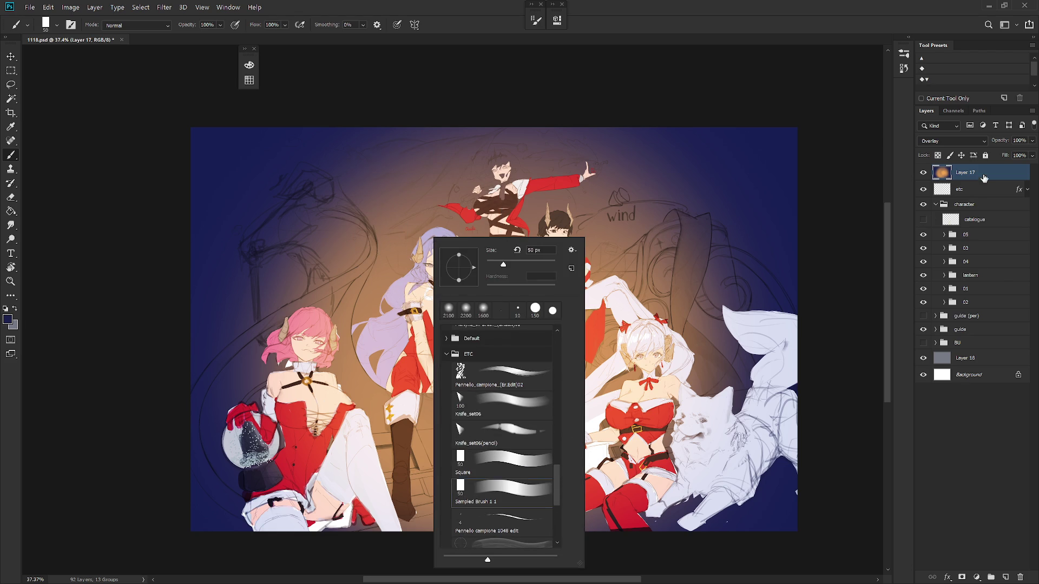
{"action": "key", "text": "Return"}
Step: Try a size-200 blue stroke on the purple hair, undo it, and show the History panel
{"action": "key", "text": "bracketright"}
{"action": "key", "text": "bracketright"}
{"action": "key", "text": "bracketright"}
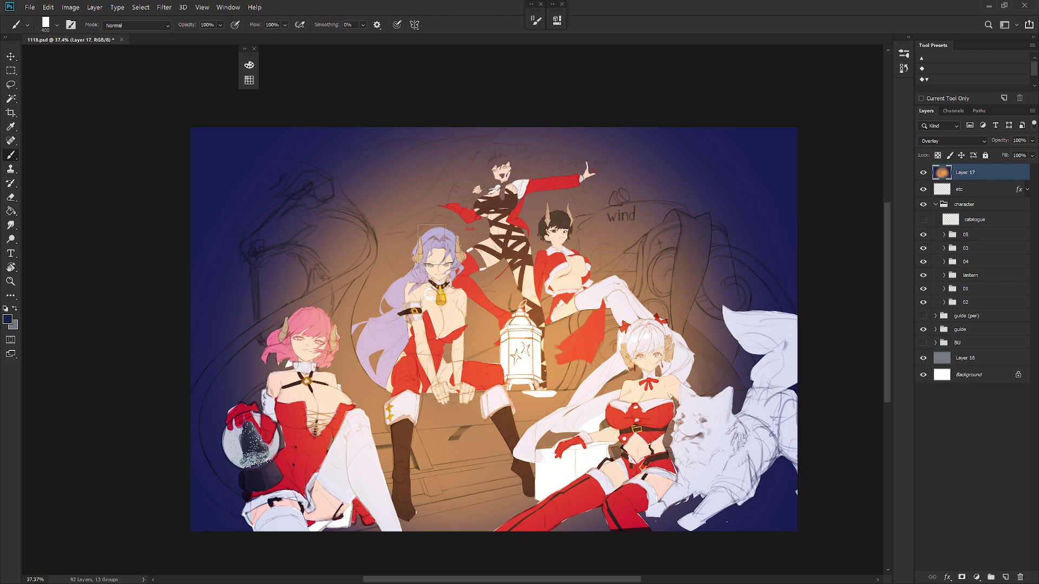
{"action": "left_click_drag", "start_coordinate": [433, 238], "coordinate": [430, 246]}
{"action": "key", "text": "ctrl+z"}
{"action": "left_click", "coordinate": [906, 38]}
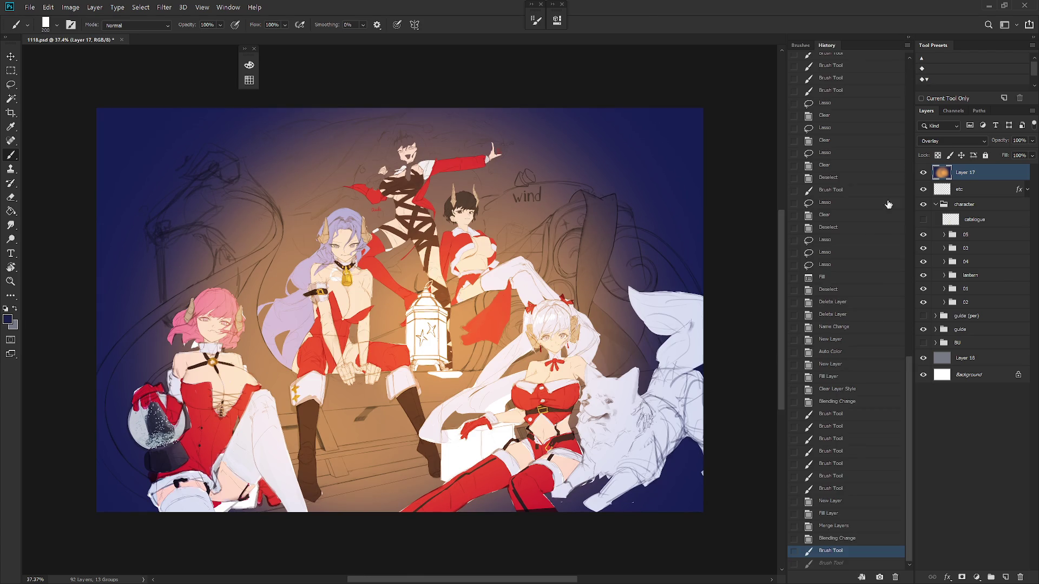
Step: Step back in History to the separate navy fill and group Layers 17 and 19
{"action": "left_click", "coordinate": [847, 504]}
{"action": "left_click", "coordinate": [848, 516]}
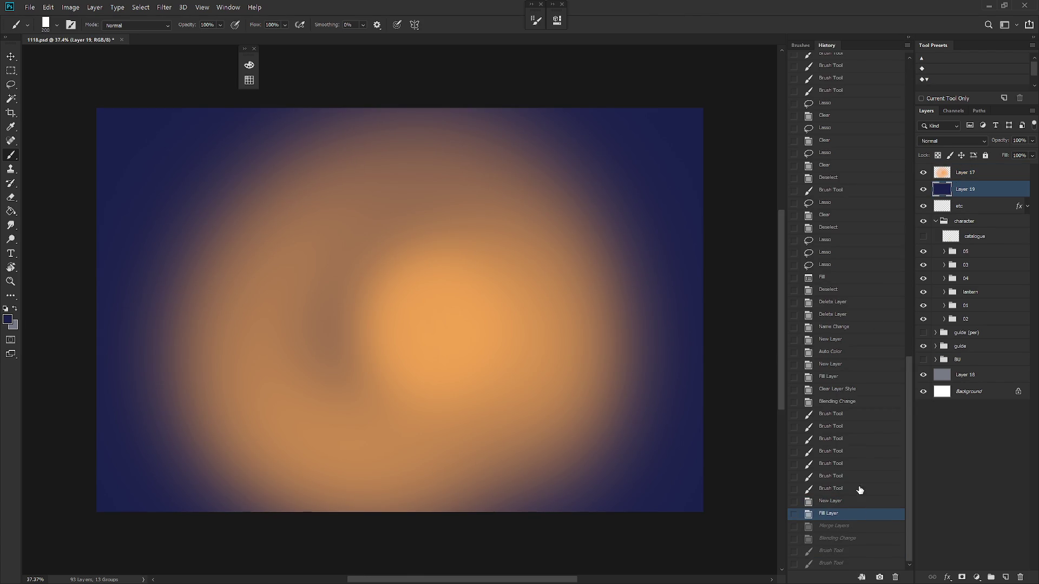
{"action": "left_click", "coordinate": [968, 174], "text": "shift"}
{"action": "key", "text": "ctrl+g"}
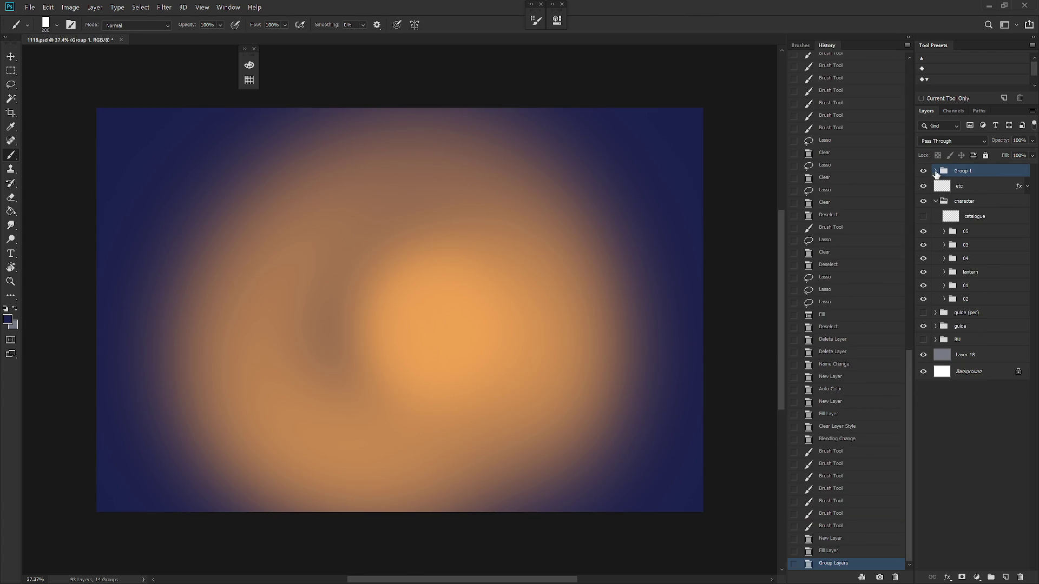
Step: Set the navy layer to Multiply and preview other blend modes for both layers
{"action": "left_click", "coordinate": [936, 172]}
{"action": "left_click", "coordinate": [969, 201]}
{"action": "left_click", "coordinate": [952, 140]}
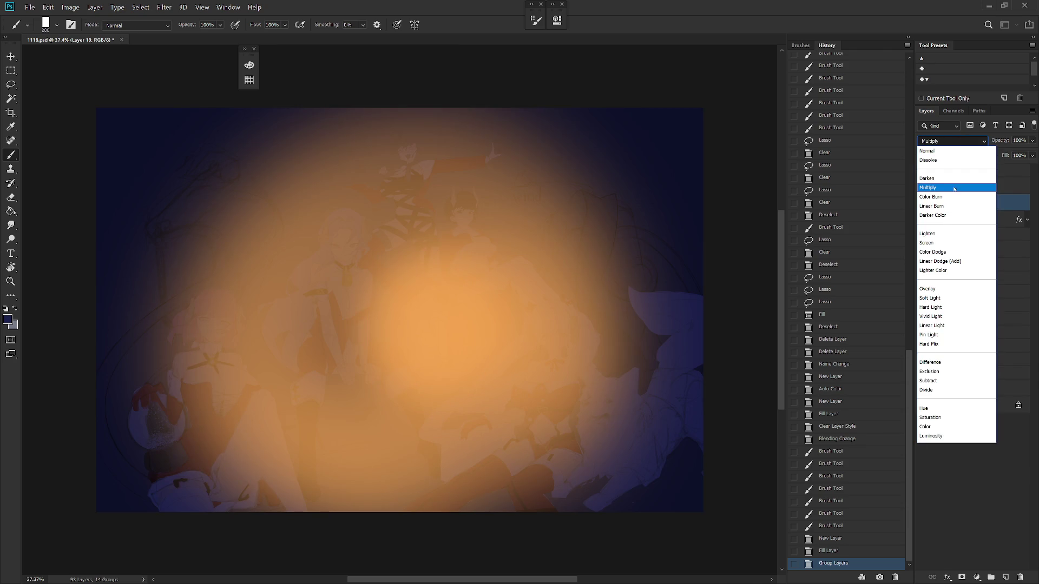
{"action": "left_click", "coordinate": [954, 188]}
{"action": "left_click", "coordinate": [969, 186]}
{"action": "left_click", "coordinate": [952, 140]}
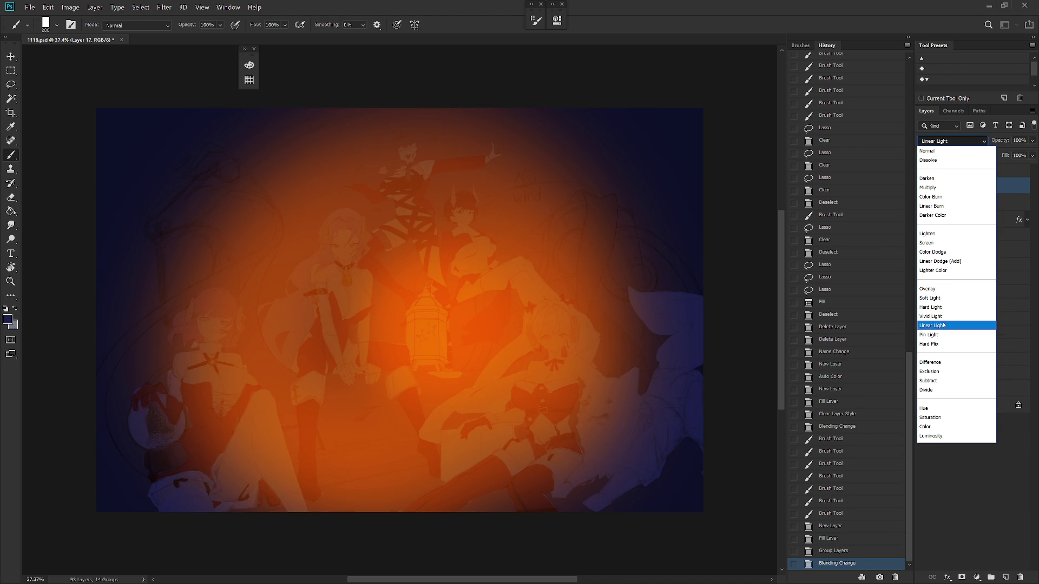
{"action": "key", "text": "Escape"}
{"action": "left_click", "coordinate": [978, 204]}
{"action": "left_click", "coordinate": [952, 141]}
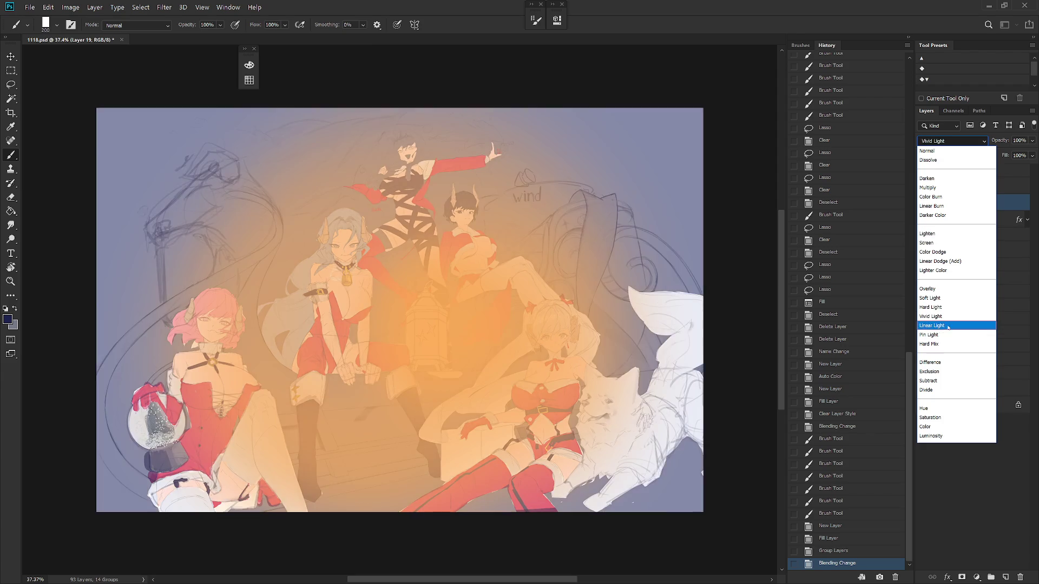
{"action": "key", "text": "Escape"}
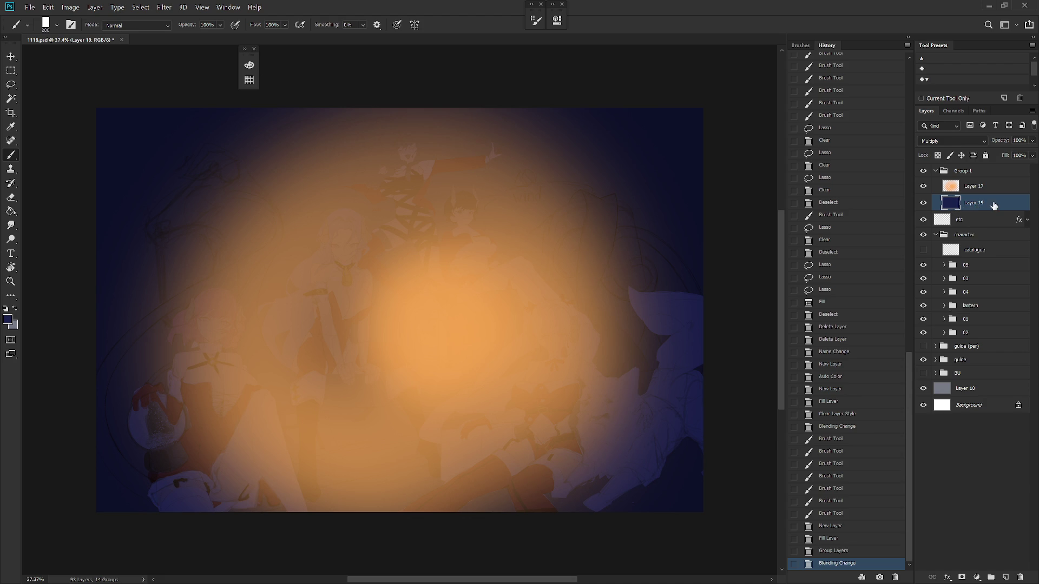
Step: Replace the navy layer with an empty Layer 19 above the glow, set to Overlay
{"action": "key", "text": "Delete"}
{"action": "key", "text": "ctrl+shift+n"}
{"action": "key", "text": "Return"}
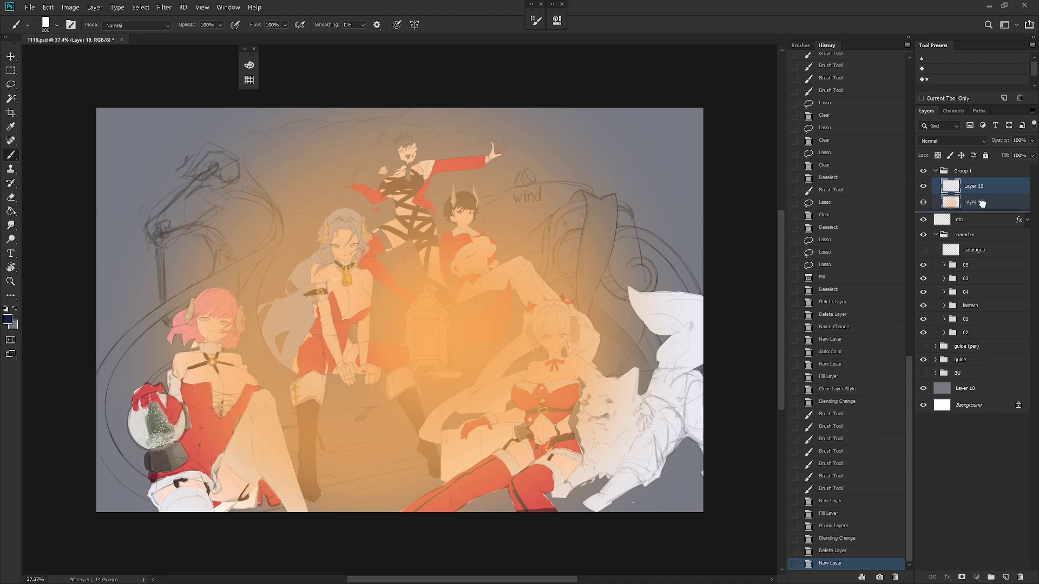
{"action": "left_click_drag", "start_coordinate": [983, 203], "coordinate": [984, 204]}
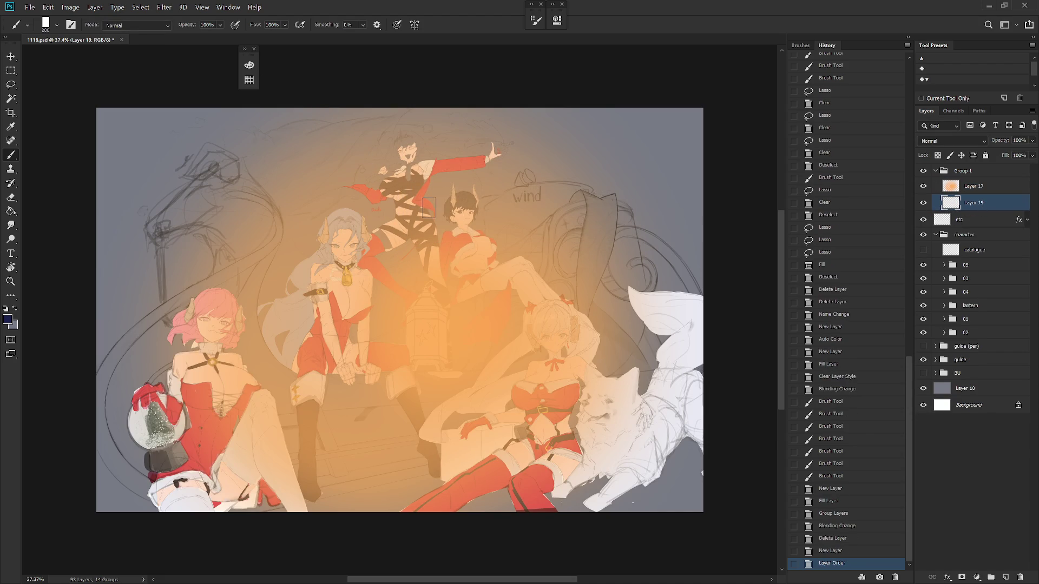
{"action": "right_click", "coordinate": [429, 207]}
{"action": "left_click", "coordinate": [982, 204]}
{"action": "left_click_drag", "start_coordinate": [974, 203], "coordinate": [980, 186]}
{"action": "left_click", "coordinate": [953, 141]}
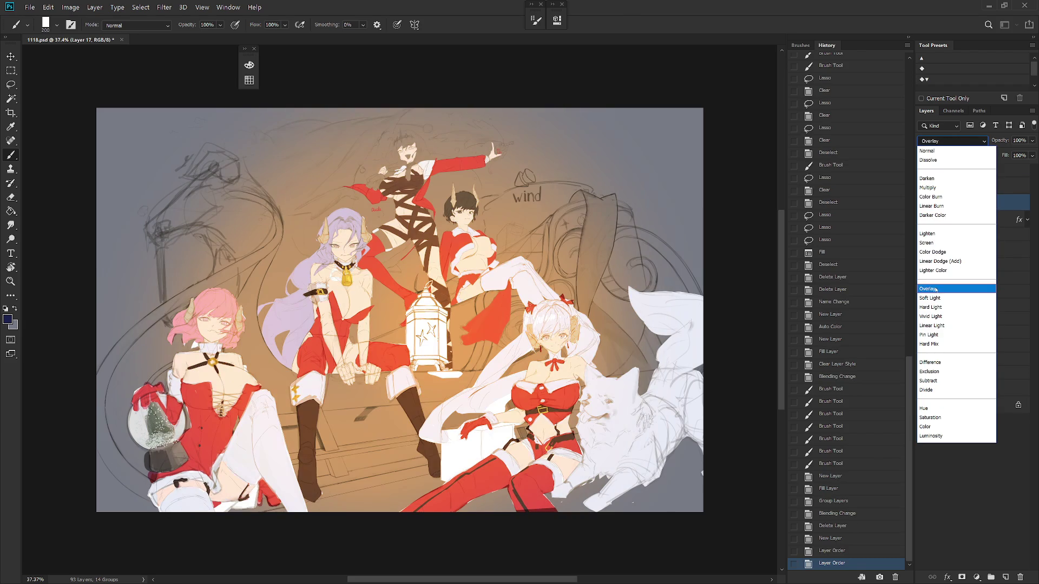
{"action": "left_click", "coordinate": [936, 289]}
{"action": "left_click", "coordinate": [974, 187]}
Step: Paint dark blue shadow down the purple-haired girl's hair, undoing stray strokes near the hip
{"action": "key", "text": "bracketleft"}
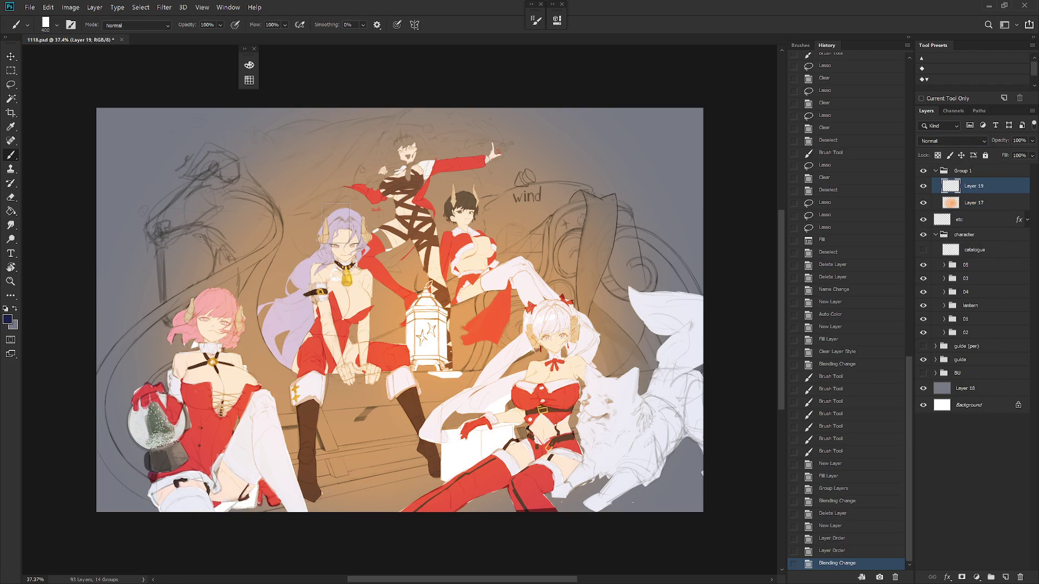
{"action": "mouse_move", "coordinate": [339, 217]}
{"action": "left_mouse_down"}
{"action": "mouse_move", "coordinate": [312, 278]}
{"action": "mouse_move", "coordinate": [331, 320]}
{"action": "left_mouse_up"}
{"action": "key", "text": "ctrl+z"}
{"action": "key", "text": "ctrl+z"}
{"action": "key", "text": "bracketleft"}
{"action": "left_click_drag", "start_coordinate": [330, 281], "coordinate": [329, 320]}
{"action": "left_click_drag", "start_coordinate": [324, 273], "coordinate": [320, 335]}
{"action": "mouse_move", "coordinate": [316, 300]}
{"action": "left_mouse_down"}
{"action": "mouse_move", "coordinate": [316, 344]}
{"action": "mouse_move", "coordinate": [304, 347]}
{"action": "mouse_move", "coordinate": [293, 379]}
{"action": "left_mouse_up"}
{"action": "mouse_move", "coordinate": [308, 340]}
{"action": "left_mouse_down"}
{"action": "mouse_move", "coordinate": [295, 379]}
{"action": "mouse_move", "coordinate": [306, 363]}
{"action": "left_mouse_up"}
{"action": "left_click_drag", "start_coordinate": [310, 358], "coordinate": [297, 411]}
{"action": "key", "text": "bracketright"}
{"action": "key", "text": "bracketright"}
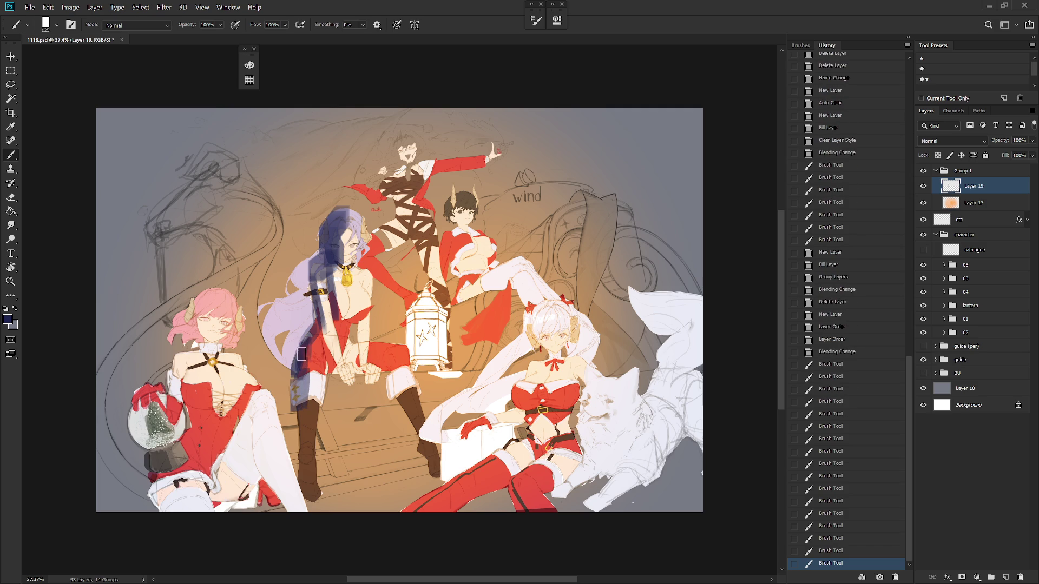
{"action": "left_click_drag", "start_coordinate": [301, 370], "coordinate": [305, 503]}
{"action": "left_click_drag", "start_coordinate": [308, 469], "coordinate": [308, 482]}
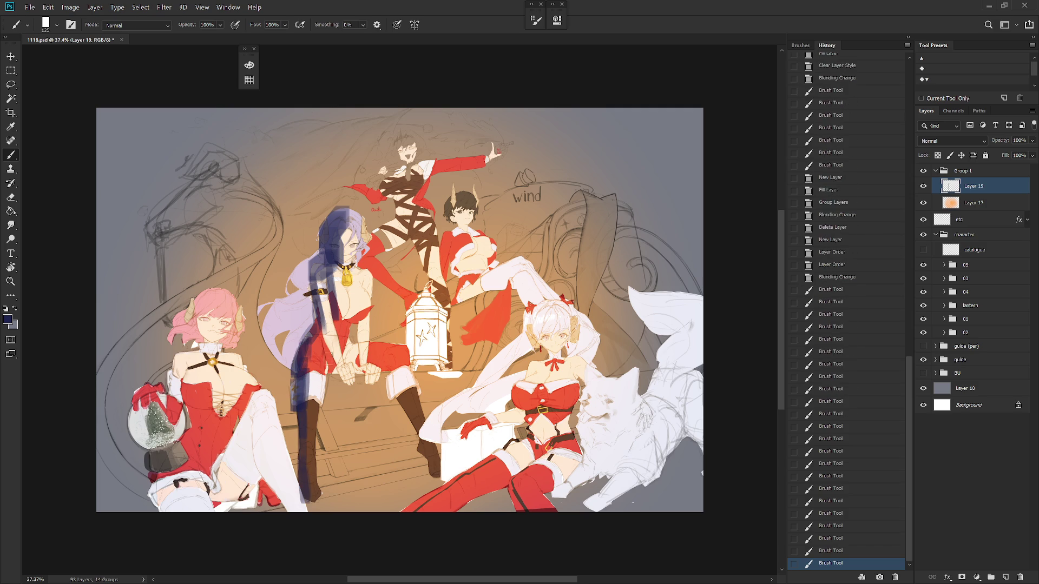
{"action": "mouse_move", "coordinate": [327, 346]}
{"action": "left_mouse_down"}
{"action": "mouse_move", "coordinate": [330, 375]}
{"action": "mouse_move", "coordinate": [350, 368]}
{"action": "left_mouse_up"}
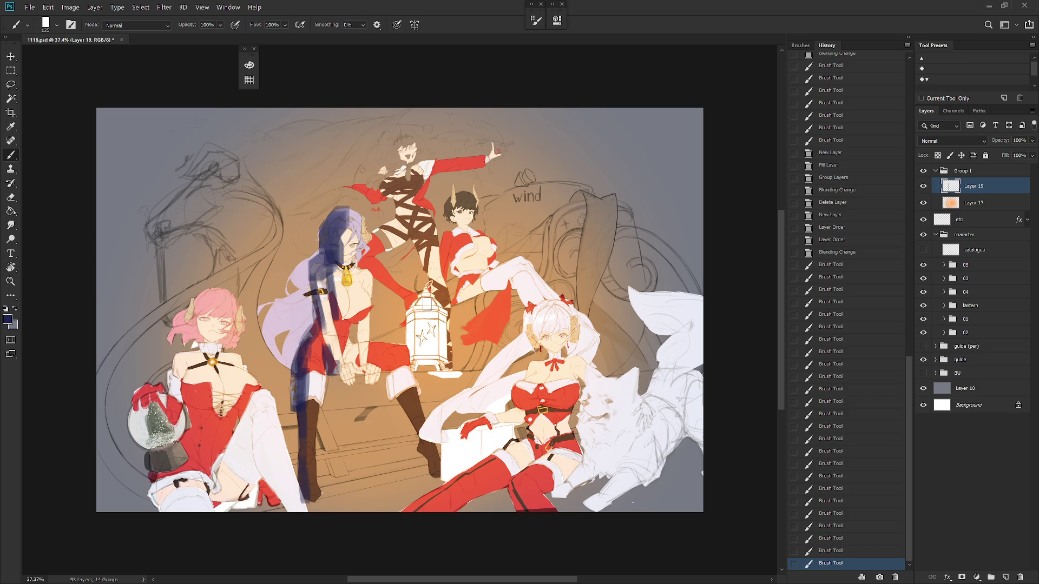
{"action": "key", "text": "ctrl+z"}
{"action": "key", "text": "ctrl+z"}
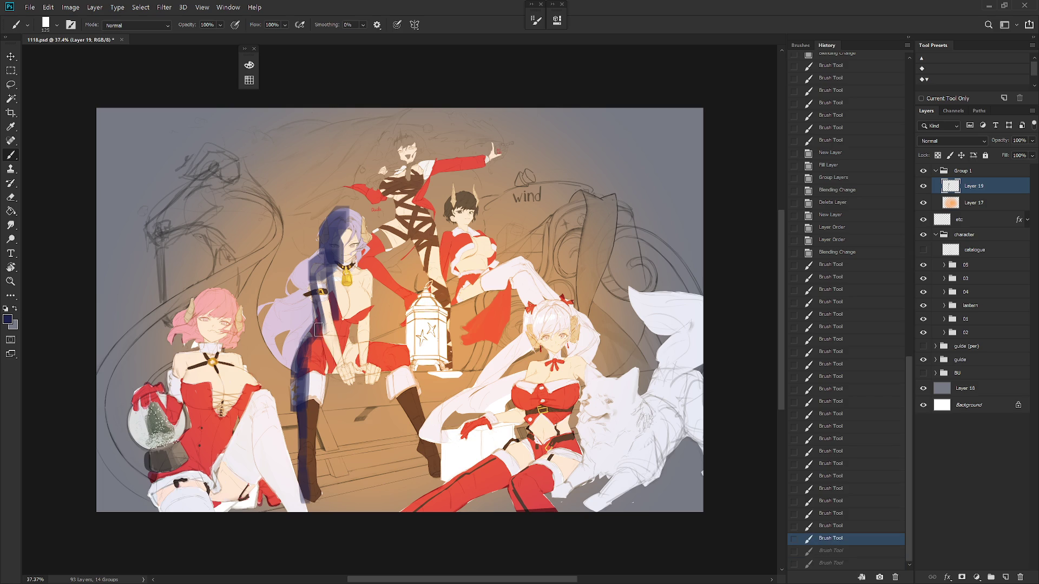
Step: Shade around the purple-haired girl's hands, collar and face, then darken her hair
{"action": "left_click", "coordinate": [318, 329]}
{"action": "key", "text": "bracketleft"}
{"action": "left_click_drag", "start_coordinate": [321, 324], "coordinate": [329, 343]}
{"action": "mouse_move", "coordinate": [325, 337]}
{"action": "left_mouse_down"}
{"action": "mouse_move", "coordinate": [343, 372]}
{"action": "mouse_move", "coordinate": [366, 373]}
{"action": "left_mouse_up"}
{"action": "mouse_move", "coordinate": [384, 372]}
{"action": "left_mouse_down"}
{"action": "mouse_move", "coordinate": [390, 401]}
{"action": "mouse_move", "coordinate": [403, 373]}
{"action": "mouse_move", "coordinate": [434, 479]}
{"action": "mouse_move", "coordinate": [433, 470]}
{"action": "left_mouse_up"}
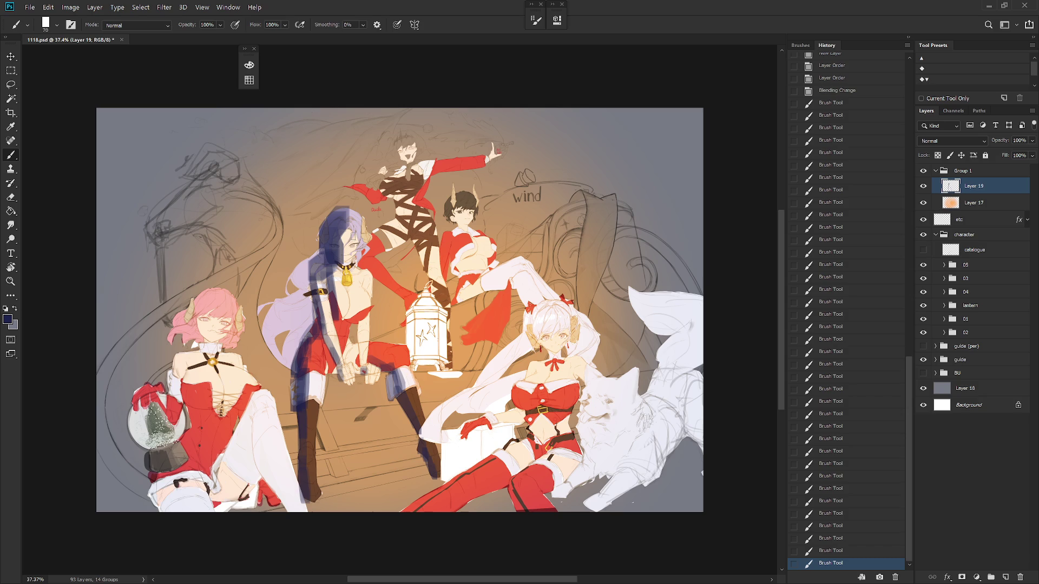
{"action": "left_click", "coordinate": [342, 265]}
{"action": "left_click", "coordinate": [347, 251]}
{"action": "mouse_move", "coordinate": [342, 273]}
{"action": "left_mouse_down"}
{"action": "mouse_move", "coordinate": [345, 264]}
{"action": "mouse_move", "coordinate": [306, 295]}
{"action": "mouse_move", "coordinate": [295, 349]}
{"action": "left_mouse_up"}
{"action": "key", "text": "bracketright"}
{"action": "mouse_move", "coordinate": [281, 303]}
{"action": "left_mouse_down"}
{"action": "mouse_move", "coordinate": [269, 322]}
{"action": "mouse_move", "coordinate": [273, 346]}
{"action": "mouse_move", "coordinate": [311, 260]}
{"action": "left_mouse_up"}
Step: Switch to the Square brush tip and shade the red sleeve and top figure's head navy
{"action": "right_click", "coordinate": [522, 271]}
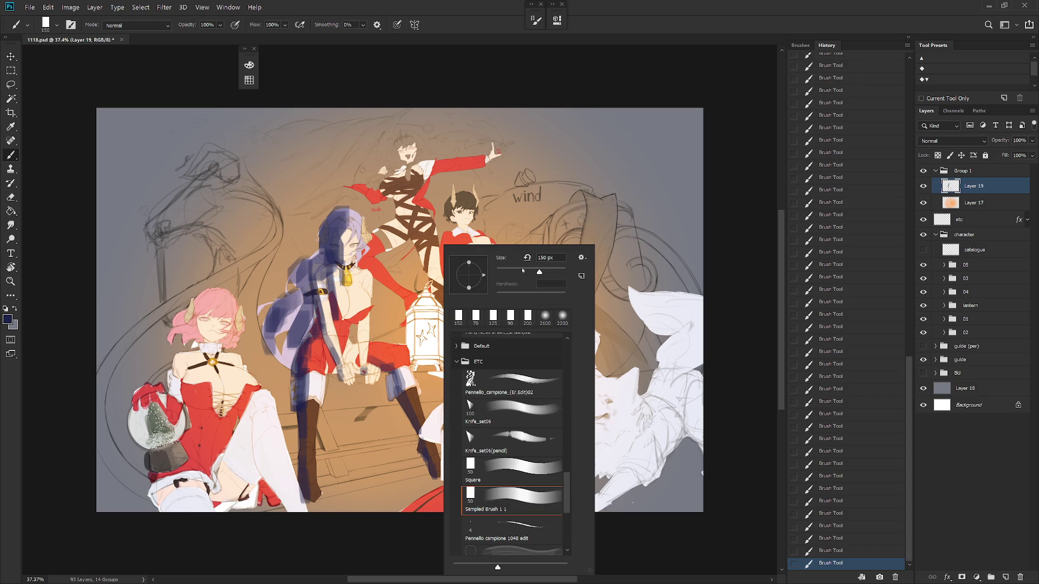
{"action": "left_click", "coordinate": [537, 482]}
{"action": "left_click", "coordinate": [717, 316]}
{"action": "mouse_move", "coordinate": [644, 282]}
{"action": "left_mouse_down"}
{"action": "mouse_move", "coordinate": [652, 308]}
{"action": "mouse_move", "coordinate": [555, 379]}
{"action": "left_mouse_up"}
{"action": "key", "text": "ctrl+z"}
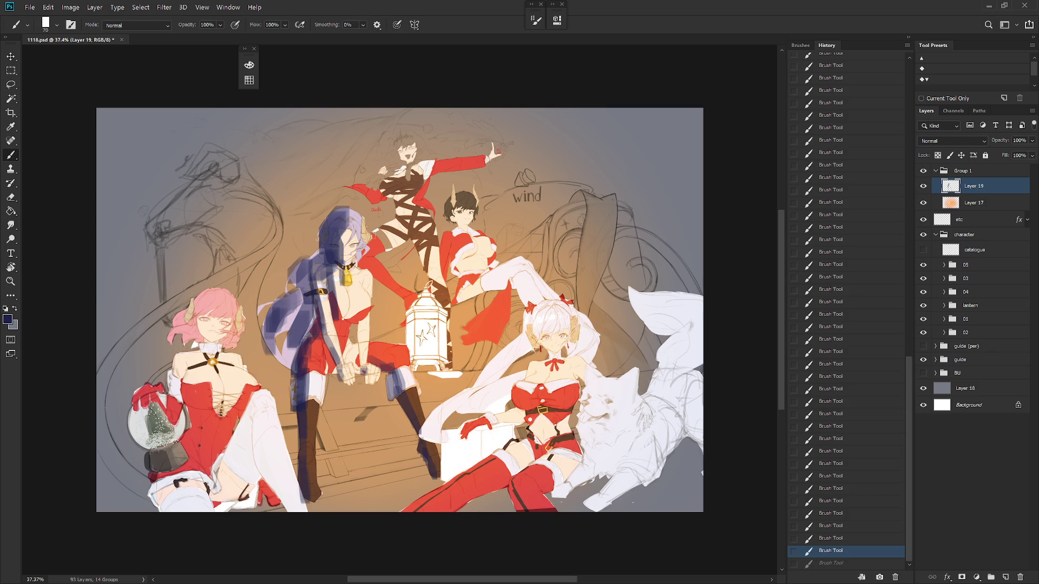
{"action": "mouse_move", "coordinate": [379, 238]}
{"action": "left_mouse_down"}
{"action": "mouse_move", "coordinate": [411, 216]}
{"action": "mouse_move", "coordinate": [395, 175]}
{"action": "mouse_move", "coordinate": [421, 169]}
{"action": "left_mouse_up"}
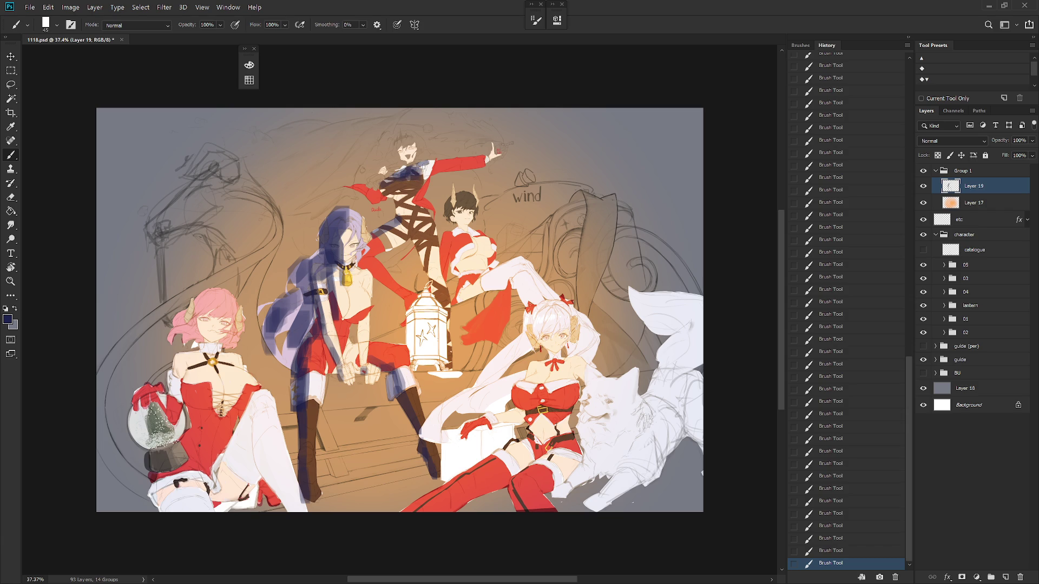
{"action": "key", "text": "ctrl+z"}
{"action": "left_click", "coordinate": [426, 166]}
{"action": "left_click", "coordinate": [441, 173]}
{"action": "left_click", "coordinate": [433, 168]}
{"action": "left_click_drag", "start_coordinate": [495, 152], "coordinate": [422, 147]}
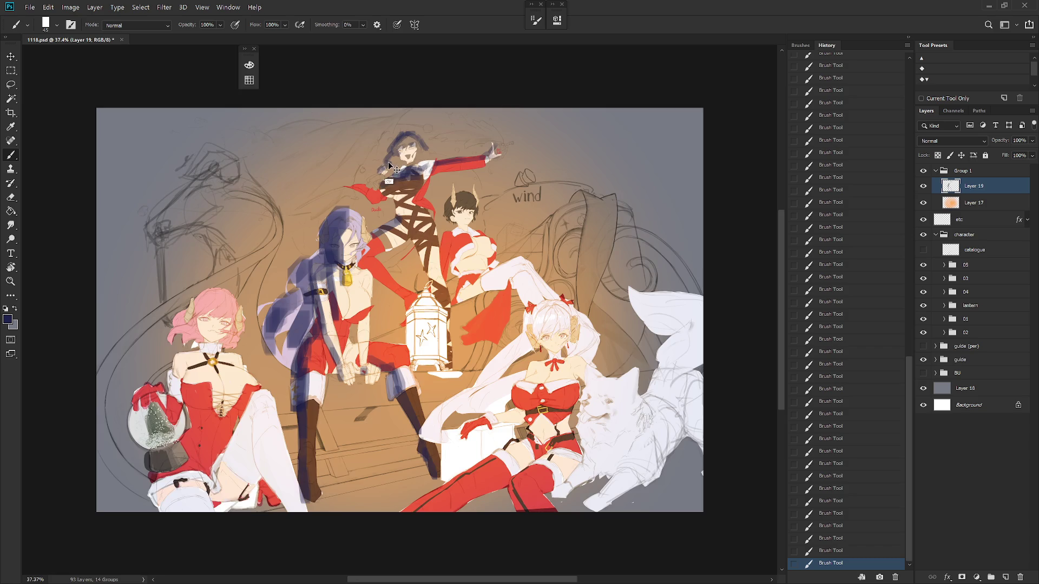
Step: Shade the top figure's raised arm and the background behind its head dark blue
{"action": "scroll", "coordinate": [379, 173], "scroll_direction": "up", "scroll_amount": 5}
{"action": "mouse_move", "coordinate": [379, 181]}
{"action": "left_mouse_down"}
{"action": "mouse_move", "coordinate": [344, 216]}
{"action": "mouse_move", "coordinate": [392, 157]}
{"action": "left_mouse_up"}
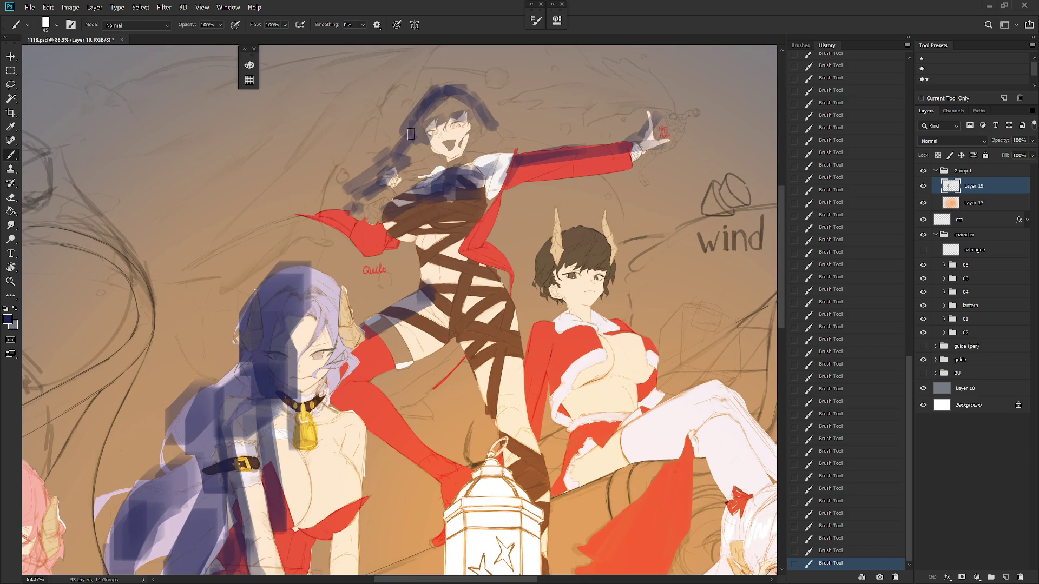
{"action": "scroll", "coordinate": [425, 197], "scroll_direction": "down", "scroll_amount": 4}
{"action": "key", "text": "bracketright"}
{"action": "key", "text": "bracketright"}
{"action": "key", "text": "bracketright"}
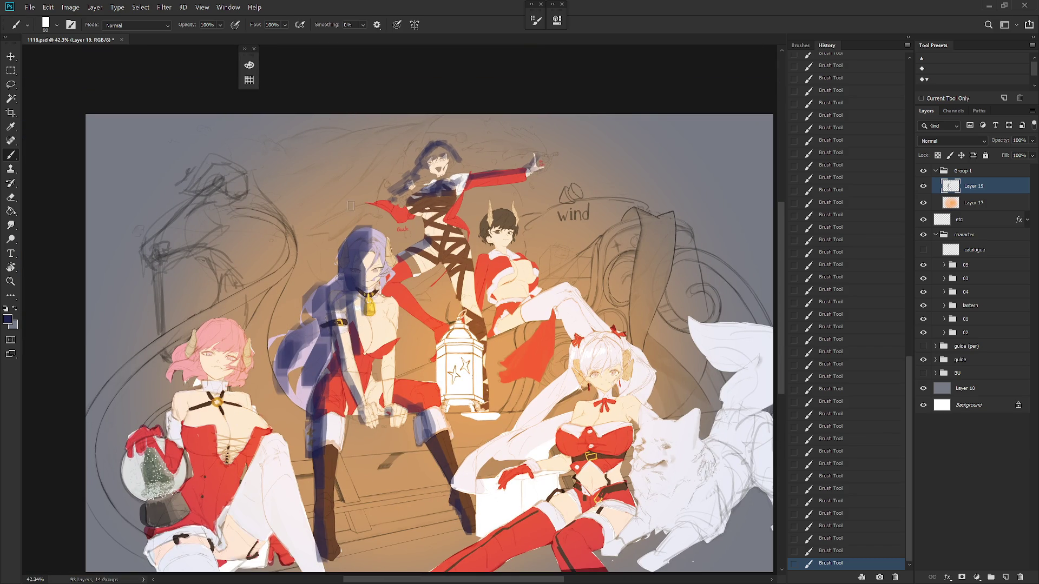
{"action": "mouse_move", "coordinate": [351, 205]}
{"action": "left_mouse_down"}
{"action": "mouse_move", "coordinate": [325, 217]}
{"action": "mouse_move", "coordinate": [414, 130]}
{"action": "mouse_move", "coordinate": [374, 144]}
{"action": "mouse_move", "coordinate": [381, 157]}
{"action": "mouse_move", "coordinate": [303, 146]}
{"action": "mouse_move", "coordinate": [379, 141]}
{"action": "mouse_move", "coordinate": [390, 76]}
{"action": "mouse_move", "coordinate": [293, 81]}
{"action": "left_mouse_up"}
{"action": "key", "text": "bracketright"}
{"action": "key", "text": "bracketright"}
{"action": "key", "text": "bracketright"}
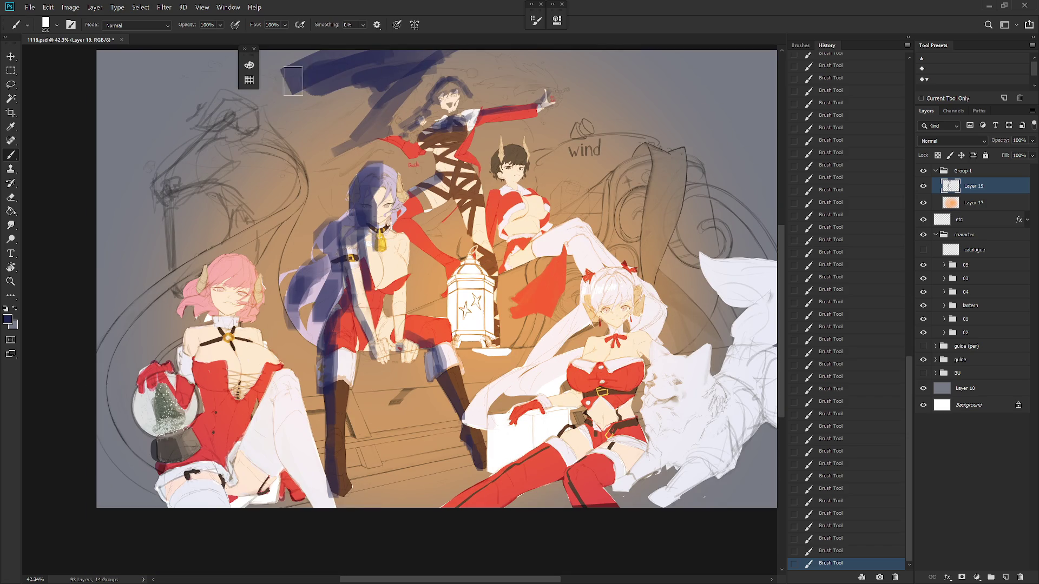
{"action": "mouse_move", "coordinate": [225, 89]}
{"action": "left_mouse_down"}
{"action": "mouse_move", "coordinate": [331, 162]}
{"action": "mouse_move", "coordinate": [303, 196]}
{"action": "mouse_move", "coordinate": [348, 192]}
{"action": "mouse_move", "coordinate": [278, 243]}
{"action": "mouse_move", "coordinate": [264, 264]}
{"action": "mouse_move", "coordinate": [270, 279]}
{"action": "left_mouse_up"}
Step: Paint a broad shadow below the upper-left sketch and a long diagonal sweep down the left edge
{"action": "key", "text": "bracketleft"}
{"action": "key", "text": "bracketleft"}
{"action": "key", "text": "bracketleft"}
{"action": "key", "text": "bracketleft"}
{"action": "key", "text": "bracketleft"}
{"action": "key", "text": "bracketright"}
{"action": "key", "text": "bracketleft"}
{"action": "key", "text": "bracketright"}
{"action": "key", "text": "bracketright"}
{"action": "key", "text": "bracketright"}
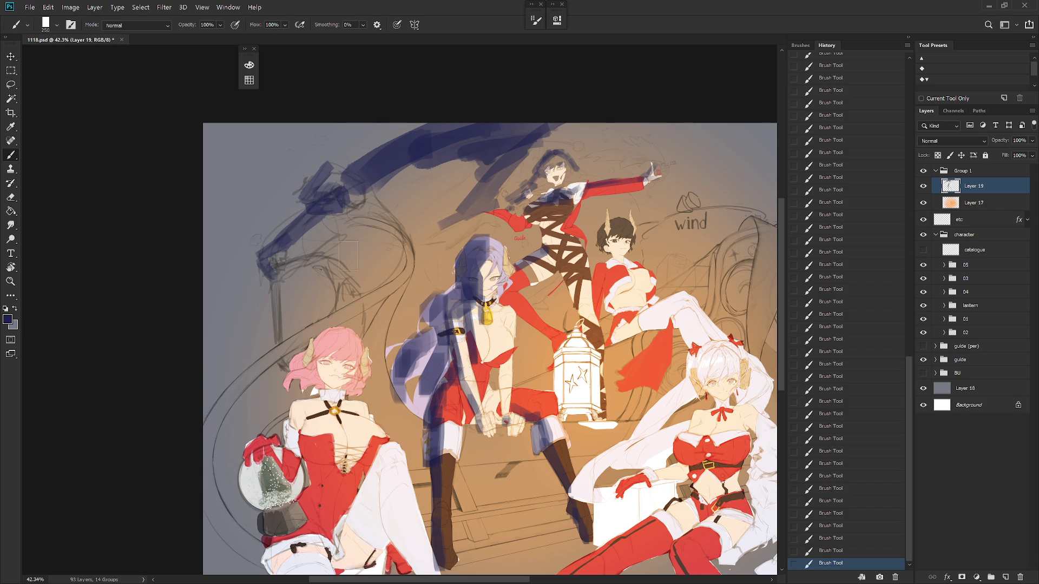
{"action": "mouse_move", "coordinate": [348, 255]}
{"action": "left_mouse_down"}
{"action": "mouse_move", "coordinate": [338, 287]}
{"action": "mouse_move", "coordinate": [399, 273]}
{"action": "left_mouse_up"}
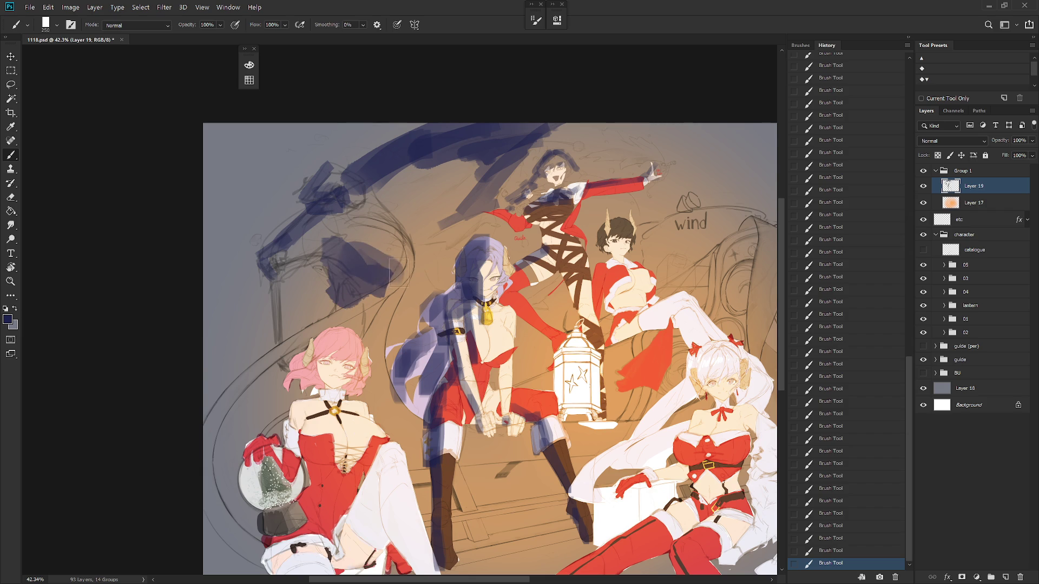
{"action": "key", "text": "bracketleft"}
{"action": "key", "text": "bracketleft"}
{"action": "key", "text": "bracketleft"}
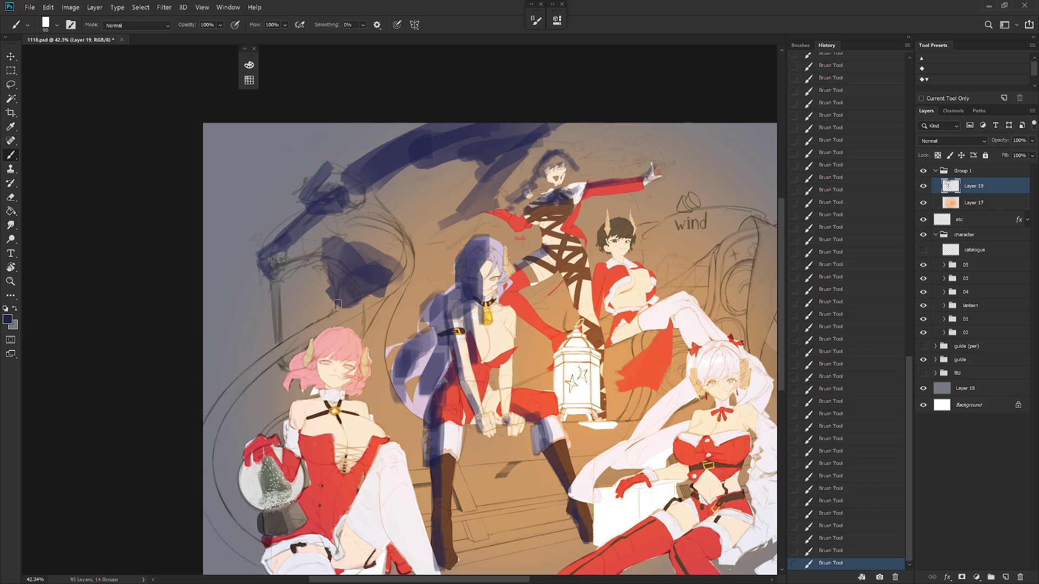
{"action": "key", "text": "bracketleft"}
{"action": "key", "text": "bracketleft"}
{"action": "mouse_move", "coordinate": [386, 283]}
{"action": "left_mouse_down"}
{"action": "mouse_move", "coordinate": [246, 369]}
{"action": "mouse_move", "coordinate": [214, 411]}
{"action": "mouse_move", "coordinate": [208, 500]}
{"action": "mouse_move", "coordinate": [220, 521]}
{"action": "left_mouse_up"}
Step: Wash blue shadow over the pink-haired girl's head and hair toward her collar
{"action": "key", "text": "bracketright"}
{"action": "key", "text": "bracketright"}
{"action": "key", "text": "bracketright"}
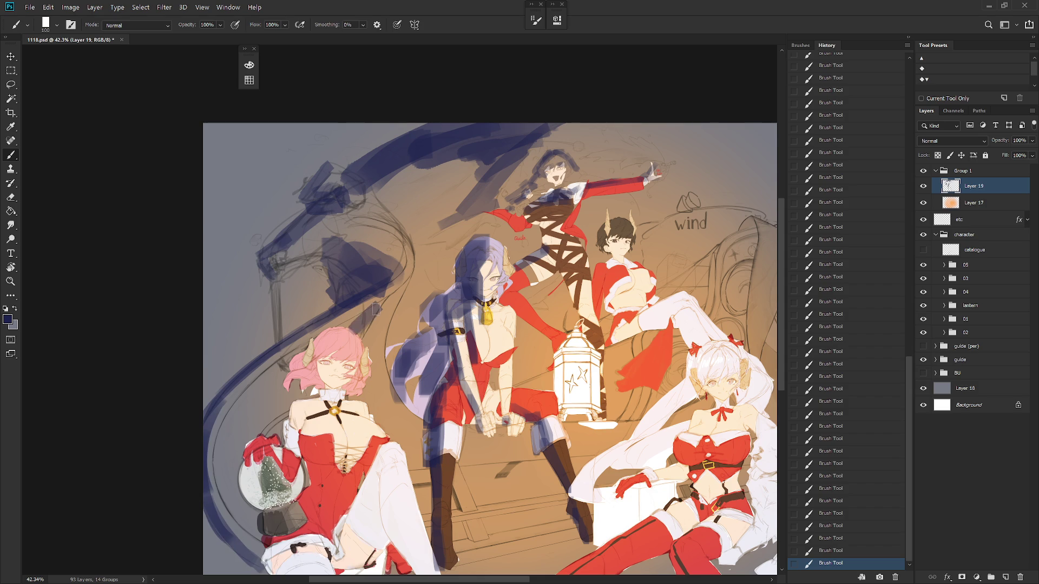
{"action": "mouse_move", "coordinate": [376, 309]}
{"action": "left_mouse_down"}
{"action": "mouse_move", "coordinate": [320, 354]}
{"action": "mouse_move", "coordinate": [328, 387]}
{"action": "mouse_move", "coordinate": [352, 316]}
{"action": "left_mouse_up"}
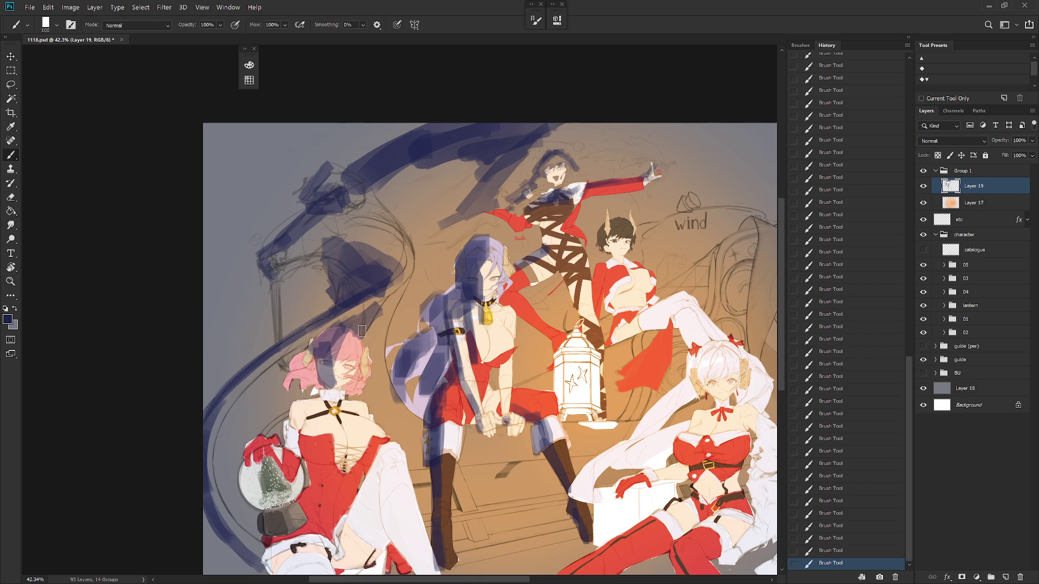
{"action": "key", "text": "bracketleft"}
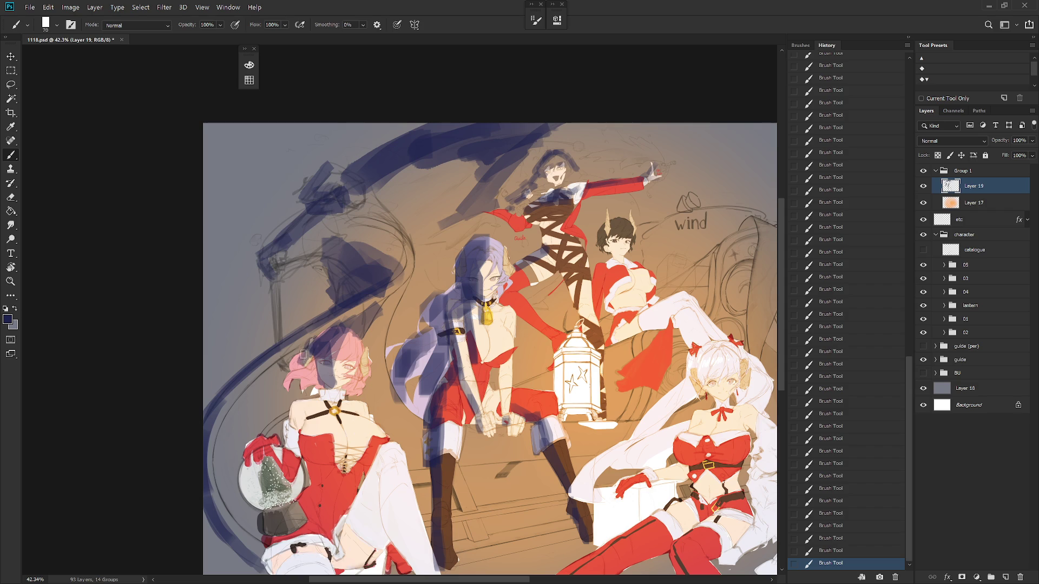
{"action": "mouse_move", "coordinate": [298, 360]}
{"action": "left_mouse_down"}
{"action": "mouse_move", "coordinate": [290, 382]}
{"action": "mouse_move", "coordinate": [318, 382]}
{"action": "mouse_move", "coordinate": [324, 397]}
{"action": "left_mouse_up"}
Step: Lasso and delete a patch of stray shadow, then add blue strokes around the pink-haired girl's face
{"action": "key", "text": "l"}
{"action": "left_click_drag", "start_coordinate": [314, 337], "coordinate": [309, 360]}
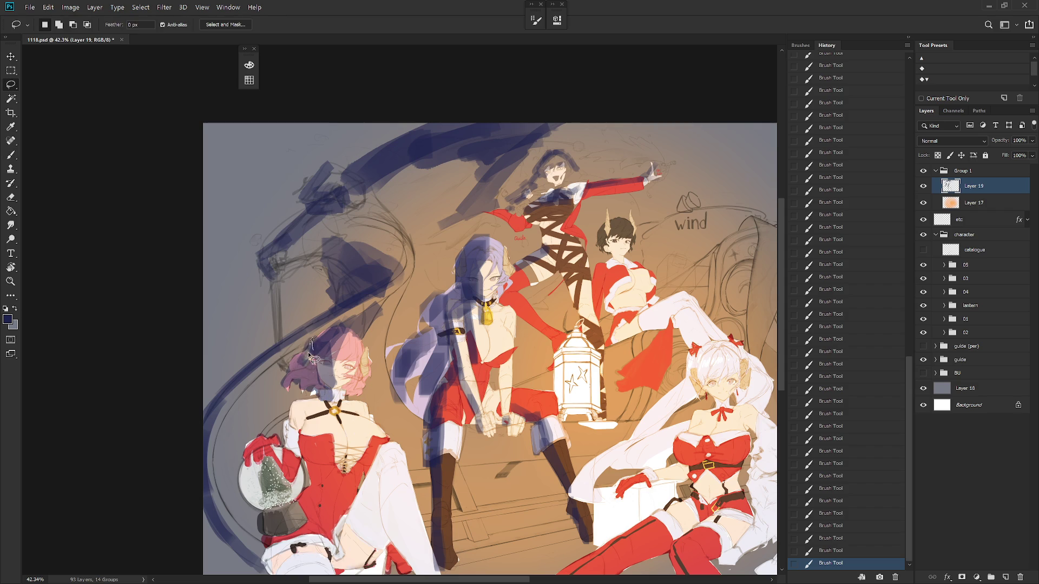
{"action": "key", "text": "Delete"}
{"action": "key", "text": "ctrl+d"}
{"action": "key", "text": "b"}
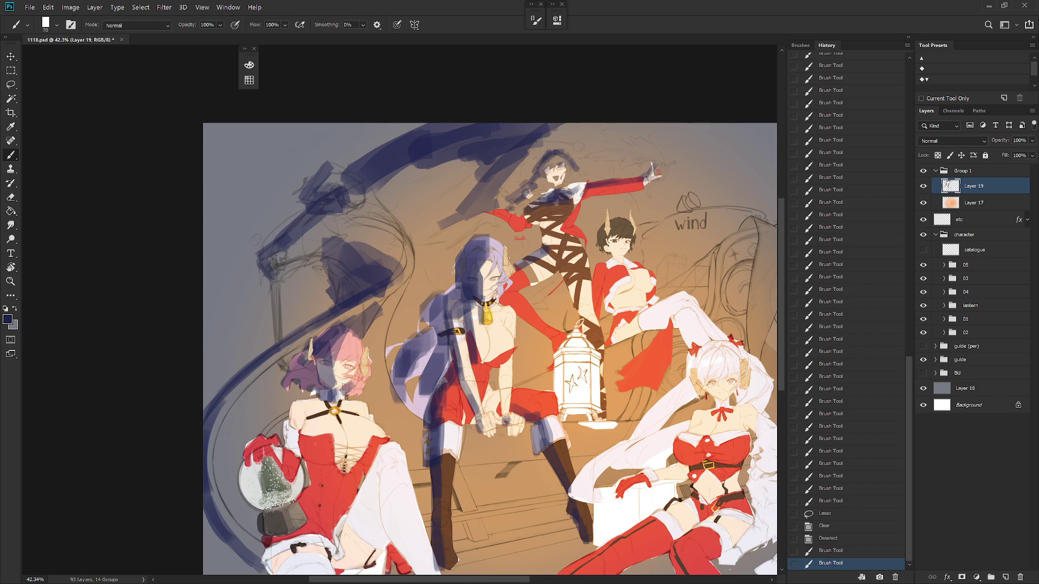
{"action": "left_click_drag", "start_coordinate": [348, 387], "coordinate": [360, 365]}
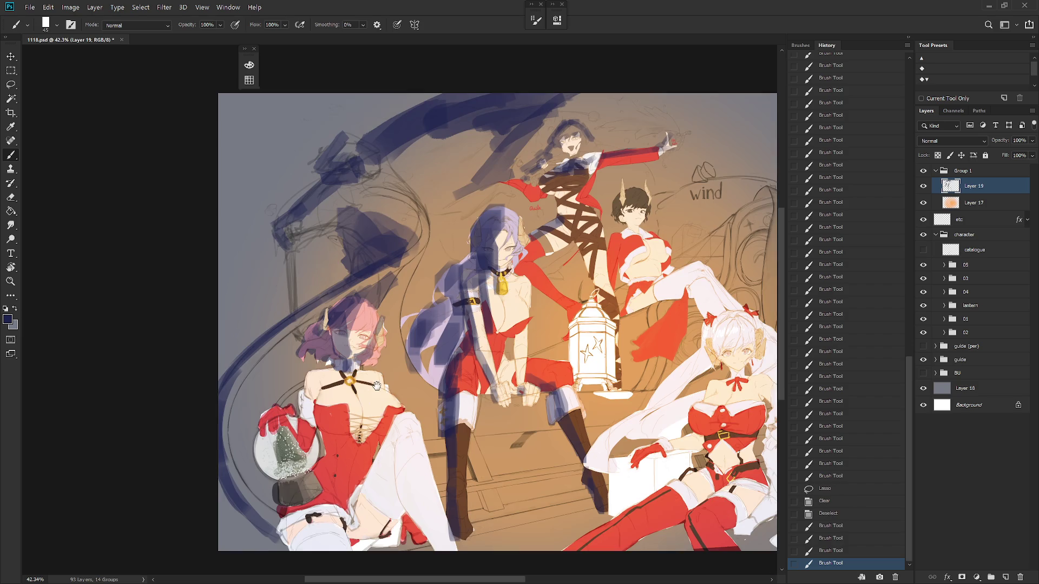
{"action": "left_click_drag", "start_coordinate": [487, 324], "coordinate": [503, 294]}
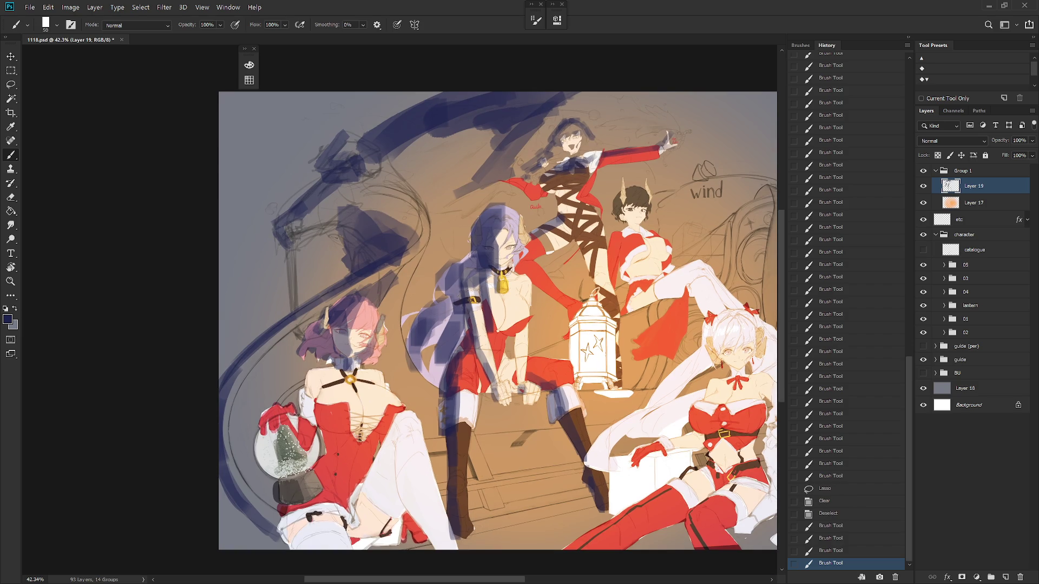
{"action": "mouse_move", "coordinate": [319, 373]}
{"action": "left_mouse_down"}
{"action": "mouse_move", "coordinate": [339, 368]}
{"action": "mouse_move", "coordinate": [316, 401]}
{"action": "mouse_move", "coordinate": [332, 429]}
{"action": "mouse_move", "coordinate": [361, 414]}
{"action": "mouse_move", "coordinate": [365, 430]}
{"action": "mouse_move", "coordinate": [387, 428]}
{"action": "mouse_move", "coordinate": [368, 438]}
{"action": "mouse_move", "coordinate": [379, 447]}
{"action": "mouse_move", "coordinate": [341, 444]}
{"action": "mouse_move", "coordinate": [360, 449]}
{"action": "mouse_move", "coordinate": [330, 441]}
{"action": "mouse_move", "coordinate": [376, 443]}
{"action": "mouse_move", "coordinate": [331, 449]}
{"action": "mouse_move", "coordinate": [330, 433]}
{"action": "mouse_move", "coordinate": [314, 475]}
{"action": "mouse_move", "coordinate": [328, 480]}
{"action": "mouse_move", "coordinate": [313, 474]}
{"action": "left_mouse_up"}
Step: Shade the pink-haired girl's lower legs, chest, upper body and shoulder in blue
{"action": "key", "text": "bracketleft"}
{"action": "key", "text": "bracketleft"}
{"action": "key", "text": "bracketleft"}
{"action": "key", "text": "bracketright"}
{"action": "key", "text": "bracketright"}
{"action": "key", "text": "bracketright"}
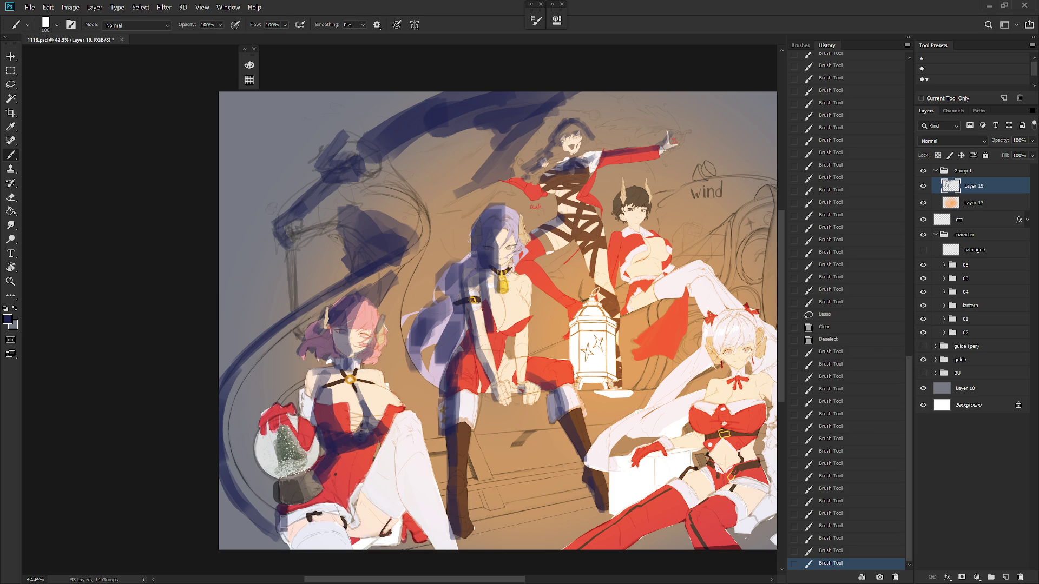
{"action": "mouse_move", "coordinate": [295, 538]}
{"action": "left_mouse_down"}
{"action": "mouse_move", "coordinate": [301, 514]}
{"action": "mouse_move", "coordinate": [319, 543]}
{"action": "mouse_move", "coordinate": [355, 516]}
{"action": "mouse_move", "coordinate": [398, 425]}
{"action": "mouse_move", "coordinate": [365, 533]}
{"action": "mouse_move", "coordinate": [379, 533]}
{"action": "mouse_move", "coordinate": [384, 472]}
{"action": "mouse_move", "coordinate": [395, 493]}
{"action": "mouse_move", "coordinate": [370, 537]}
{"action": "mouse_move", "coordinate": [401, 435]}
{"action": "mouse_move", "coordinate": [410, 490]}
{"action": "mouse_move", "coordinate": [442, 556]}
{"action": "mouse_move", "coordinate": [444, 544]}
{"action": "left_mouse_up"}
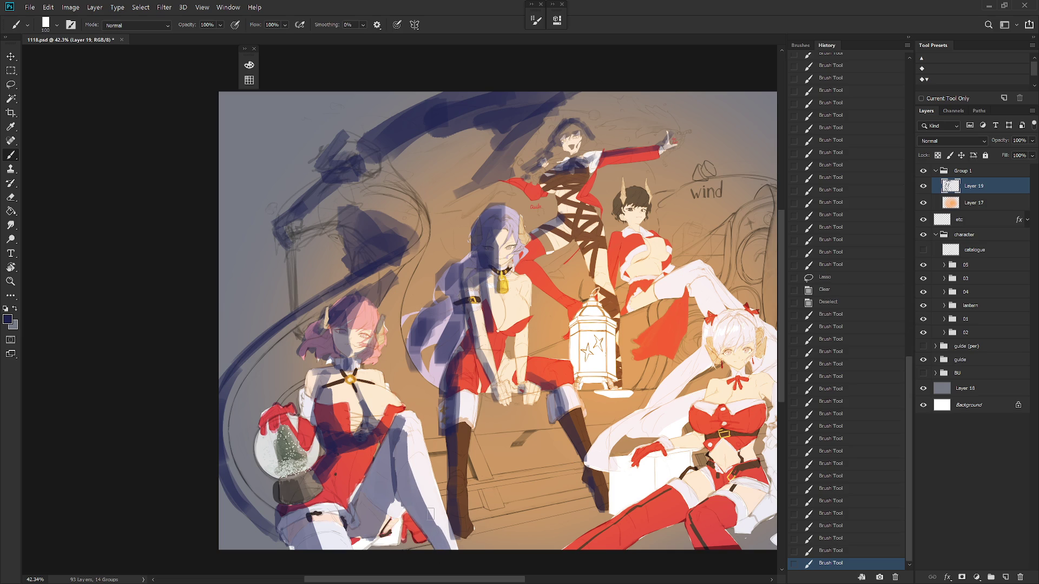
{"action": "mouse_move", "coordinate": [337, 421]}
{"action": "left_mouse_down"}
{"action": "mouse_move", "coordinate": [365, 430]}
{"action": "mouse_move", "coordinate": [369, 412]}
{"action": "mouse_move", "coordinate": [398, 415]}
{"action": "left_mouse_up"}
{"action": "key", "text": "bracketleft"}
{"action": "key", "text": "bracketleft"}
{"action": "key", "text": "bracketleft"}
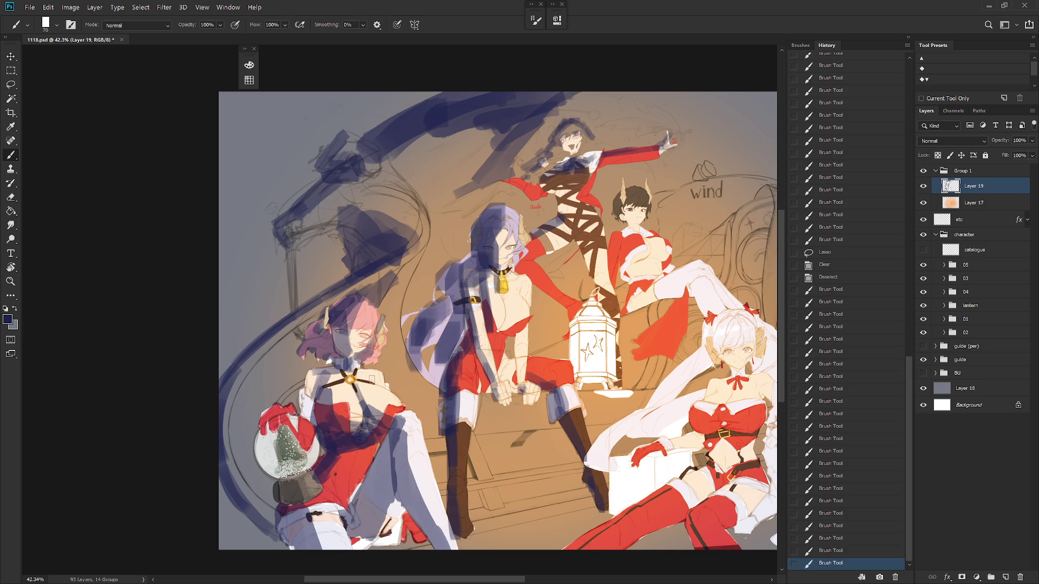
{"action": "left_click_drag", "start_coordinate": [371, 380], "coordinate": [379, 375]}
{"action": "key", "text": "bracketright"}
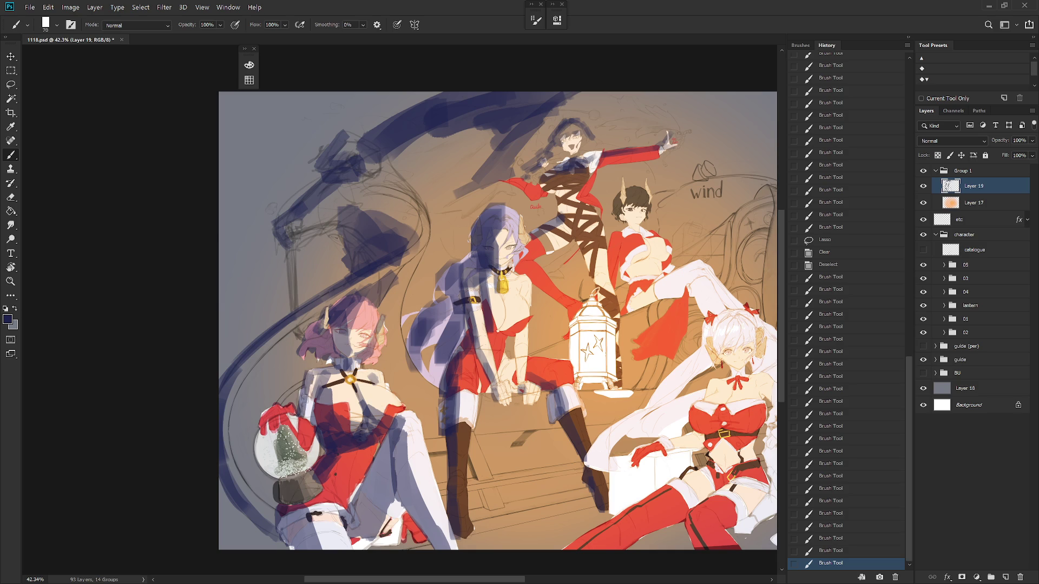
{"action": "mouse_move", "coordinate": [312, 406]}
{"action": "left_mouse_down"}
{"action": "mouse_move", "coordinate": [319, 395]}
{"action": "mouse_move", "coordinate": [347, 398]}
{"action": "mouse_move", "coordinate": [325, 379]}
{"action": "left_mouse_up"}
Step: Clear stray paint at her shoulder and add small shadow strokes there
{"action": "key", "text": "l"}
{"action": "key", "text": "Delete"}
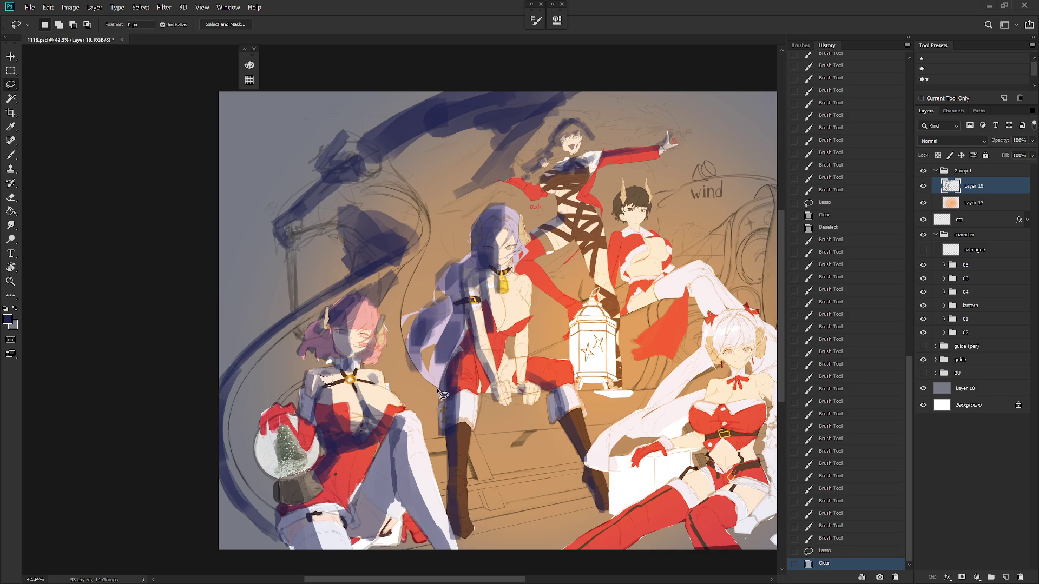
{"action": "key", "text": "ctrl+d"}
{"action": "key", "text": "b"}
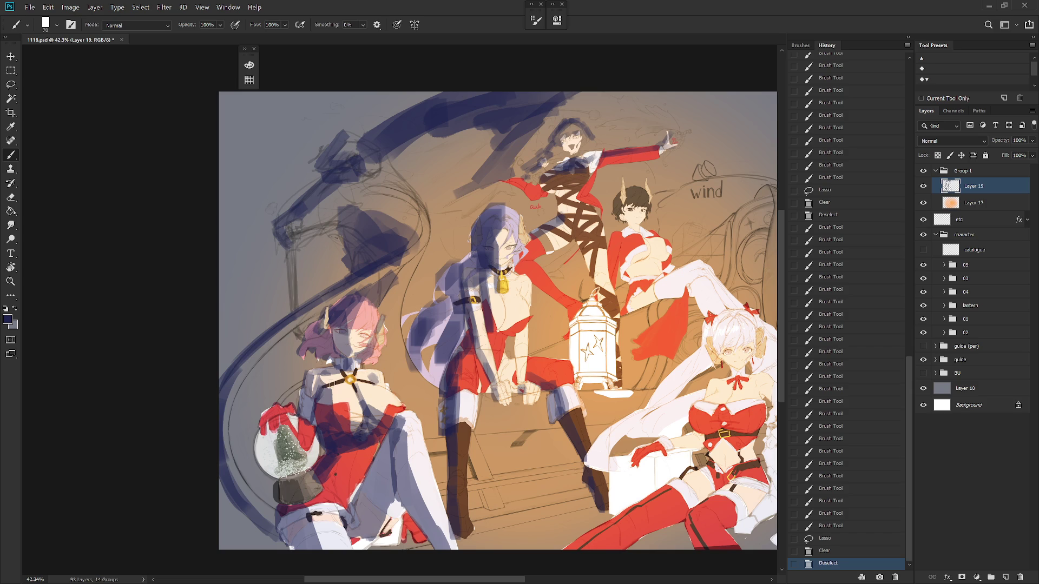
{"action": "key", "text": "bracketleft"}
{"action": "key", "text": "bracketleft"}
{"action": "mouse_move", "coordinate": [330, 382]}
{"action": "left_mouse_down"}
{"action": "mouse_move", "coordinate": [324, 387]}
{"action": "mouse_move", "coordinate": [344, 372]}
{"action": "mouse_move", "coordinate": [350, 387]}
{"action": "mouse_move", "coordinate": [376, 388]}
{"action": "left_mouse_up"}
{"action": "key", "text": "bracketright"}
{"action": "key", "text": "bracketright"}
Step: Clear the stray shadow paint from the pink-haired girl's chest
{"action": "left_click_drag", "start_coordinate": [512, 391], "coordinate": [436, 403]}
{"action": "key", "text": "l"}
{"action": "key", "text": "Delete"}
{"action": "key", "text": "ctrl+d"}
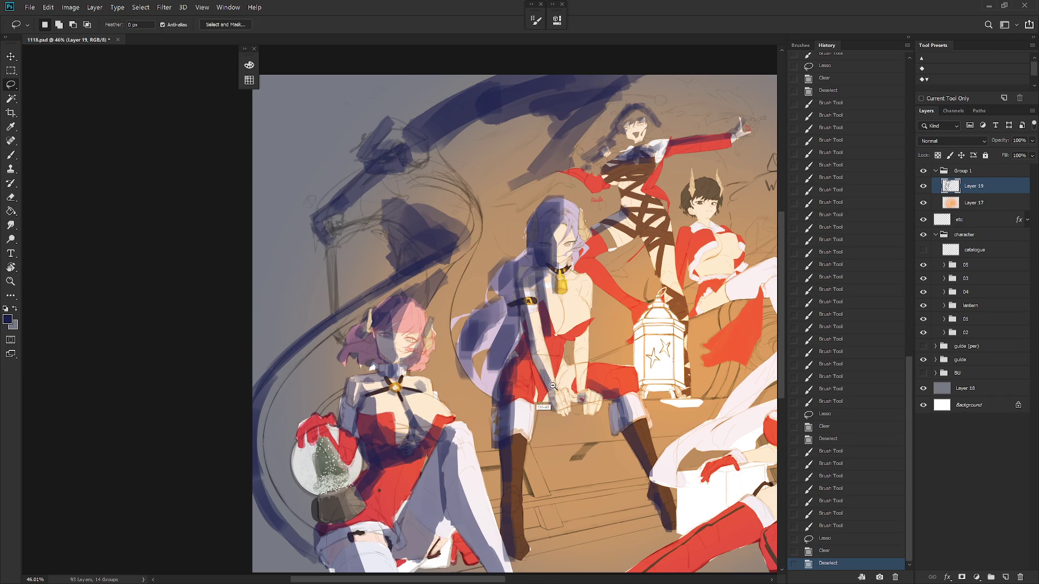
{"action": "mouse_move", "coordinate": [544, 407]}
{"action": "left_mouse_down"}
{"action": "mouse_move", "coordinate": [504, 393]}
{"action": "mouse_move", "coordinate": [518, 403]}
{"action": "left_mouse_up"}
{"action": "key", "text": "b"}
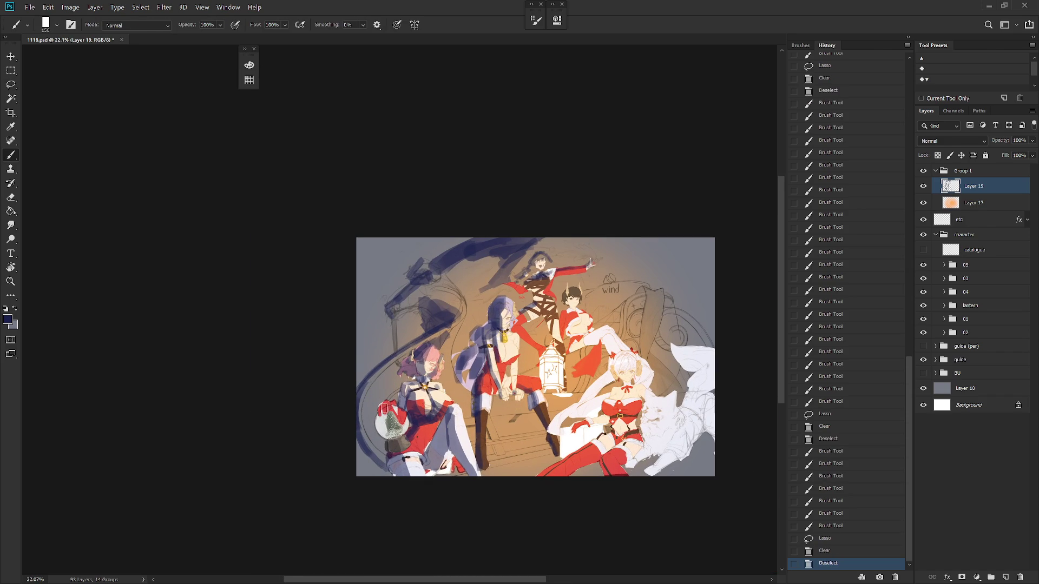
Step: Repaint the snow globe white with small touch-ups, then preview Layer 19's blend modes
{"action": "mouse_move", "coordinate": [385, 408]}
{"action": "left_mouse_down"}
{"action": "mouse_move", "coordinate": [393, 449]}
{"action": "mouse_move", "coordinate": [390, 414]}
{"action": "mouse_move", "coordinate": [408, 407]}
{"action": "mouse_move", "coordinate": [421, 420]}
{"action": "left_mouse_up"}
{"action": "key", "text": "bracketleft"}
{"action": "key", "text": "bracketleft"}
{"action": "key", "text": "bracketleft"}
{"action": "left_click_drag", "start_coordinate": [420, 418], "coordinate": [425, 423]}
{"action": "left_click_drag", "start_coordinate": [422, 420], "coordinate": [425, 422]}
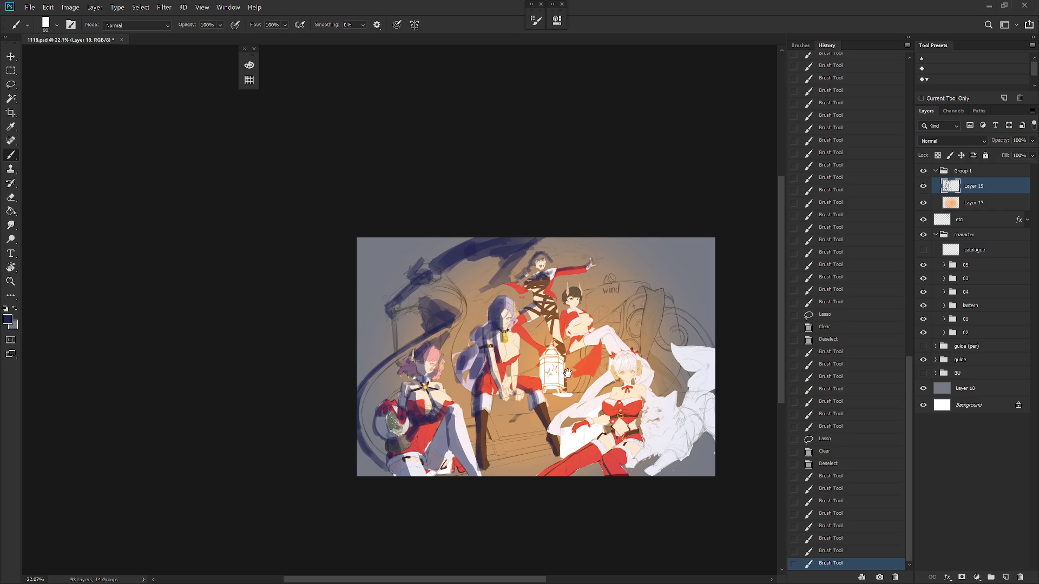
{"action": "scroll", "coordinate": [641, 439], "scroll_direction": "up", "scroll_amount": 2}
{"action": "left_click", "coordinate": [962, 140]}
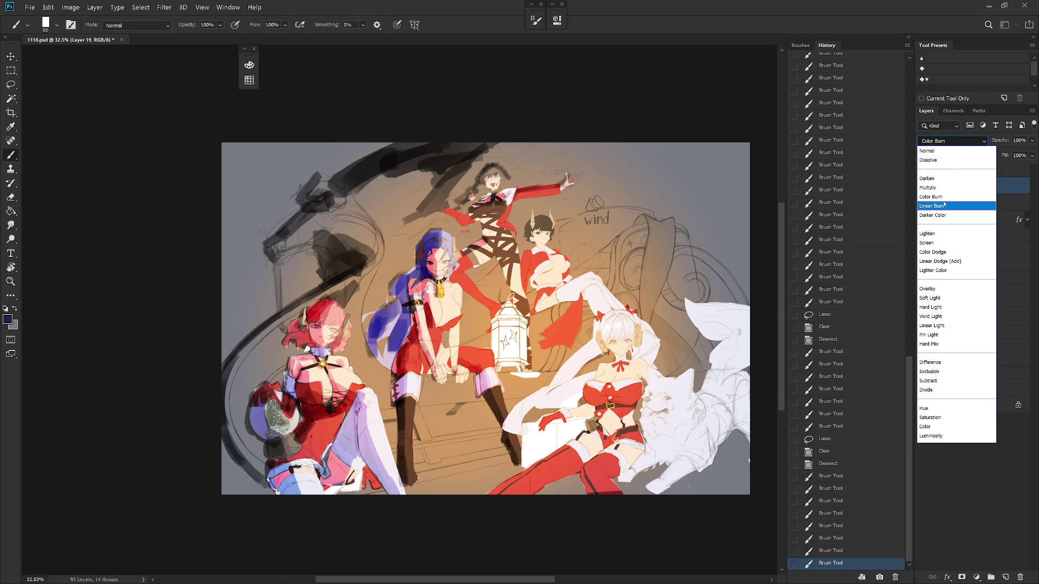
Step: Try Layer 19 in Hard Light with duplicated and merged copies, then step back through History
{"action": "left_click", "coordinate": [943, 307]}
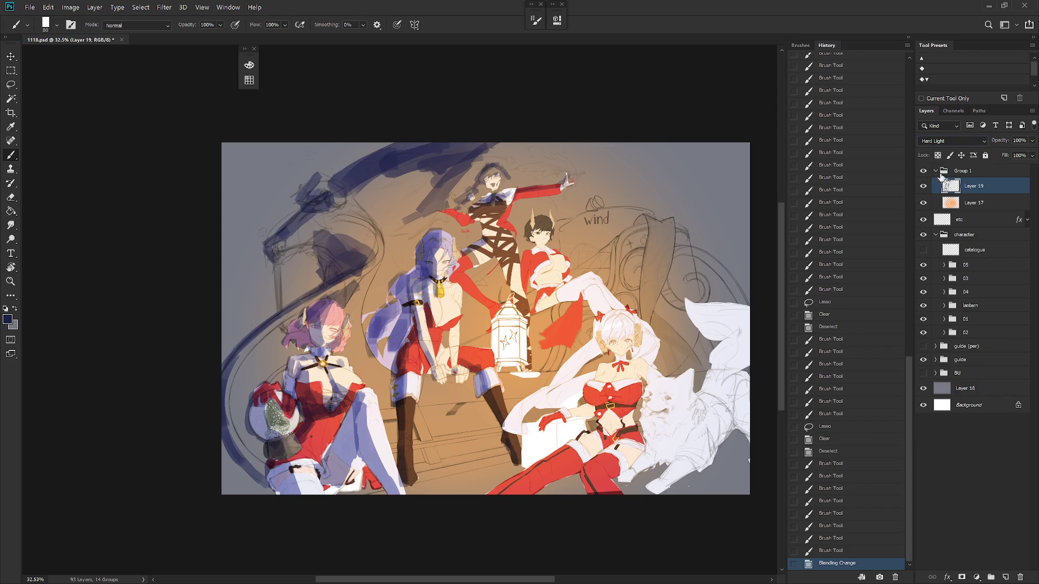
{"action": "key", "text": "ctrl+j"}
{"action": "key", "text": "ctrl+j"}
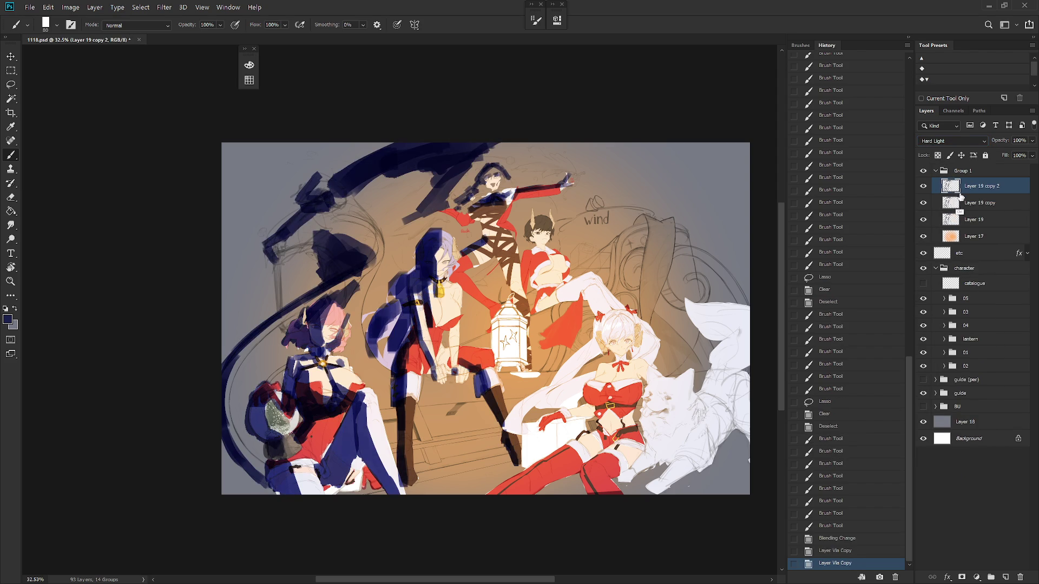
{"action": "key", "text": "ctrl+z"}
{"action": "key", "text": "ctrl+z"}
{"action": "key", "text": "ctrl+shift+z"}
{"action": "key", "text": "ctrl+shift+z"}
{"action": "key", "text": "ctrl+e"}
{"action": "key", "text": "ctrl+alt+z"}
{"action": "key", "text": "ctrl+alt+z"}
{"action": "key", "text": "ctrl+alt+z"}
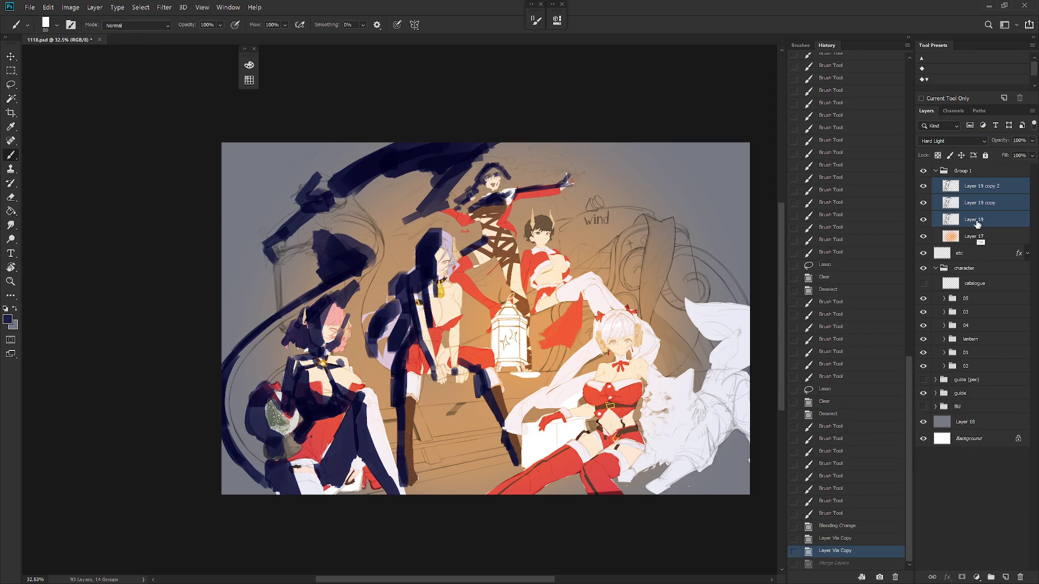
{"action": "key", "text": "ctrl+shift+z"}
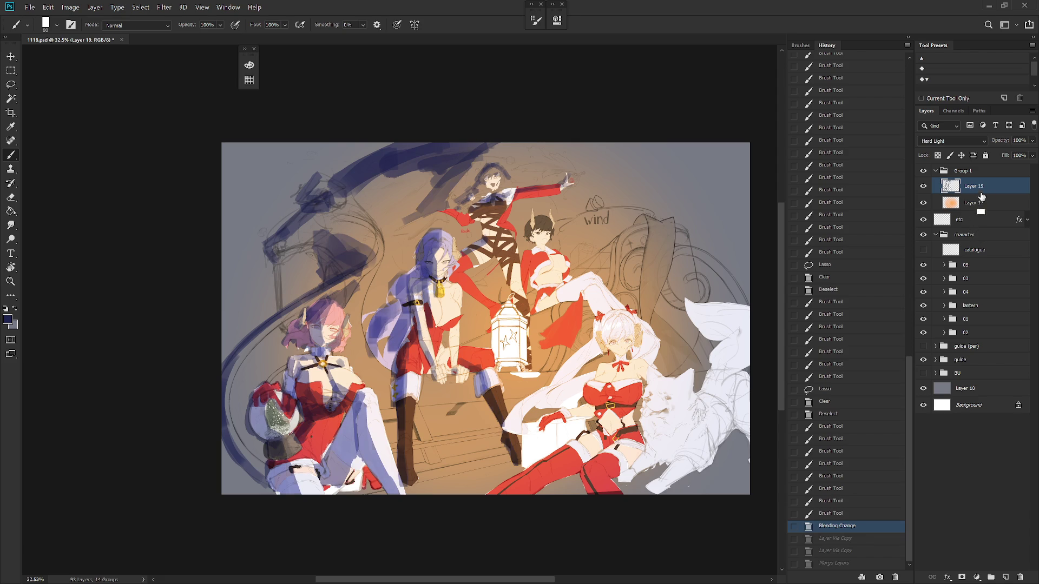
Step: Switch Layer 19's blending mode to Multiply
{"action": "left_click_drag", "start_coordinate": [631, 332], "coordinate": [579, 340]}
{"action": "key", "text": "bracketright"}
{"action": "key", "text": "bracketright"}
{"action": "key", "text": "bracketright"}
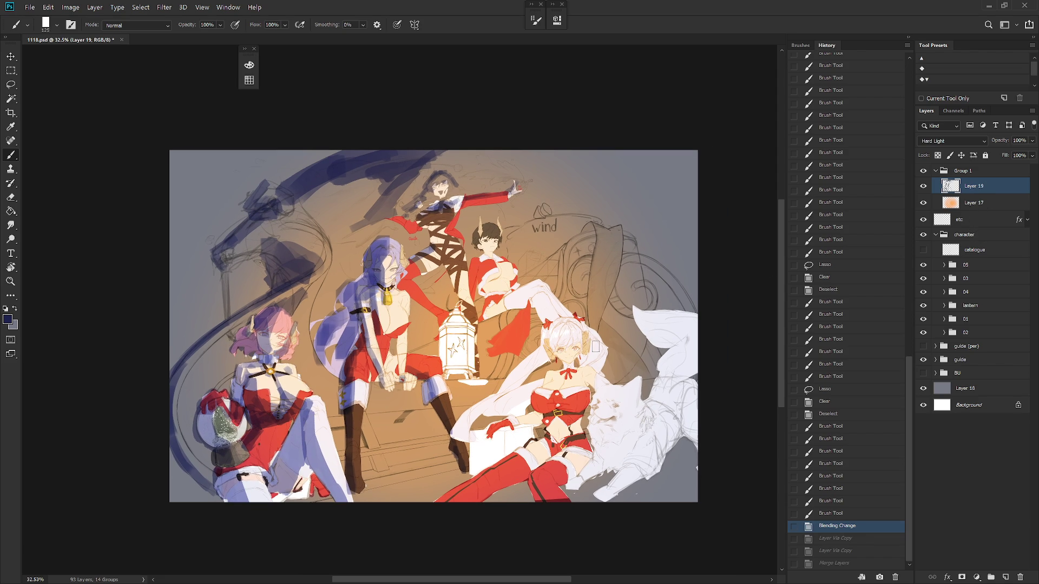
{"action": "left_click", "coordinate": [953, 141]}
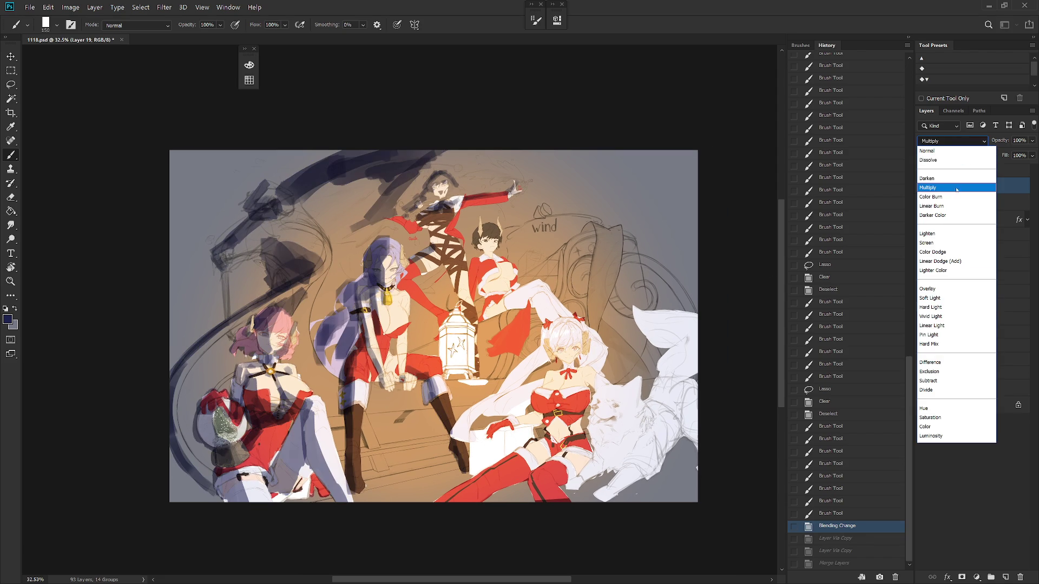
{"action": "left_click", "coordinate": [961, 189]}
{"action": "key", "text": "bracketright"}
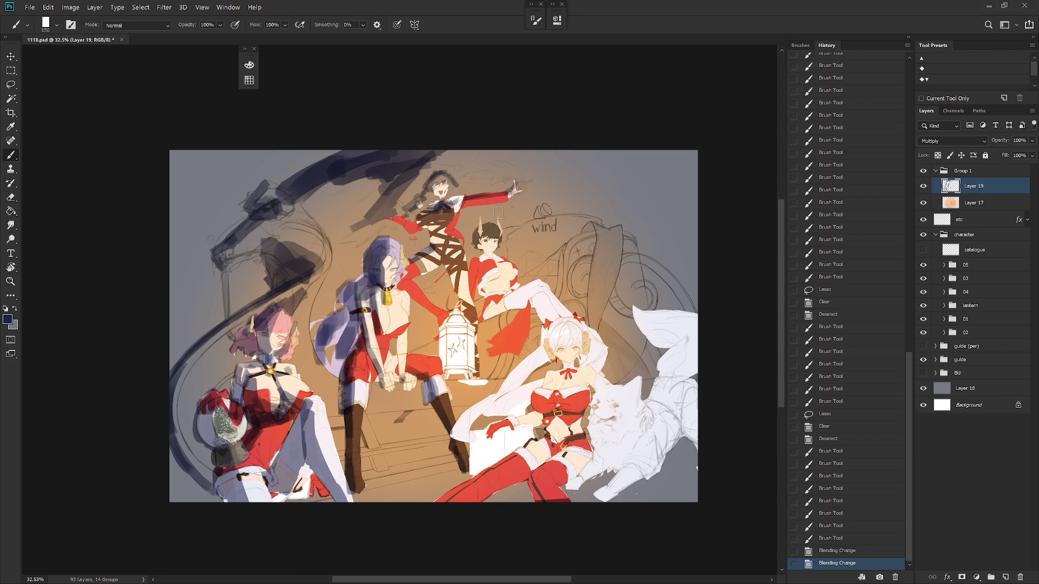
Step: Dab blue-grey shadow down the dark-haired girl's raised leg with a slightly smaller brush
{"action": "left_click_drag", "start_coordinate": [499, 228], "coordinate": [489, 229]}
{"action": "left_click", "coordinate": [497, 240]}
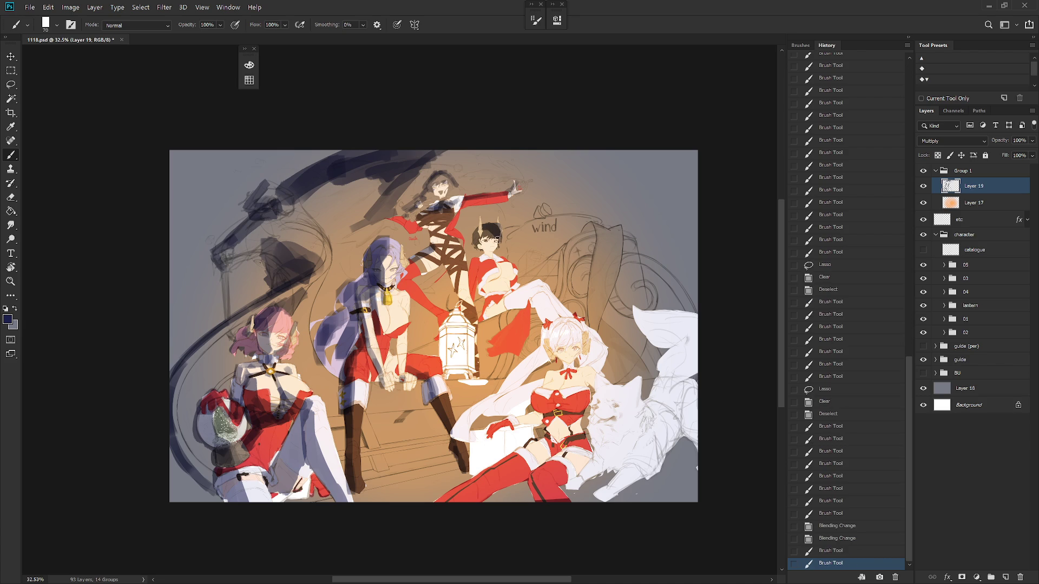
{"action": "left_click", "coordinate": [495, 240]}
{"action": "left_click", "coordinate": [496, 241]}
{"action": "left_click", "coordinate": [494, 243]}
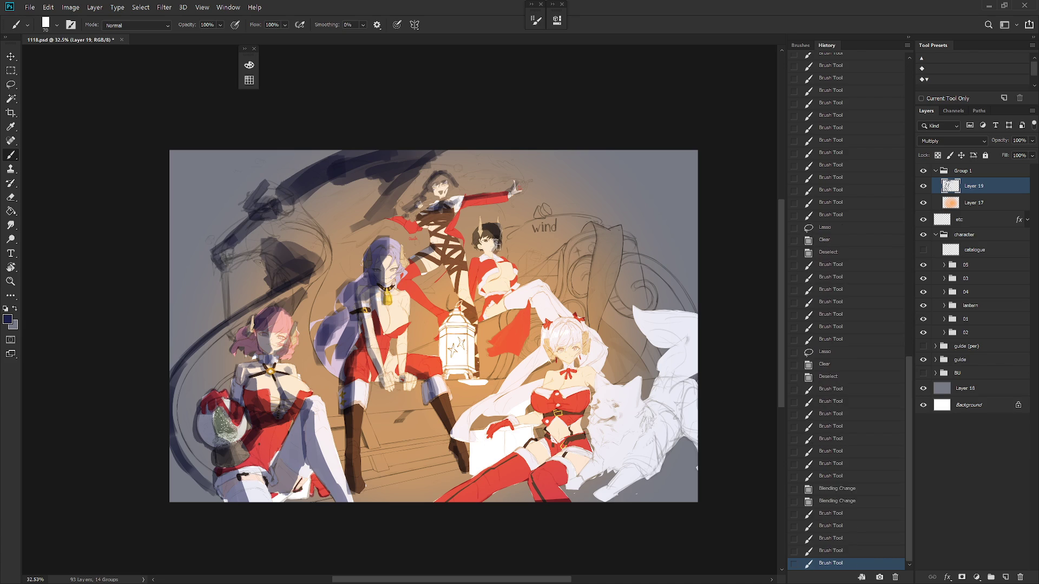
{"action": "left_click", "coordinate": [494, 249]}
{"action": "left_click", "coordinate": [494, 254]}
{"action": "key", "text": "bracketleft"}
{"action": "left_click", "coordinate": [494, 254]}
{"action": "left_click", "coordinate": [494, 255]}
{"action": "left_click", "coordinate": [494, 255]}
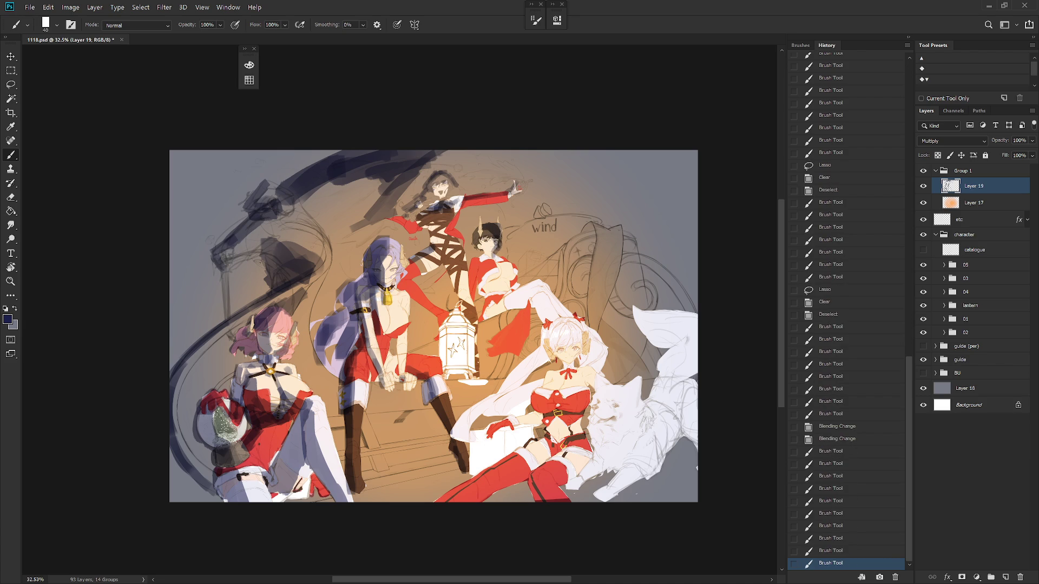
{"action": "left_click", "coordinate": [494, 256]}
{"action": "left_click", "coordinate": [494, 256]}
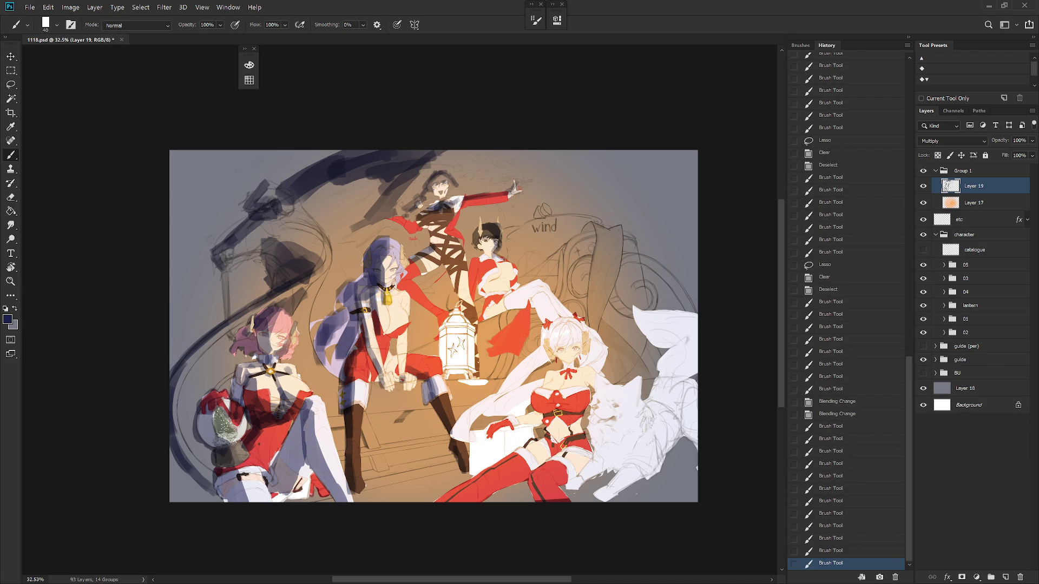
{"action": "left_click", "coordinate": [493, 257]}
{"action": "left_click", "coordinate": [493, 257]}
{"action": "left_click", "coordinate": [489, 257]}
{"action": "left_click", "coordinate": [490, 256]}
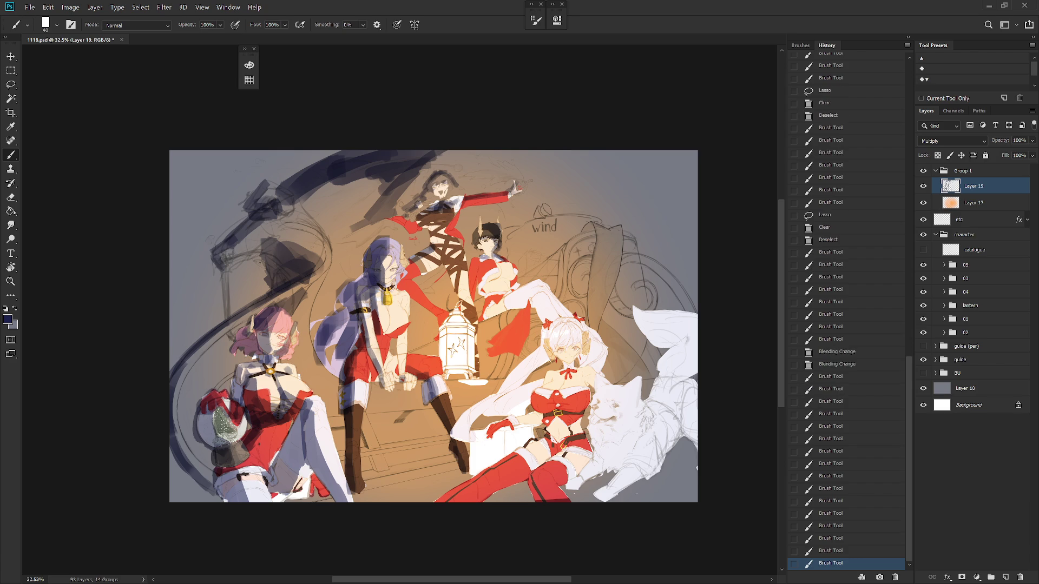
{"action": "left_click", "coordinate": [490, 257]}
{"action": "left_click", "coordinate": [491, 257]}
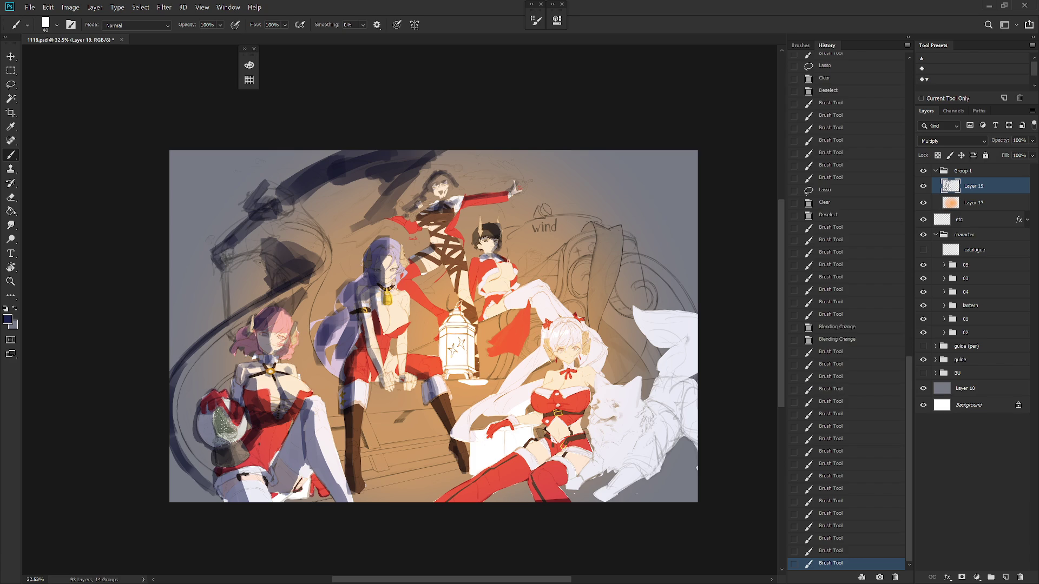
{"action": "left_click", "coordinate": [490, 256]}
Step: Build up shadow on the white stockings with finer dabs across both legs
{"action": "left_click", "coordinate": [506, 265]}
{"action": "left_click", "coordinate": [500, 264]}
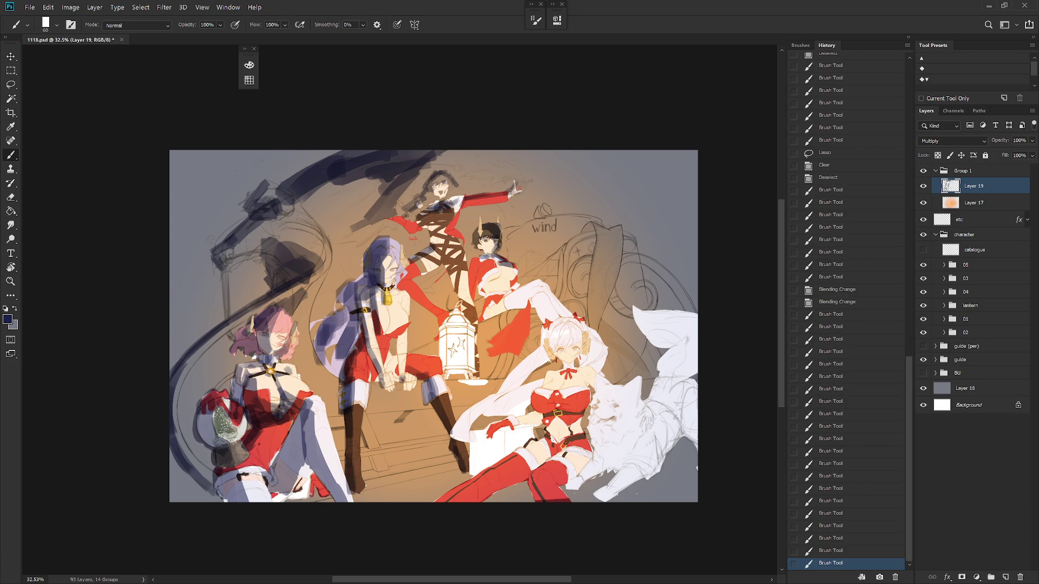
{"action": "left_click", "coordinate": [490, 259]}
{"action": "left_click", "coordinate": [491, 259]}
{"action": "left_click", "coordinate": [487, 262]}
{"action": "left_click", "coordinate": [484, 265]}
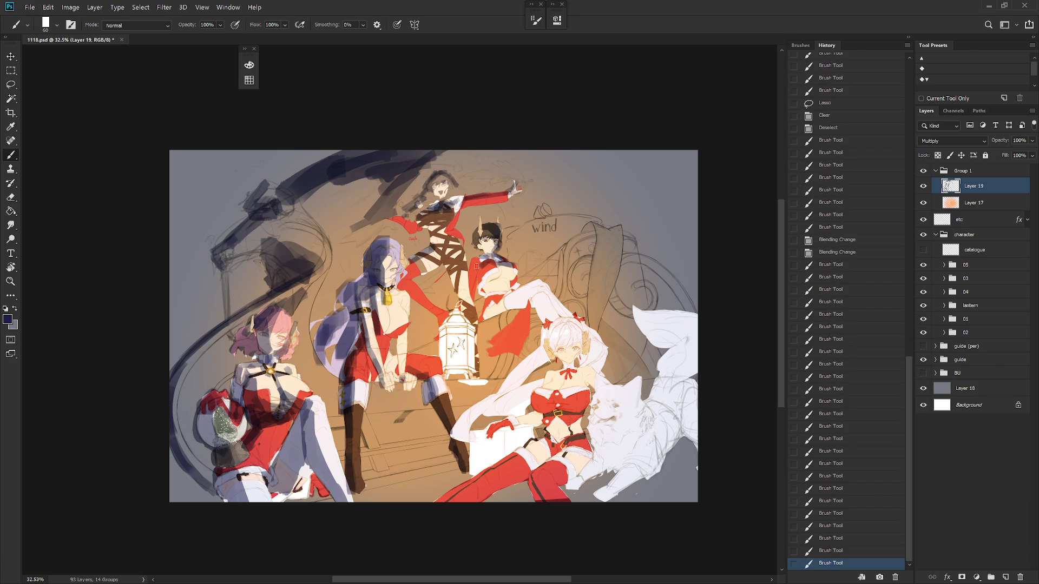
{"action": "left_click", "coordinate": [478, 266]}
{"action": "left_click", "coordinate": [486, 263]}
{"action": "left_click", "coordinate": [495, 254]}
{"action": "left_click", "coordinate": [504, 246]}
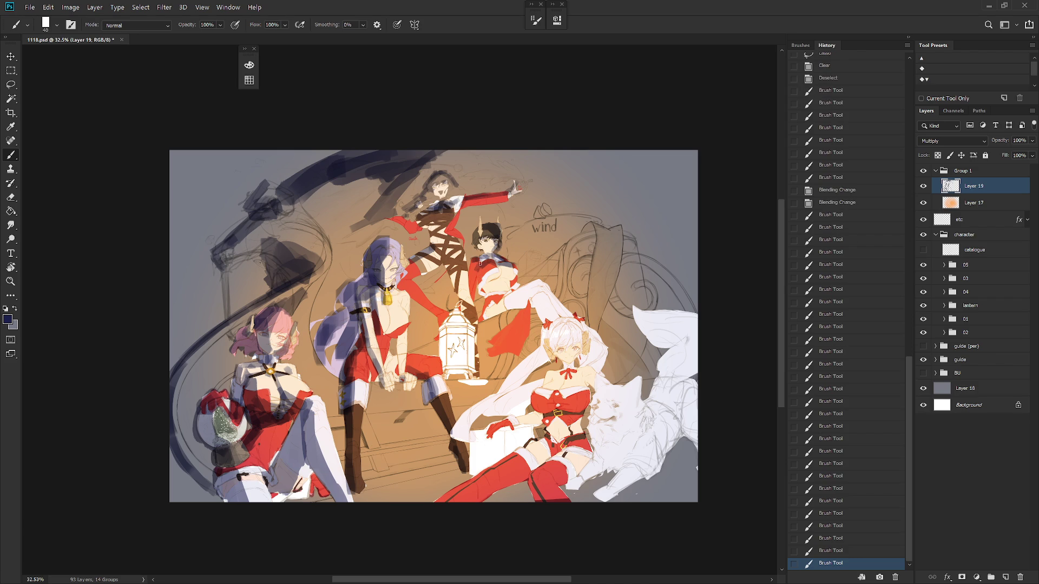
{"action": "key", "text": "bracketleft"}
{"action": "left_click", "coordinate": [487, 272]}
{"action": "left_click", "coordinate": [487, 272]}
{"action": "left_click", "coordinate": [487, 273]}
{"action": "left_click", "coordinate": [478, 274]}
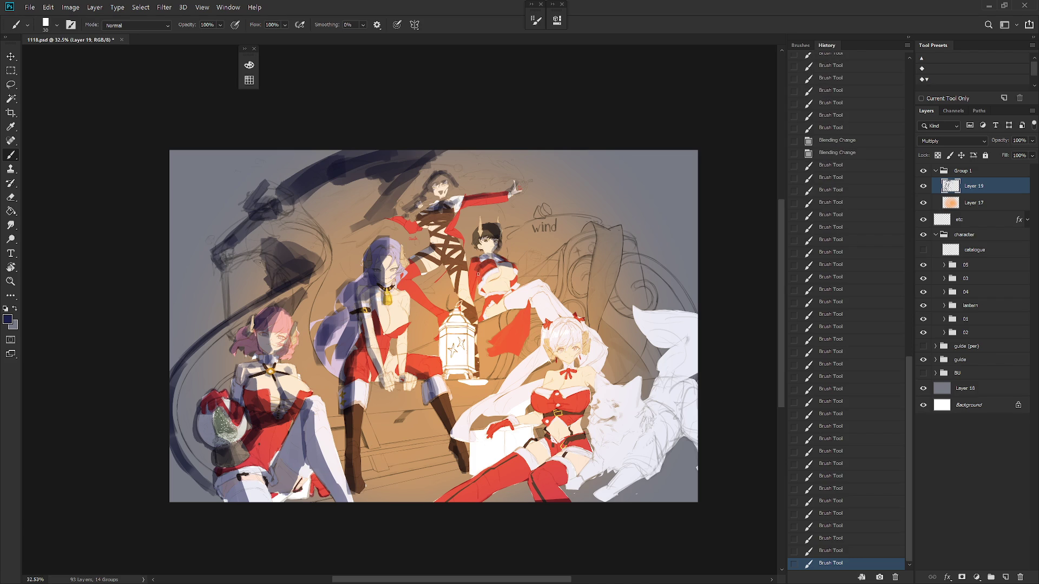
{"action": "left_click", "coordinate": [478, 279]}
{"action": "left_click", "coordinate": [514, 284]}
{"action": "left_click", "coordinate": [516, 287]}
{"action": "left_click", "coordinate": [517, 287]}
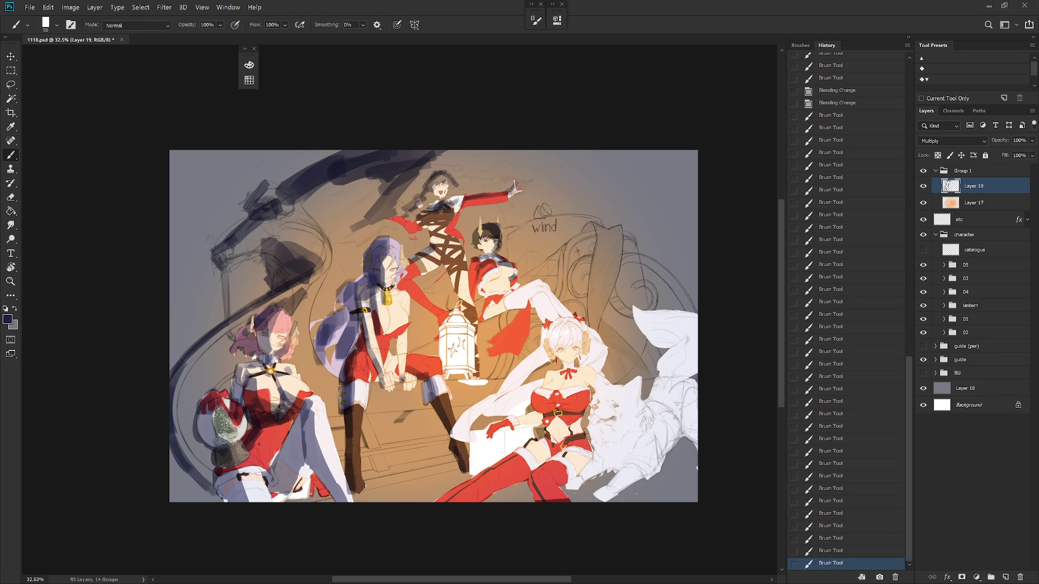
{"action": "left_click", "coordinate": [514, 283]}
Step: Erase excess shadow on the leg and repaint a cleaner stroke along it
{"action": "key", "text": "e"}
{"action": "key", "text": "bracketleft"}
{"action": "key", "text": "bracketleft"}
{"action": "key", "text": "bracketleft"}
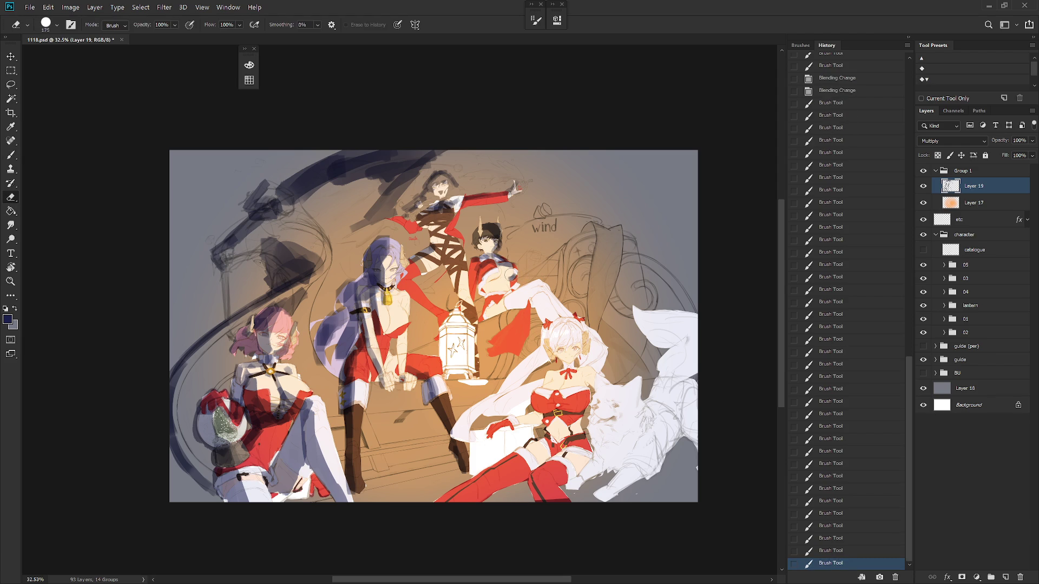
{"action": "left_click", "coordinate": [511, 275]}
{"action": "left_click", "coordinate": [510, 275]}
{"action": "left_click", "coordinate": [510, 275]}
{"action": "left_click", "coordinate": [510, 275]}
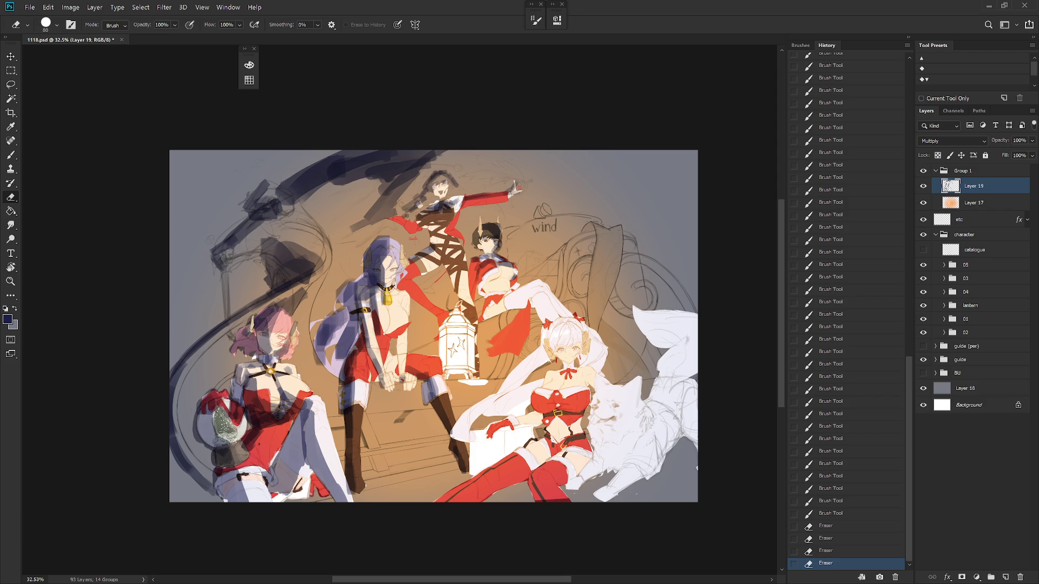
{"action": "key", "text": "b"}
{"action": "left_click_drag", "start_coordinate": [516, 271], "coordinate": [519, 285]}
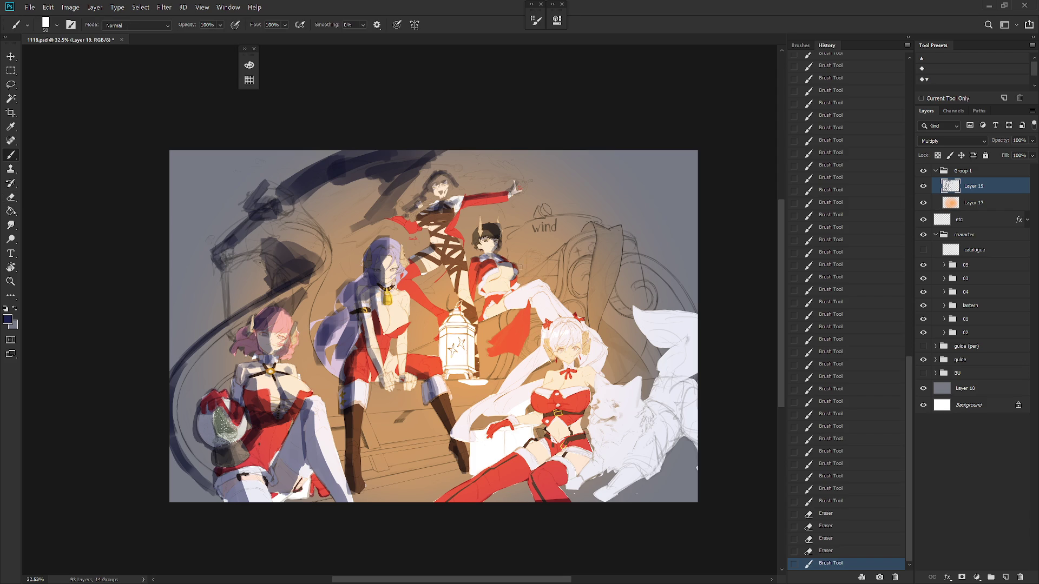
{"action": "left_click", "coordinate": [512, 273]}
{"action": "left_click", "coordinate": [511, 273]}
{"action": "left_click", "coordinate": [511, 273]}
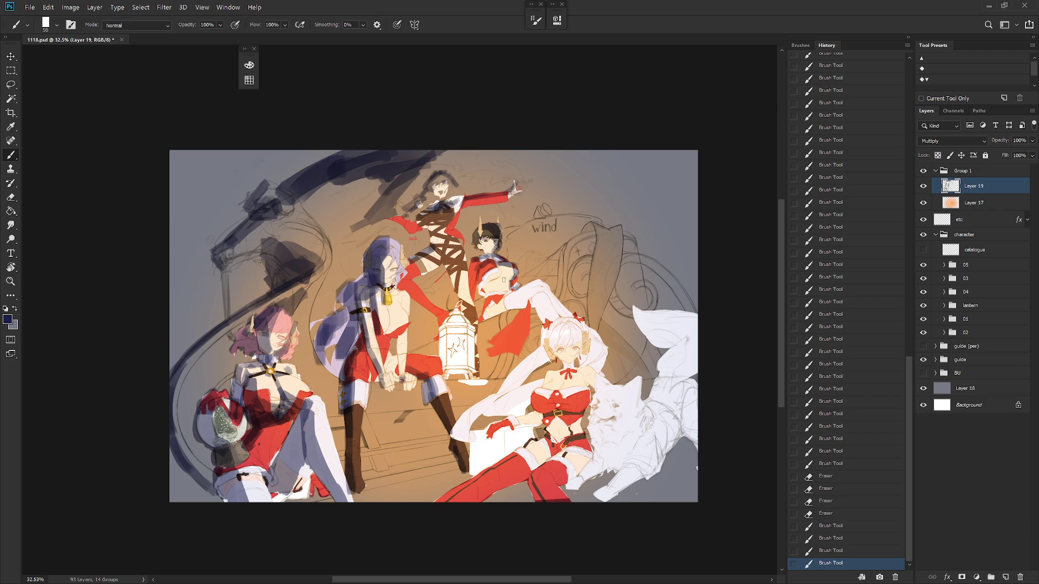
{"action": "left_click", "coordinate": [511, 280]}
{"action": "key", "text": "ctrl+z"}
{"action": "left_click", "coordinate": [506, 281]}
{"action": "left_click", "coordinate": [506, 281]}
{"action": "key", "text": "e"}
{"action": "left_click", "coordinate": [506, 281]}
{"action": "left_click", "coordinate": [506, 281]}
{"action": "left_click", "coordinate": [506, 281]}
{"action": "key", "text": "b"}
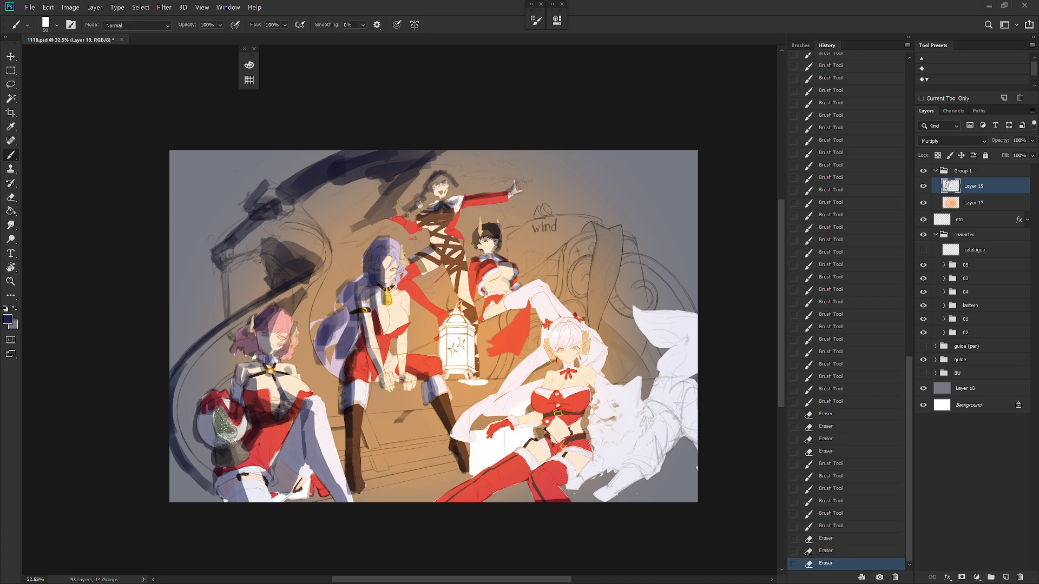
Step: Add light shadow marks lower on the leg and lasso-delete the stray paint
{"action": "left_click", "coordinate": [487, 285]}
{"action": "left_click", "coordinate": [486, 285]}
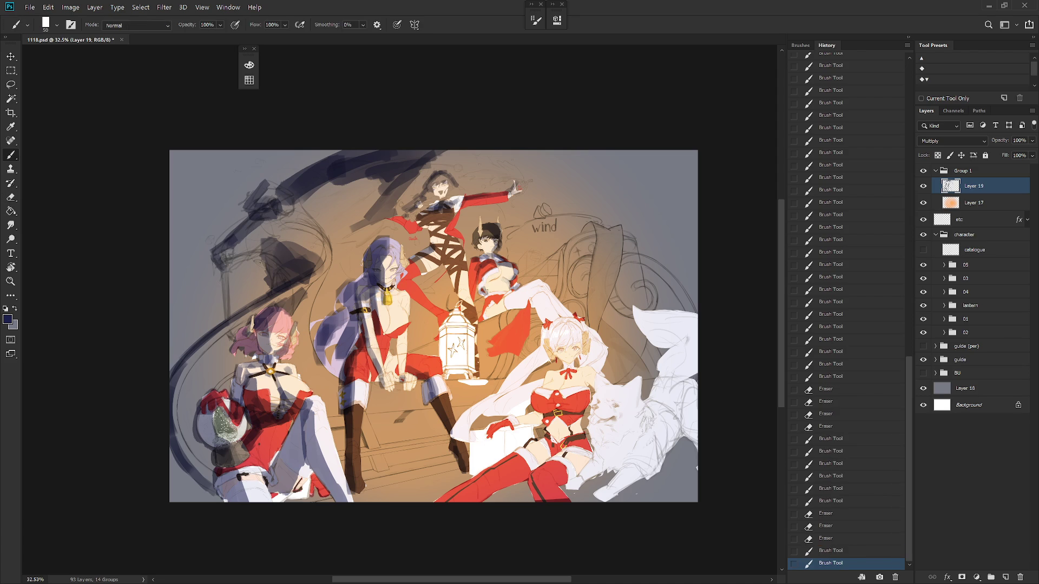
{"action": "left_click", "coordinate": [486, 292]}
{"action": "left_click", "coordinate": [486, 292]}
{"action": "key", "text": "ctrl+z"}
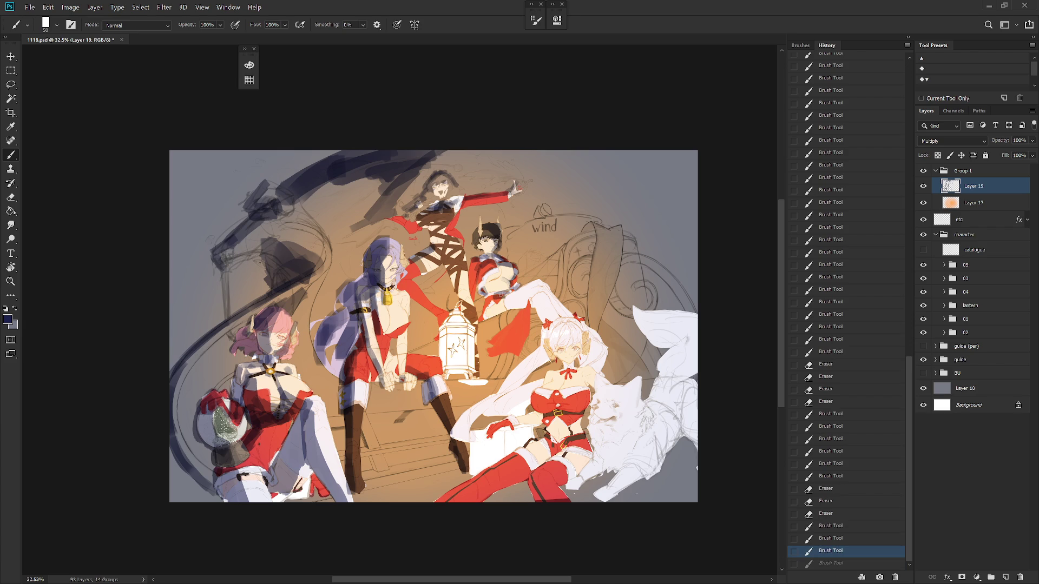
{"action": "key", "text": "ctrl+shift+z"}
{"action": "left_click", "coordinate": [513, 290]}
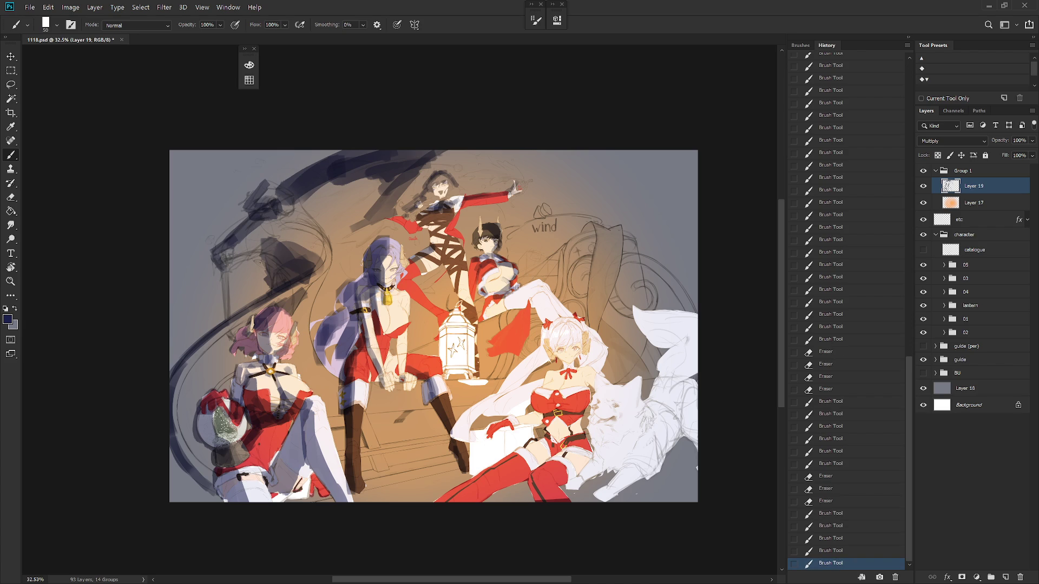
{"action": "mouse_move", "coordinate": [517, 299]}
{"action": "left_mouse_down"}
{"action": "mouse_move", "coordinate": [530, 308]}
{"action": "mouse_move", "coordinate": [547, 287]}
{"action": "mouse_move", "coordinate": [550, 303]}
{"action": "mouse_move", "coordinate": [519, 282]}
{"action": "left_mouse_up"}
{"action": "key", "text": "l"}
{"action": "key", "text": "Delete"}
{"action": "key", "text": "ctrl+d"}
{"action": "key", "text": "b"}
{"action": "left_click", "coordinate": [545, 290]}
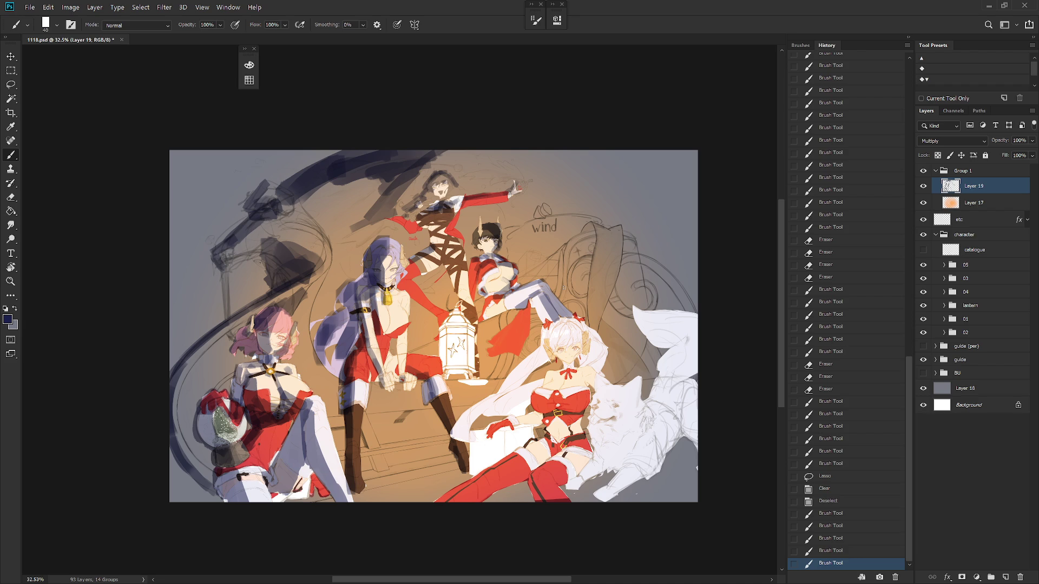
Step: Shade the white-haired girl's face, hair and body with broad blue-grey strokes
{"action": "left_click_drag", "start_coordinate": [563, 288], "coordinate": [576, 269]}
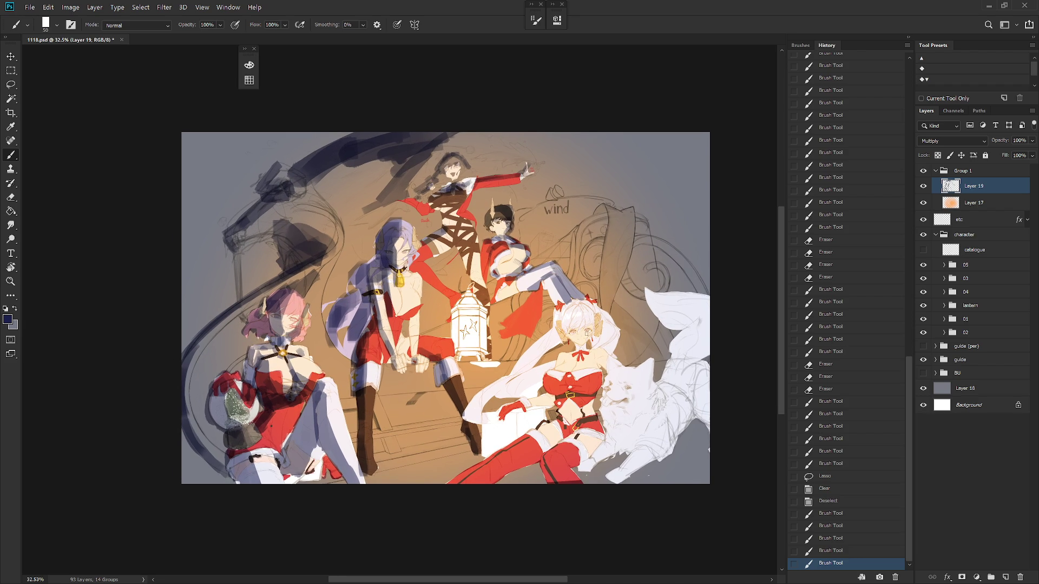
{"action": "mouse_move", "coordinate": [581, 324]}
{"action": "left_mouse_down"}
{"action": "mouse_move", "coordinate": [590, 341]}
{"action": "mouse_move", "coordinate": [590, 313]}
{"action": "mouse_move", "coordinate": [611, 321]}
{"action": "mouse_move", "coordinate": [609, 348]}
{"action": "mouse_move", "coordinate": [617, 342]}
{"action": "mouse_move", "coordinate": [592, 354]}
{"action": "mouse_move", "coordinate": [604, 356]}
{"action": "mouse_move", "coordinate": [604, 371]}
{"action": "mouse_move", "coordinate": [583, 398]}
{"action": "mouse_move", "coordinate": [568, 373]}
{"action": "mouse_move", "coordinate": [587, 353]}
{"action": "left_mouse_up"}
{"action": "key", "text": "bracketleft"}
{"action": "key", "text": "bracketleft"}
{"action": "key", "text": "bracketleft"}
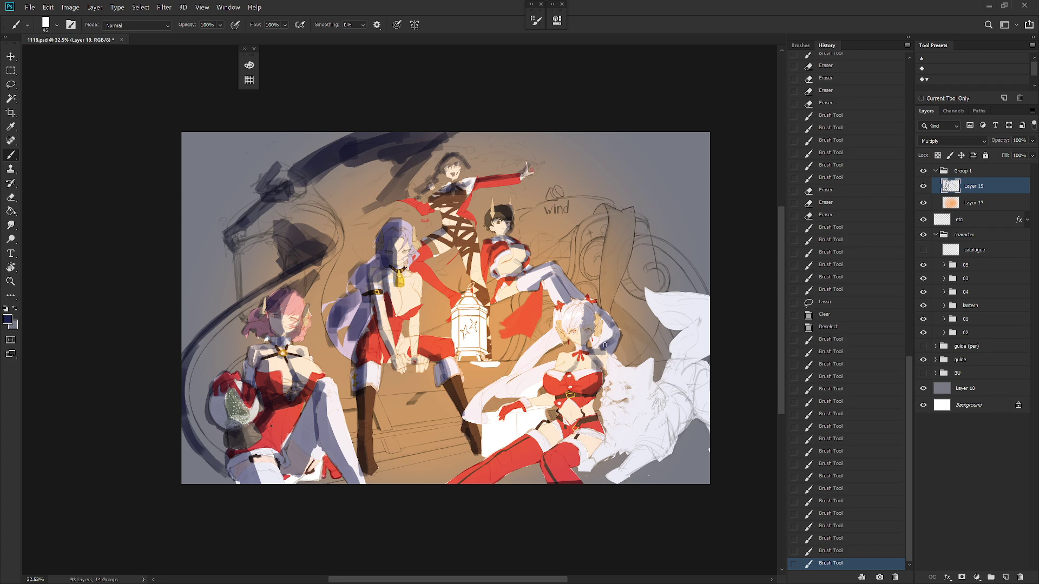
{"action": "mouse_move", "coordinate": [560, 392]}
{"action": "left_mouse_down"}
{"action": "mouse_move", "coordinate": [595, 388]}
{"action": "mouse_move", "coordinate": [585, 394]}
{"action": "mouse_move", "coordinate": [590, 443]}
{"action": "mouse_move", "coordinate": [562, 483]}
{"action": "left_mouse_up"}
{"action": "key", "text": "bracketright"}
{"action": "key", "text": "bracketright"}
{"action": "left_click_drag", "start_coordinate": [590, 439], "coordinate": [574, 482]}
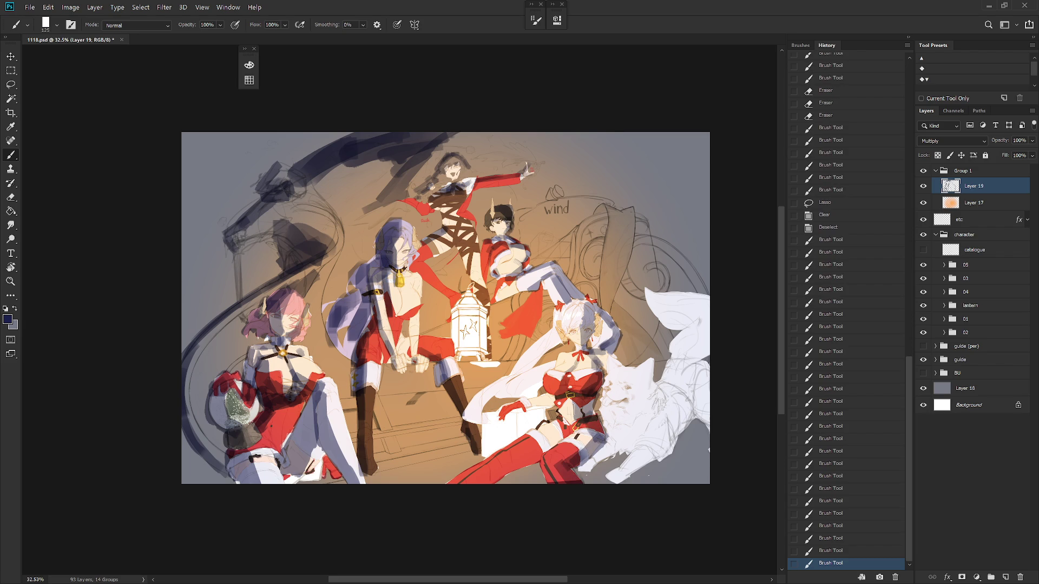
Step: Shade around her garter, the leg above the red stockings, and beside her hand and hip
{"action": "key", "text": "bracketleft"}
{"action": "left_click_drag", "start_coordinate": [566, 434], "coordinate": [545, 448]}
{"action": "mouse_move", "coordinate": [526, 464]}
{"action": "left_mouse_down"}
{"action": "mouse_move", "coordinate": [500, 479]}
{"action": "mouse_move", "coordinate": [539, 458]}
{"action": "left_mouse_up"}
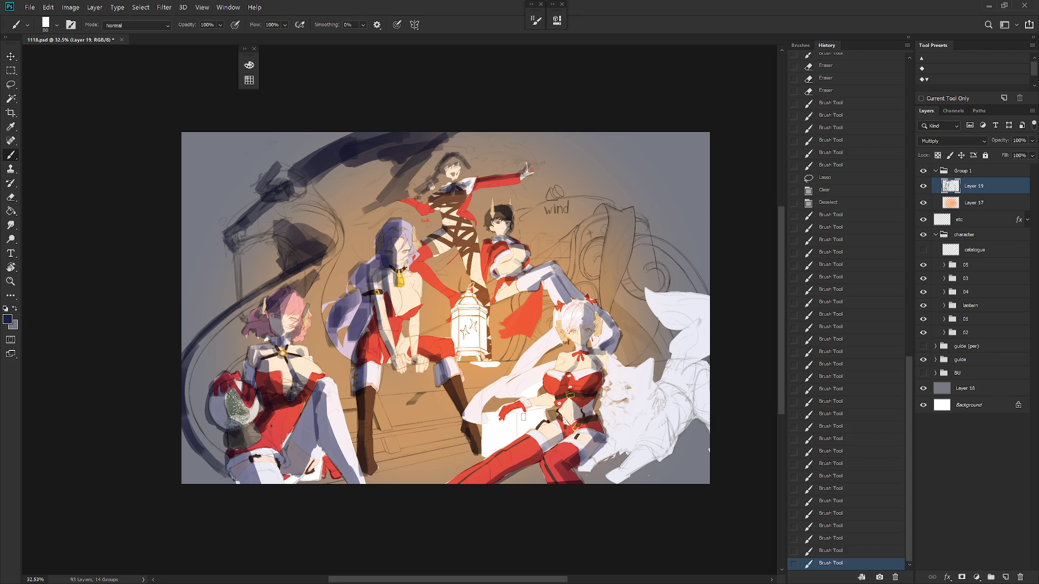
{"action": "mouse_move", "coordinate": [523, 417]}
{"action": "left_mouse_down"}
{"action": "mouse_move", "coordinate": [541, 412]}
{"action": "mouse_move", "coordinate": [487, 443]}
{"action": "mouse_move", "coordinate": [508, 432]}
{"action": "mouse_move", "coordinate": [498, 449]}
{"action": "mouse_move", "coordinate": [495, 428]}
{"action": "mouse_move", "coordinate": [493, 438]}
{"action": "mouse_move", "coordinate": [506, 441]}
{"action": "left_mouse_up"}
Step: Touch up, then add shadow along her side and around her face and hair
{"action": "key", "text": "e"}
{"action": "key", "text": "b"}
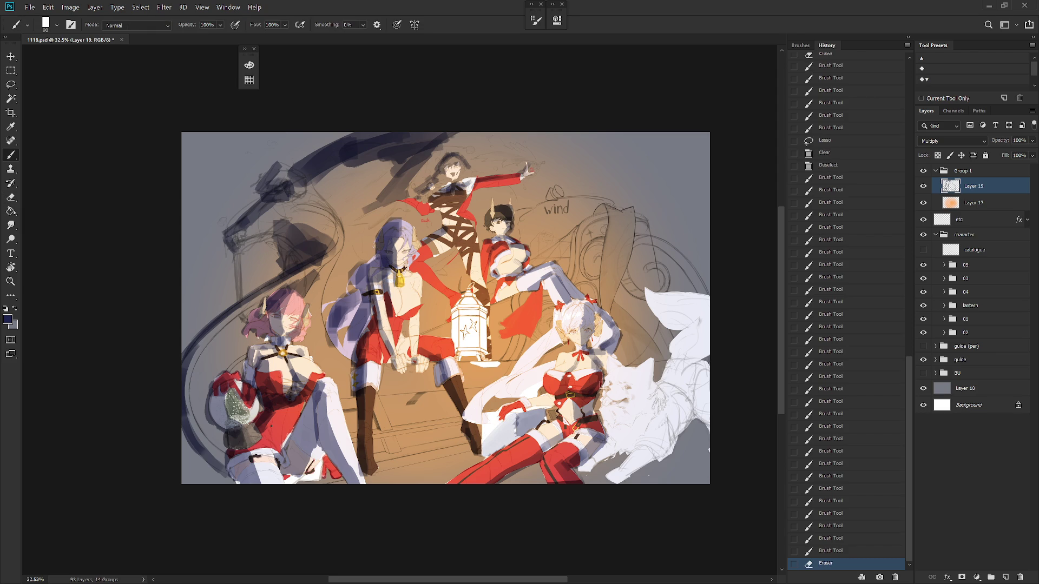
{"action": "mouse_move", "coordinate": [481, 401]}
{"action": "left_mouse_down"}
{"action": "mouse_move", "coordinate": [492, 406]}
{"action": "mouse_move", "coordinate": [506, 381]}
{"action": "mouse_move", "coordinate": [525, 389]}
{"action": "mouse_move", "coordinate": [542, 375]}
{"action": "mouse_move", "coordinate": [533, 382]}
{"action": "left_mouse_up"}
{"action": "mouse_move", "coordinate": [555, 332]}
{"action": "left_mouse_down"}
{"action": "mouse_move", "coordinate": [522, 374]}
{"action": "mouse_move", "coordinate": [548, 351]}
{"action": "left_mouse_up"}
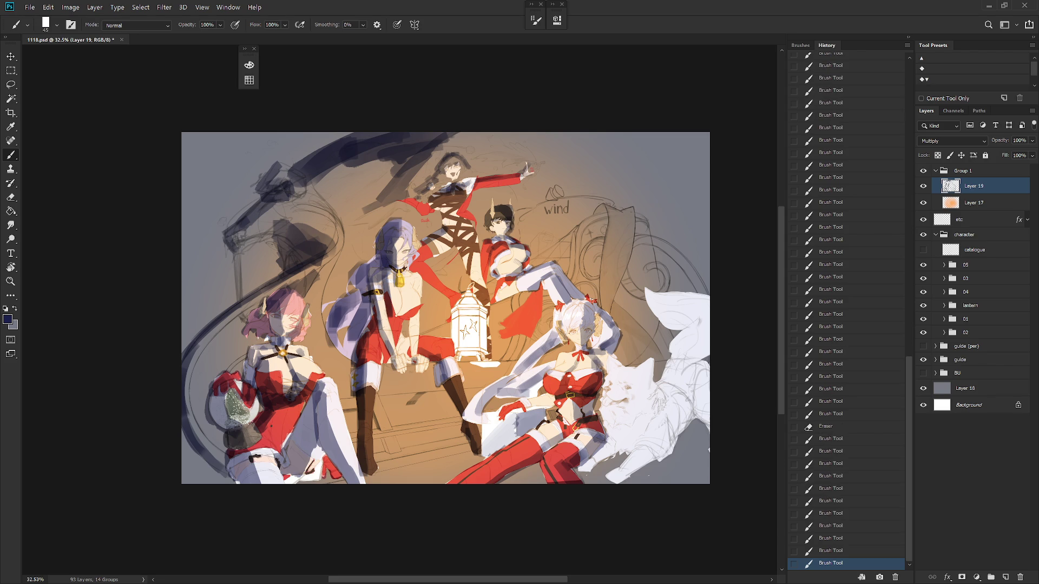
{"action": "mouse_move", "coordinate": [567, 327]}
{"action": "left_mouse_down"}
{"action": "mouse_move", "coordinate": [601, 339]}
{"action": "mouse_move", "coordinate": [605, 366]}
{"action": "mouse_move", "coordinate": [647, 383]}
{"action": "mouse_move", "coordinate": [644, 375]}
{"action": "mouse_move", "coordinate": [648, 396]}
{"action": "mouse_move", "coordinate": [625, 425]}
{"action": "mouse_move", "coordinate": [627, 411]}
{"action": "mouse_move", "coordinate": [612, 408]}
{"action": "mouse_move", "coordinate": [660, 390]}
{"action": "left_mouse_up"}
{"action": "key", "text": "bracketright"}
{"action": "key", "text": "bracketright"}
{"action": "key", "text": "bracketright"}
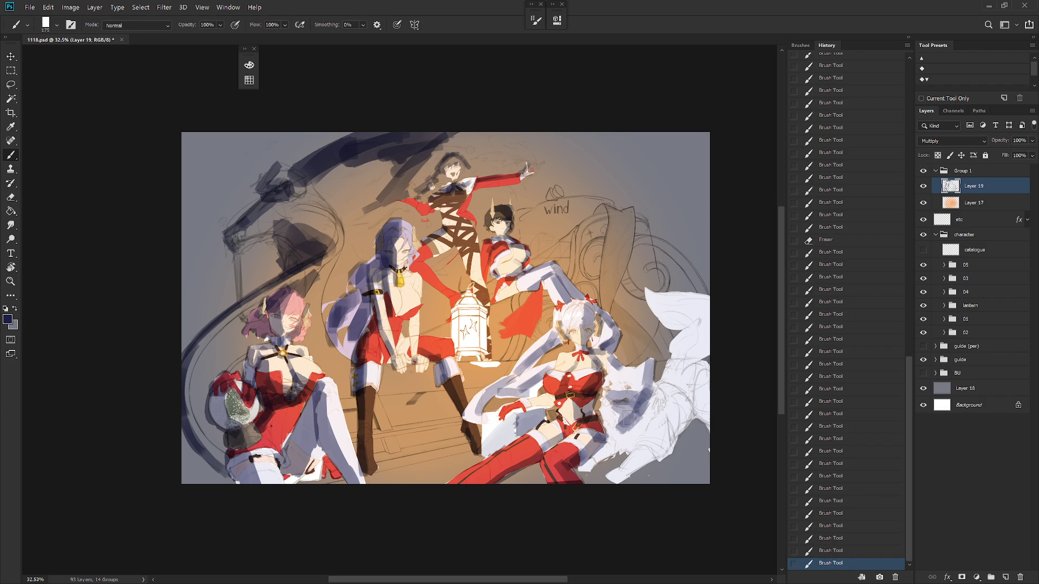
Step: Lasso and delete the stray paint patch beside the wolf
{"action": "key", "text": "l"}
{"action": "left_click_drag", "start_coordinate": [622, 417], "coordinate": [644, 438]}
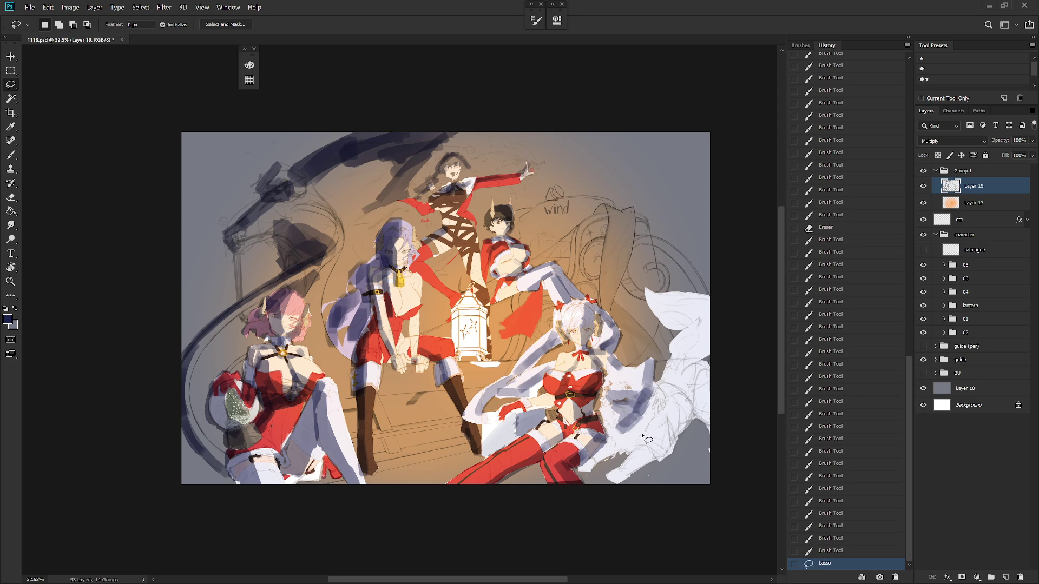
{"action": "key", "text": "Delete"}
{"action": "key", "text": "ctrl+d"}
Step: Wash blue-grey shadow across the wolf's body and along its right edge
{"action": "key", "text": "b"}
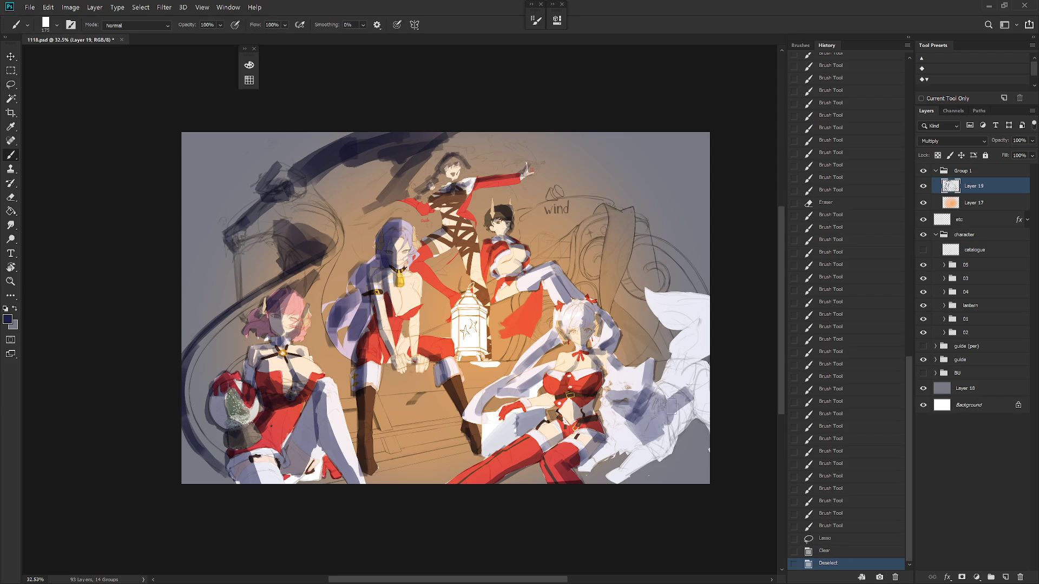
{"action": "mouse_move", "coordinate": [672, 406]}
{"action": "left_mouse_down"}
{"action": "mouse_move", "coordinate": [691, 399]}
{"action": "mouse_move", "coordinate": [682, 433]}
{"action": "mouse_move", "coordinate": [624, 476]}
{"action": "mouse_move", "coordinate": [600, 455]}
{"action": "mouse_move", "coordinate": [610, 441]}
{"action": "mouse_move", "coordinate": [643, 445]}
{"action": "left_mouse_up"}
{"action": "key", "text": "bracketleft"}
{"action": "key", "text": "bracketleft"}
{"action": "key", "text": "bracketleft"}
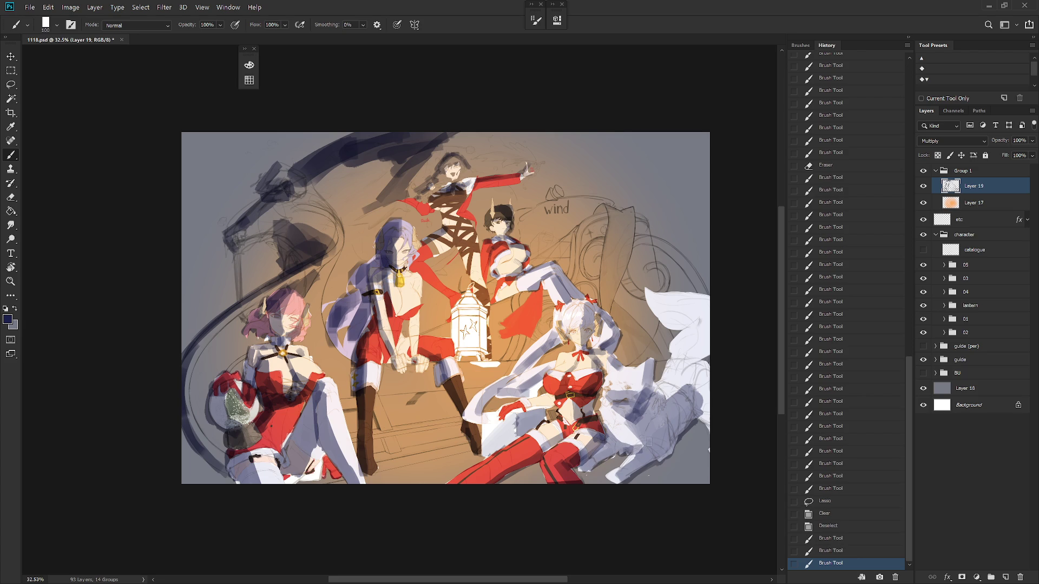
{"action": "left_click_drag", "start_coordinate": [693, 381], "coordinate": [709, 436]}
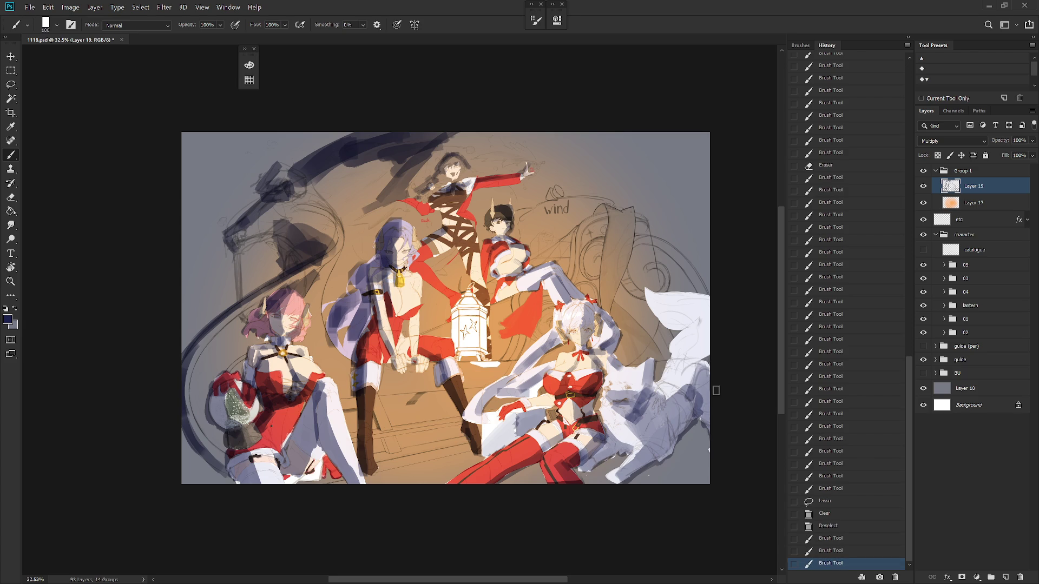
{"action": "mouse_move", "coordinate": [718, 327]}
{"action": "left_mouse_down"}
{"action": "mouse_move", "coordinate": [698, 357]}
{"action": "mouse_move", "coordinate": [703, 293]}
{"action": "mouse_move", "coordinate": [709, 302]}
{"action": "left_mouse_up"}
{"action": "key", "text": "bracketright"}
{"action": "key", "text": "bracketright"}
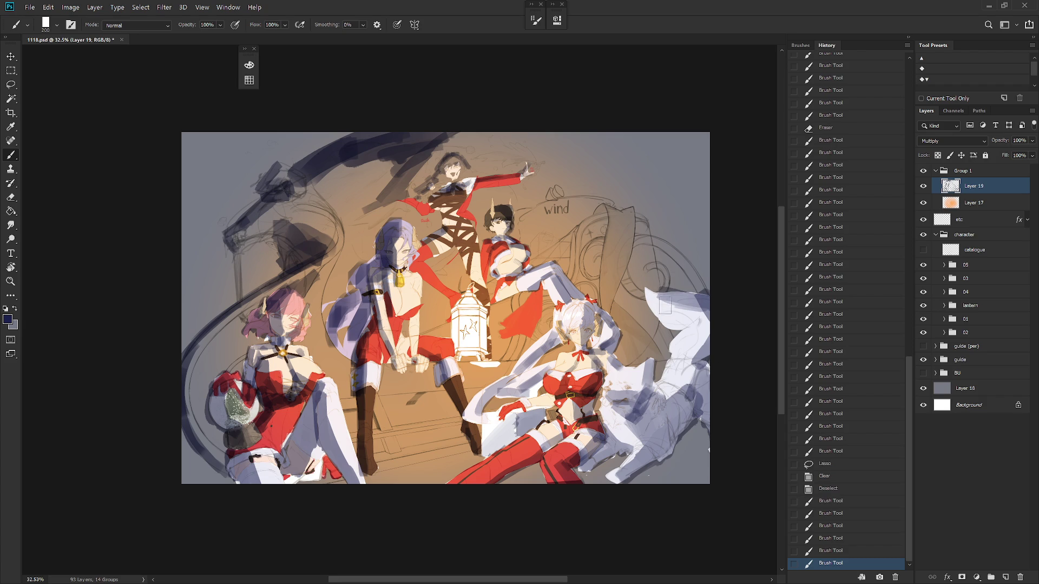
Step: Erase the stray dark strokes at upper left with a lasso selection
{"action": "key", "text": "l"}
{"action": "mouse_move", "coordinate": [371, 218]}
{"action": "left_mouse_down"}
{"action": "mouse_move", "coordinate": [414, 191]}
{"action": "mouse_move", "coordinate": [336, 132]}
{"action": "mouse_move", "coordinate": [342, 216]}
{"action": "left_mouse_up"}
{"action": "key", "text": "Delete"}
{"action": "key", "text": "ctrl+d"}
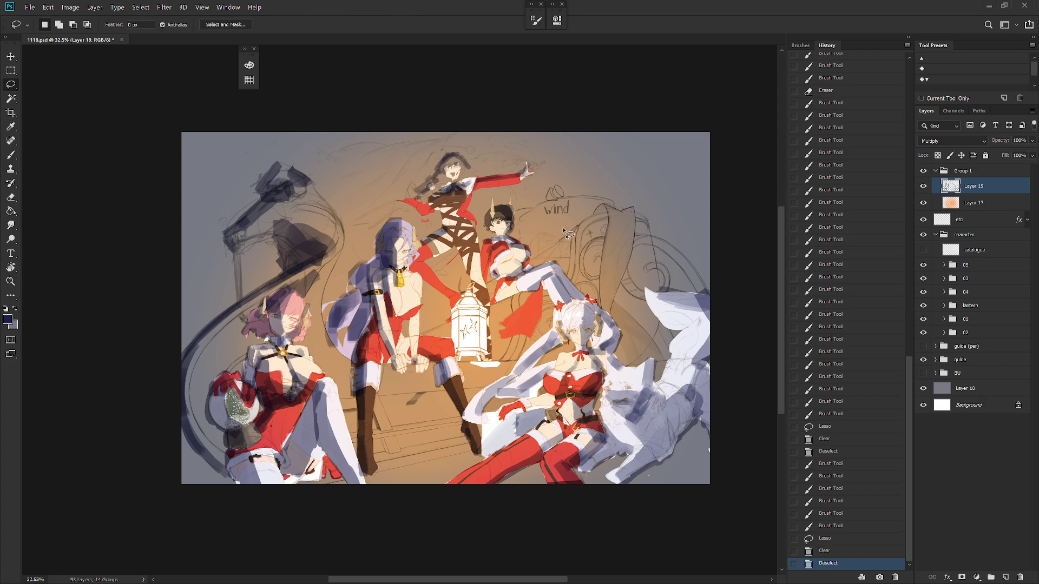
Step: Add a new empty Layer 20 placed beneath Layer 17
{"action": "left_click", "coordinate": [970, 204]}
{"action": "key", "text": "ctrl+shift+n"}
{"action": "key", "text": "Return"}
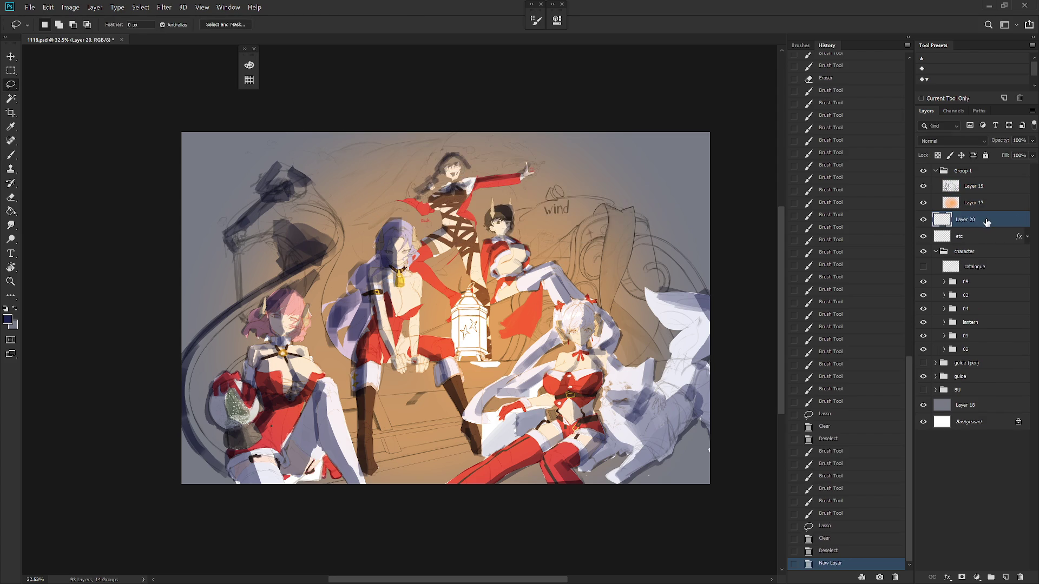
{"action": "left_click_drag", "start_coordinate": [968, 219], "coordinate": [980, 210]}
Step: Fill Layer 20 with dark blue and clear the circular glow area from its centre
{"action": "key", "text": "b"}
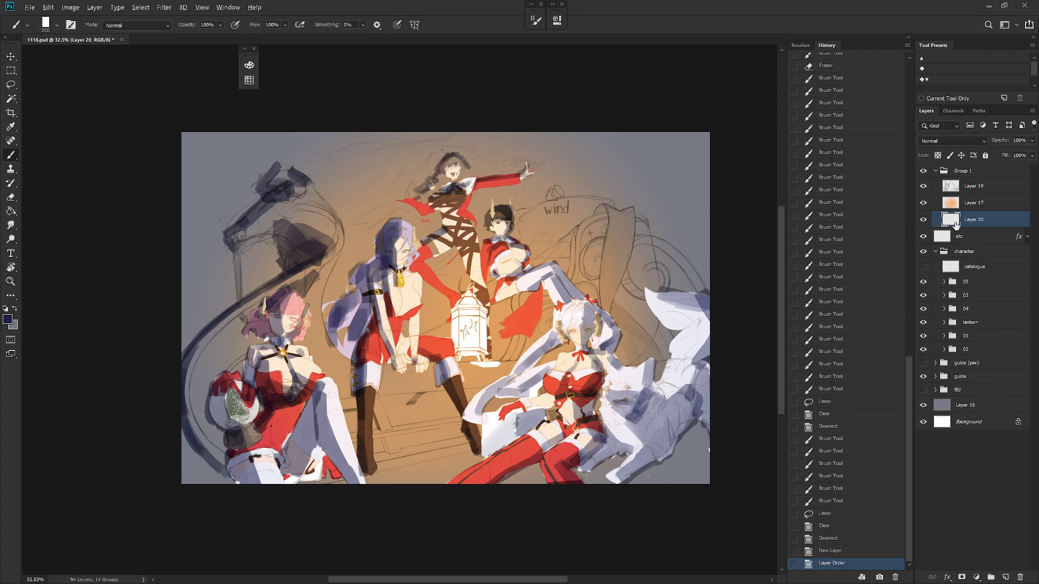
{"action": "key", "text": "alt+BackSpace"}
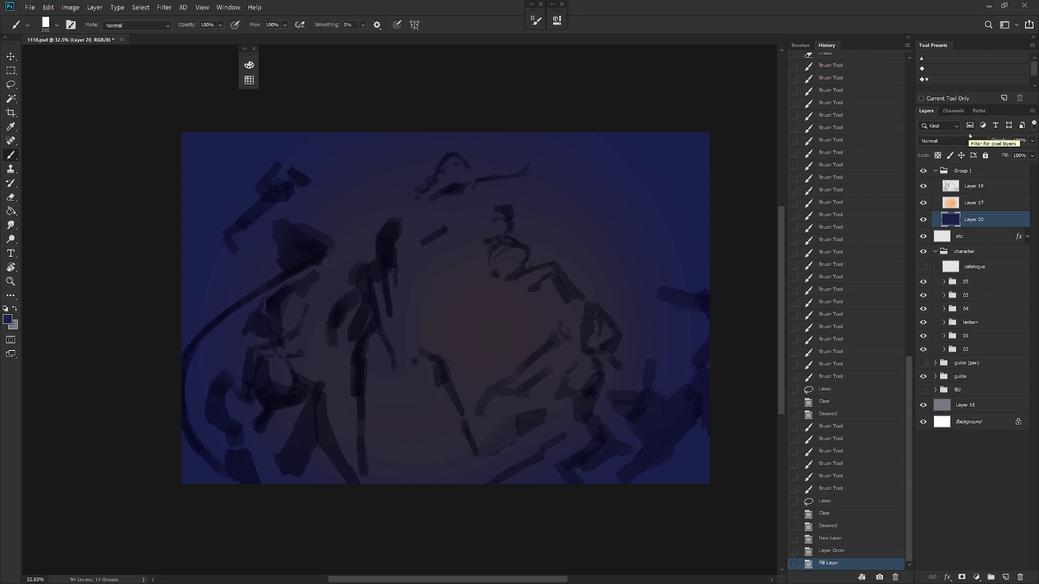
{"action": "left_click", "coordinate": [951, 202], "text": "ctrl"}
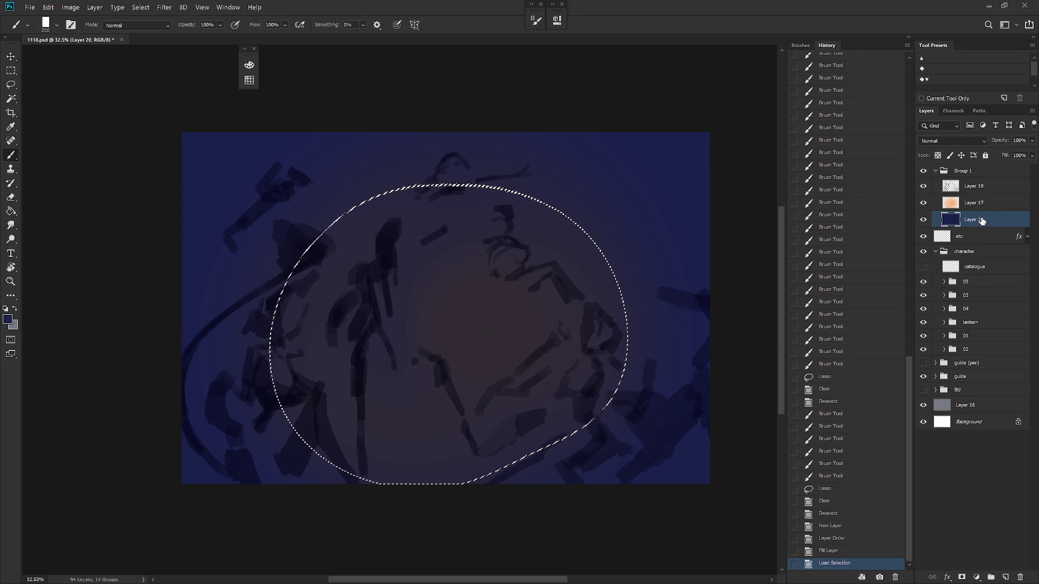
{"action": "key", "text": "Delete"}
{"action": "key", "text": "Delete"}
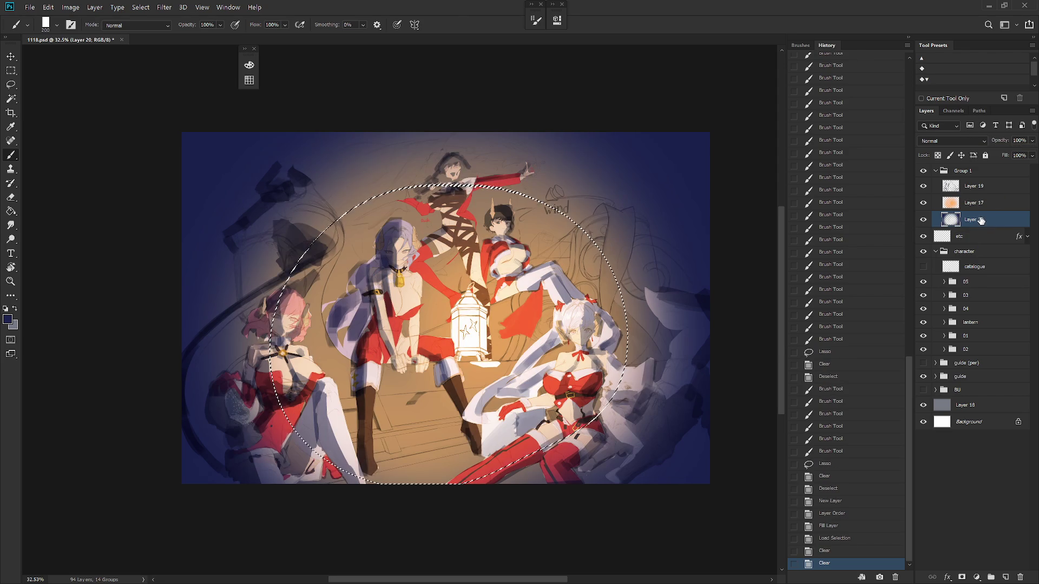
{"action": "key", "text": "ctrl+d"}
{"action": "key", "text": "ctrl+z"}
{"action": "key", "text": "ctrl+z"}
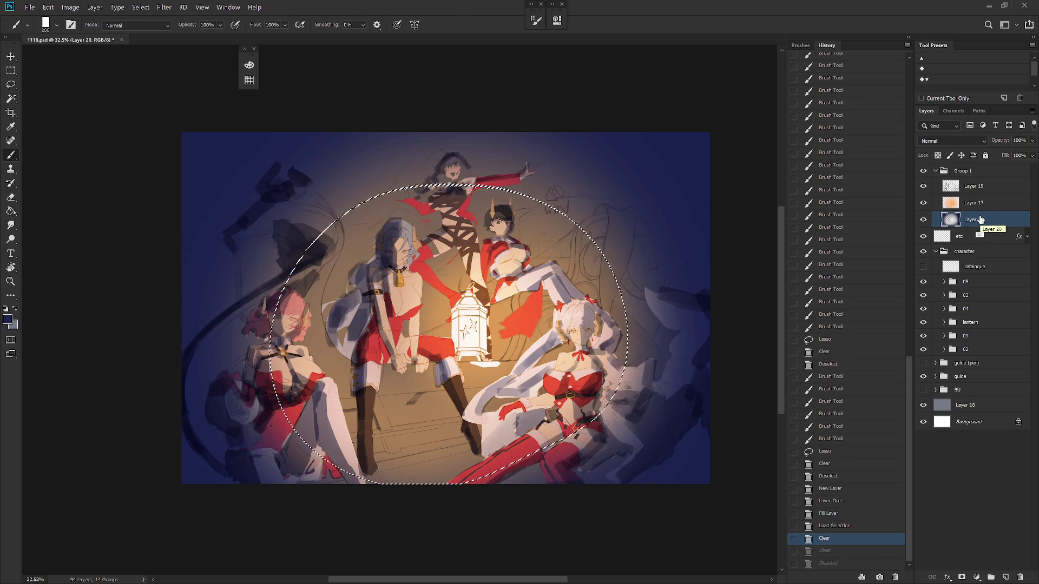
{"action": "key", "text": "ctrl+d"}
{"action": "scroll", "coordinate": [574, 418], "scroll_direction": "down", "scroll_amount": 1}
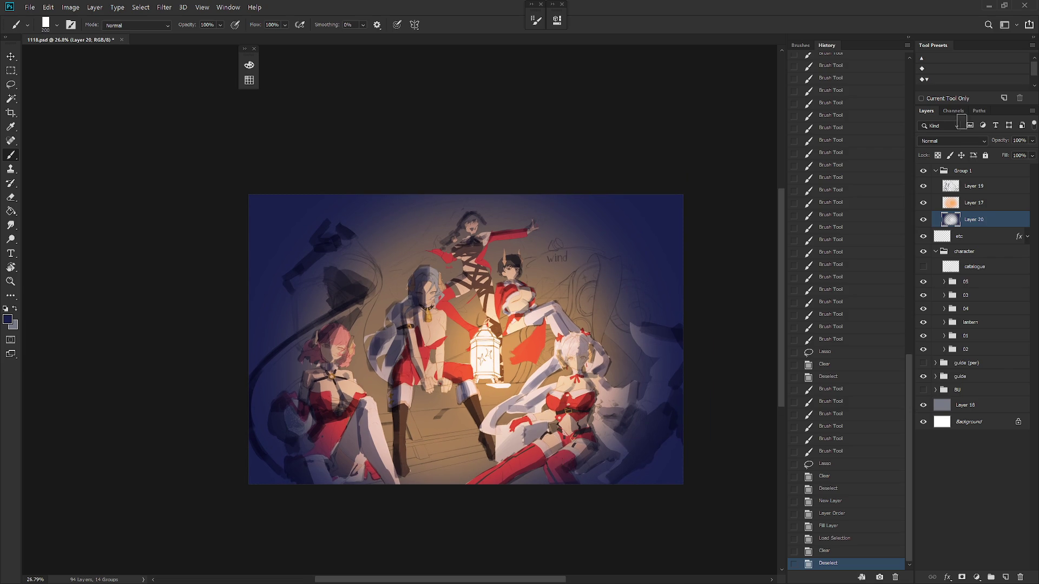
{"action": "left_click", "coordinate": [953, 141]}
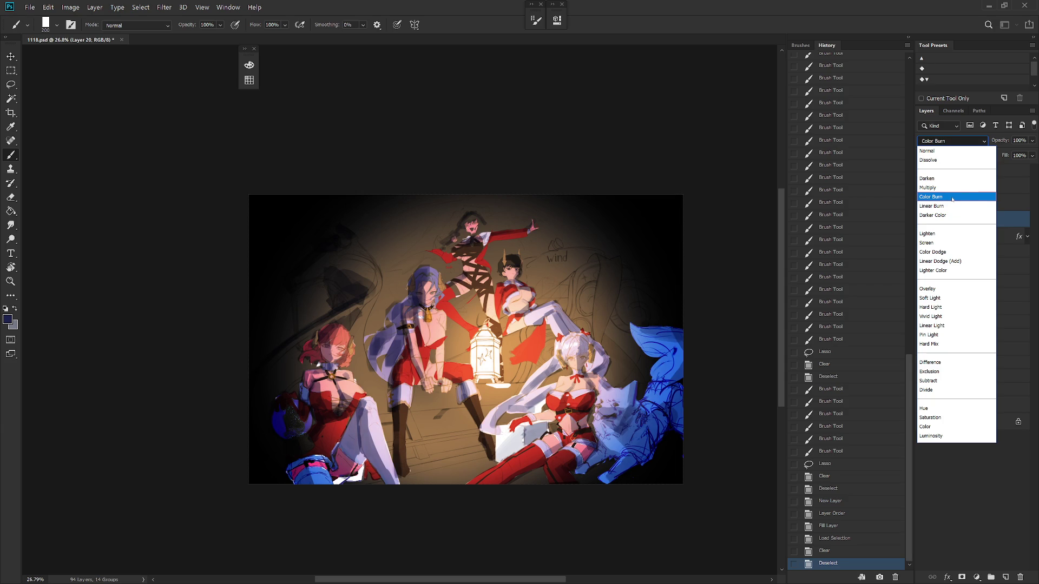
Step: Try Color Burn on the blue layer, then settle on Multiply blending
{"action": "left_click", "coordinate": [953, 199]}
{"action": "scroll", "coordinate": [535, 368], "scroll_direction": "up", "scroll_amount": 2}
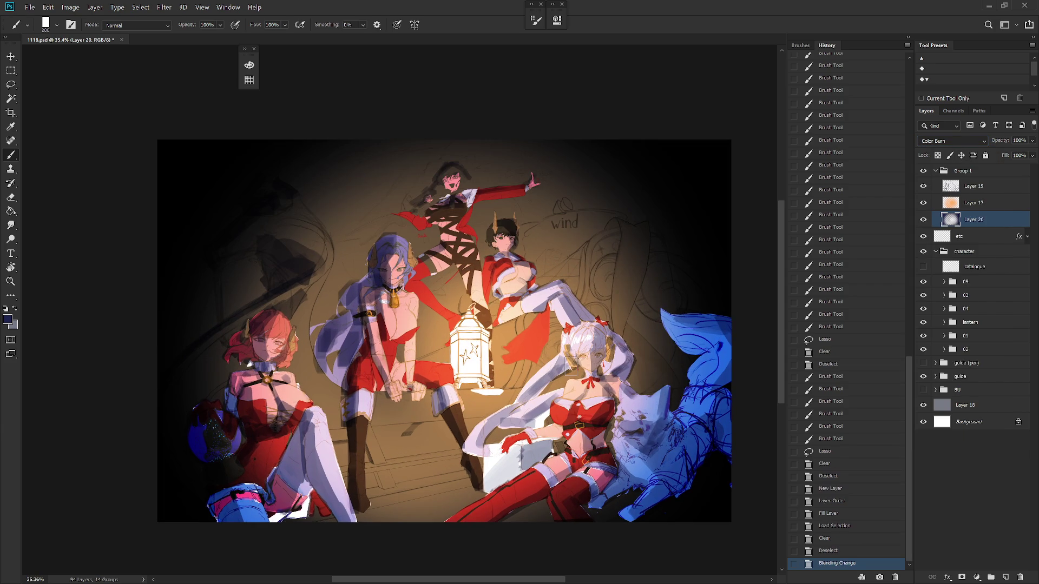
{"action": "scroll", "coordinate": [568, 446], "scroll_direction": "down", "scroll_amount": 2}
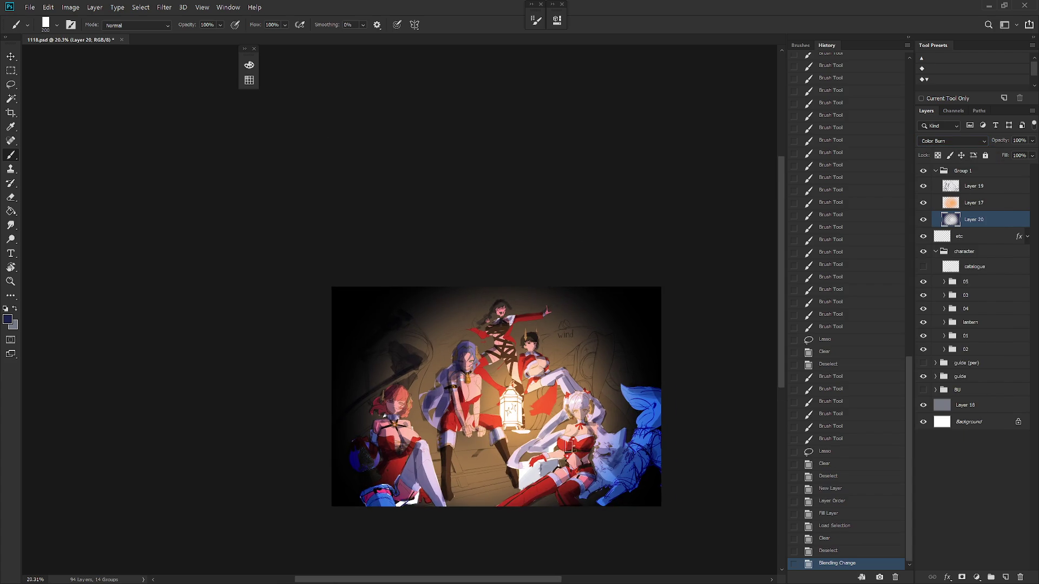
{"action": "scroll", "coordinate": [568, 438], "scroll_direction": "up", "scroll_amount": 4}
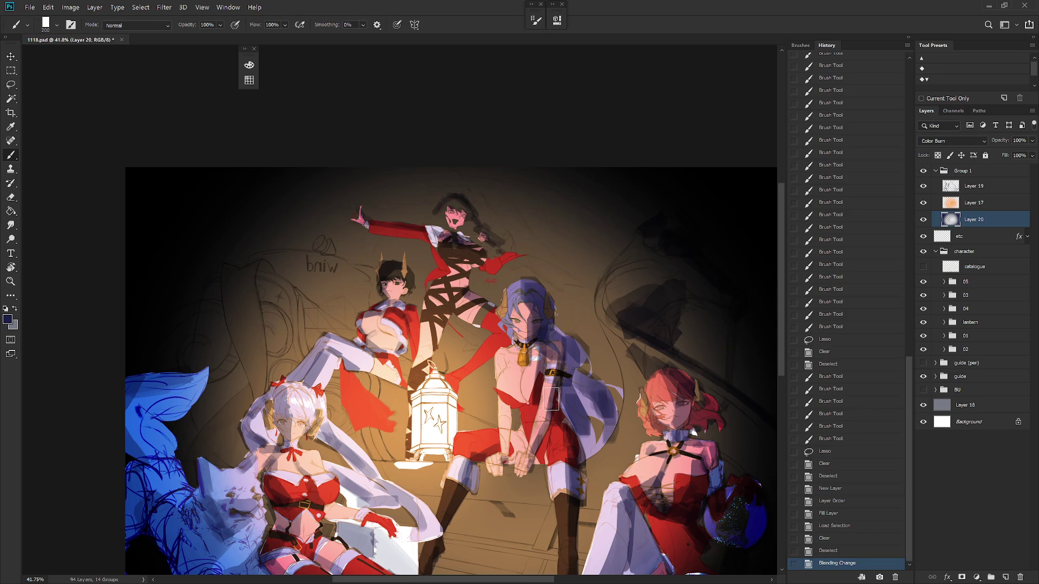
{"action": "key", "text": "ctrl+z"}
{"action": "left_click", "coordinate": [952, 140]}
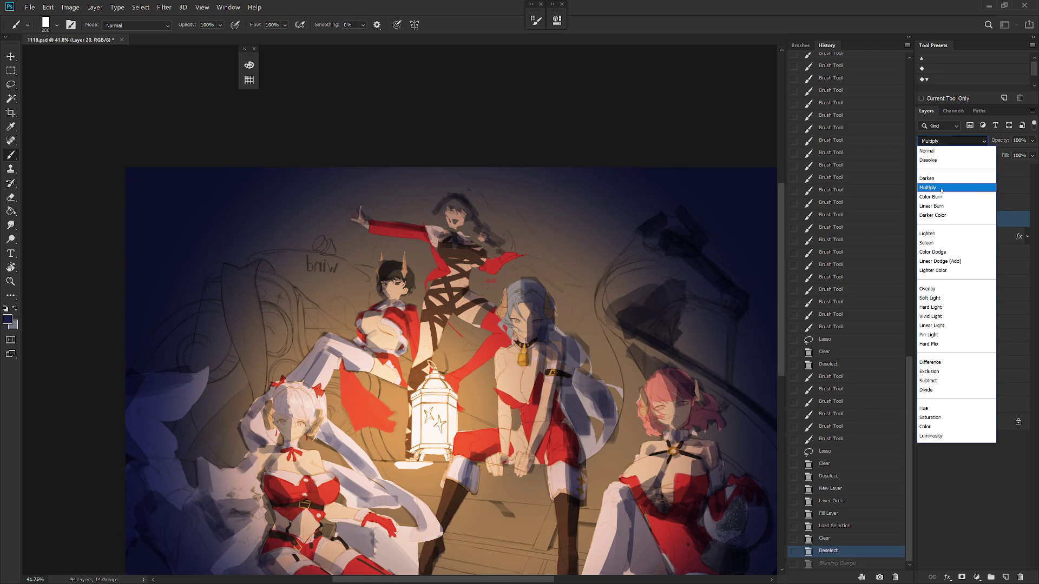
{"action": "left_click", "coordinate": [941, 188]}
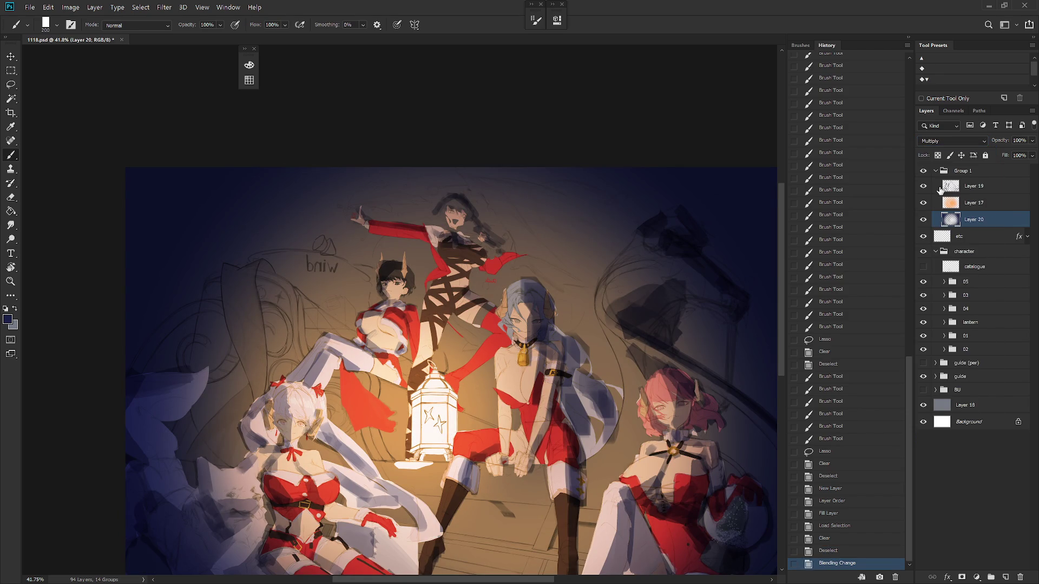
Step: Re-centre the artwork with a wider canvas and mirror the view horizontally
{"action": "left_click_drag", "start_coordinate": [553, 485], "coordinate": [567, 439]}
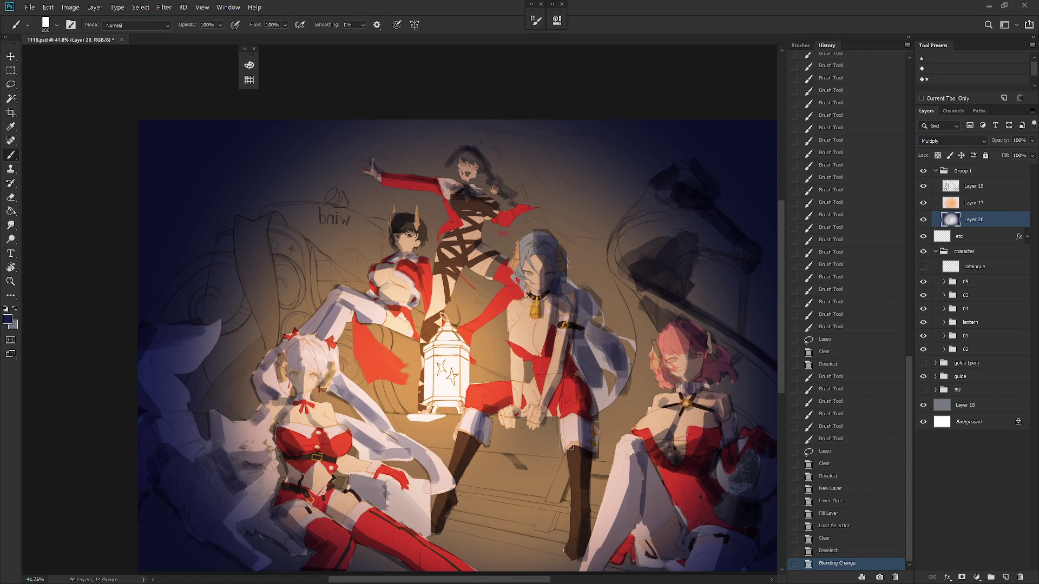
{"action": "left_click_drag", "start_coordinate": [567, 438], "coordinate": [556, 391]}
{"action": "left_click", "coordinate": [909, 37]}
{"action": "left_click_drag", "start_coordinate": [563, 325], "coordinate": [571, 349]}
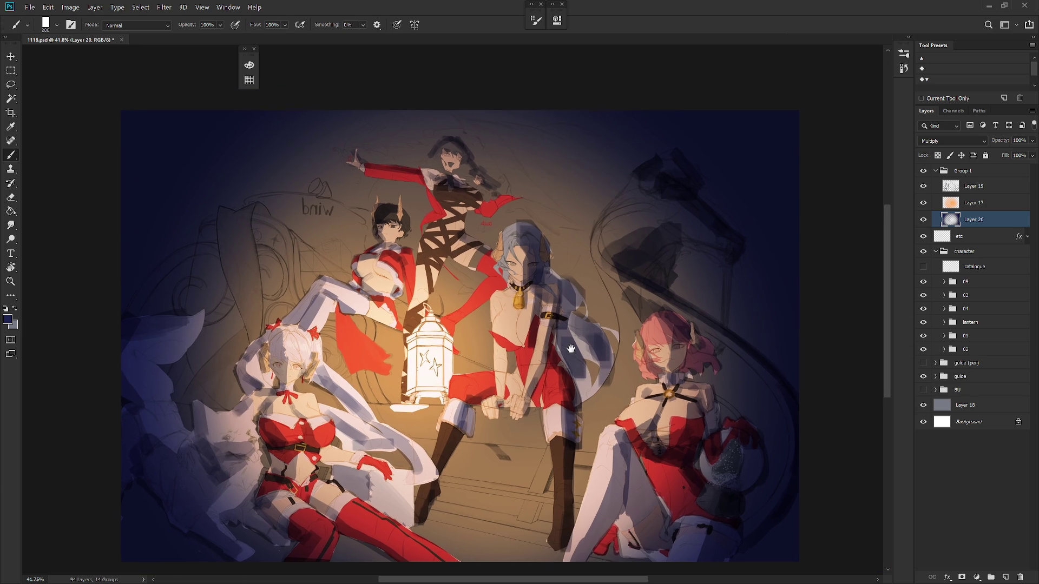
{"action": "key", "text": "h"}
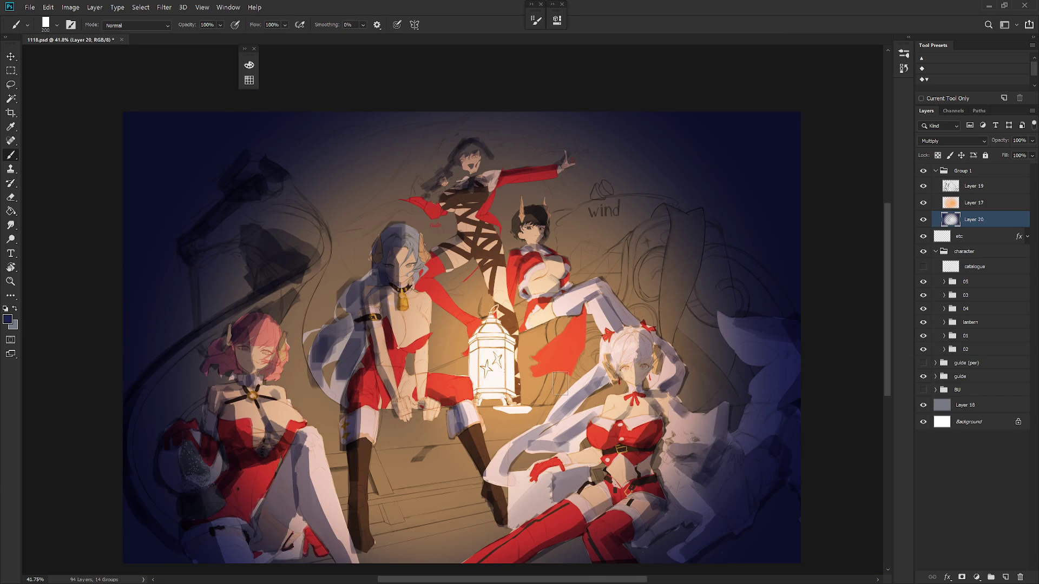
Step: Lock the blue layer's transparency and choose a more saturated deep blue
{"action": "left_click", "coordinate": [938, 155]}
{"action": "key", "text": "F6"}
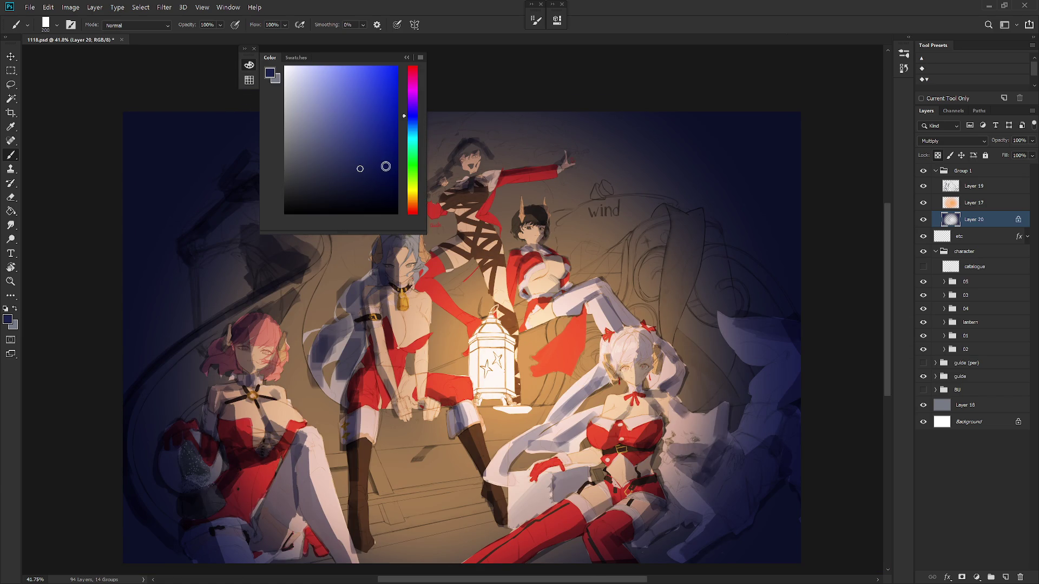
{"action": "left_click", "coordinate": [387, 168]}
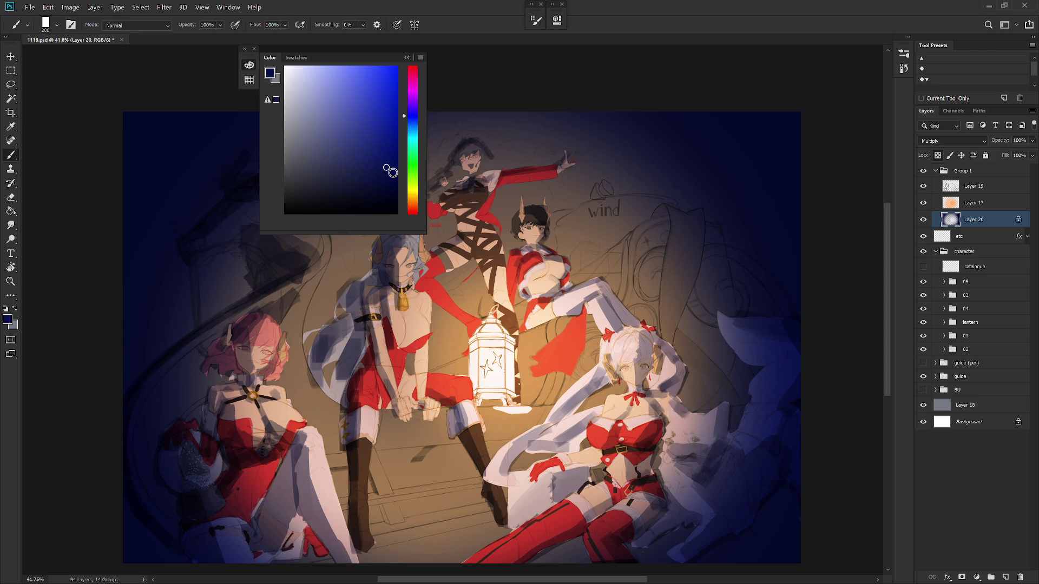
{"action": "key", "text": "F6"}
{"action": "scroll", "coordinate": [448, 157], "scroll_direction": "down", "scroll_amount": 2}
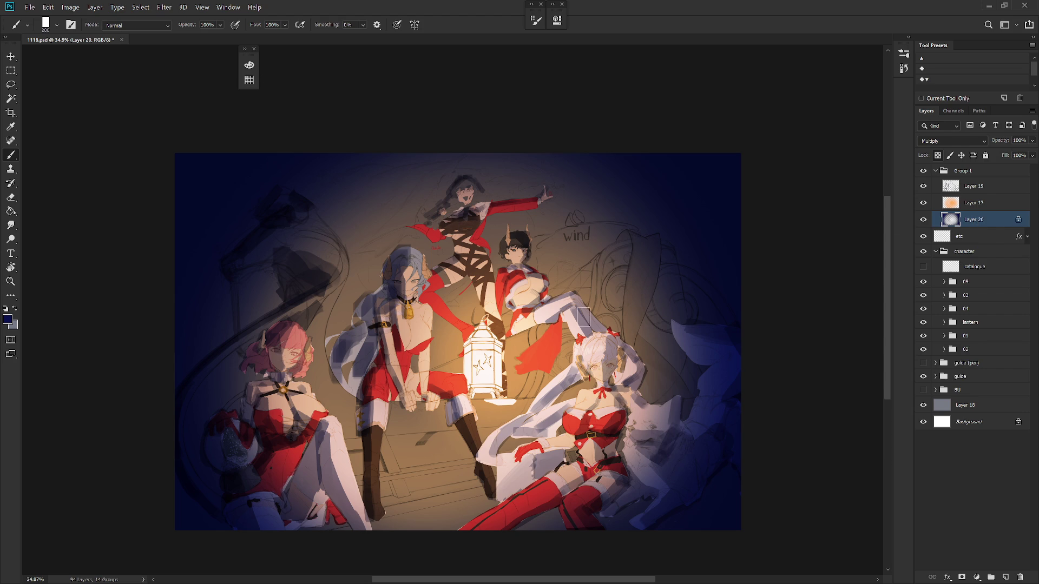
Step: Sample the dark blue, unlock transparency, and paint navy shadow across the floor around the boots
{"action": "left_click", "coordinate": [205, 228], "text": "alt"}
{"action": "key", "text": "bracketleft"}
{"action": "key", "text": "bracketleft"}
{"action": "key", "text": "bracketleft"}
{"action": "key", "text": "slash"}
{"action": "left_click_drag", "start_coordinate": [382, 459], "coordinate": [384, 469]}
{"action": "left_click_drag", "start_coordinate": [381, 478], "coordinate": [470, 465]}
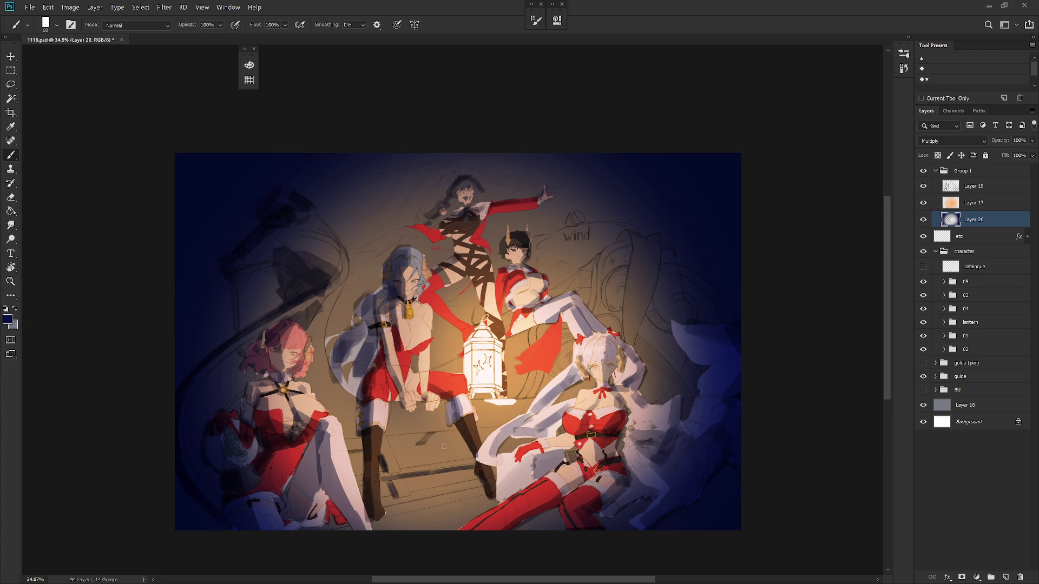
{"action": "key", "text": "bracketright"}
{"action": "key", "text": "bracketright"}
{"action": "key", "text": "bracketright"}
{"action": "mouse_move", "coordinate": [394, 426]}
{"action": "left_mouse_down"}
{"action": "mouse_move", "coordinate": [508, 417]}
{"action": "mouse_move", "coordinate": [487, 424]}
{"action": "mouse_move", "coordinate": [538, 404]}
{"action": "left_mouse_up"}
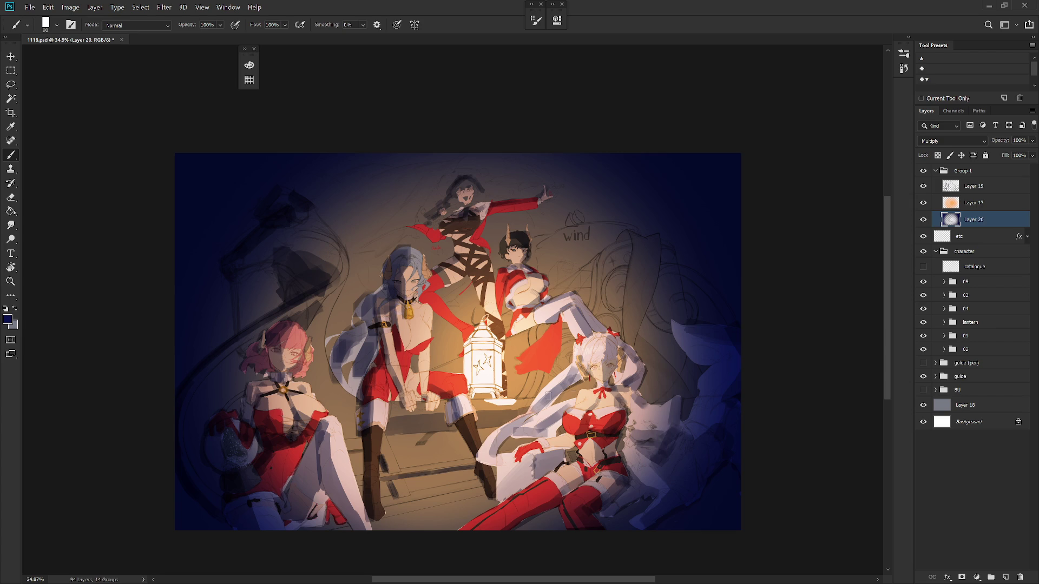
{"action": "mouse_move", "coordinate": [396, 506]}
{"action": "left_mouse_down"}
{"action": "mouse_move", "coordinate": [480, 490]}
{"action": "mouse_move", "coordinate": [395, 484]}
{"action": "left_mouse_up"}
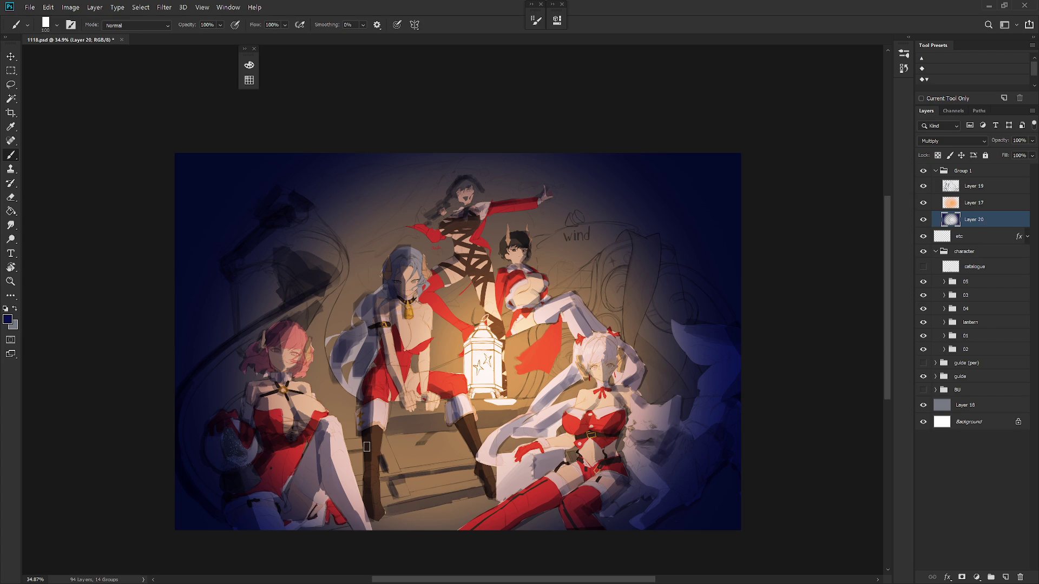
{"action": "key", "text": "bracketright"}
{"action": "key", "text": "bracketright"}
{"action": "key", "text": "bracketleft"}
{"action": "key", "text": "bracketleft"}
{"action": "key", "text": "bracketleft"}
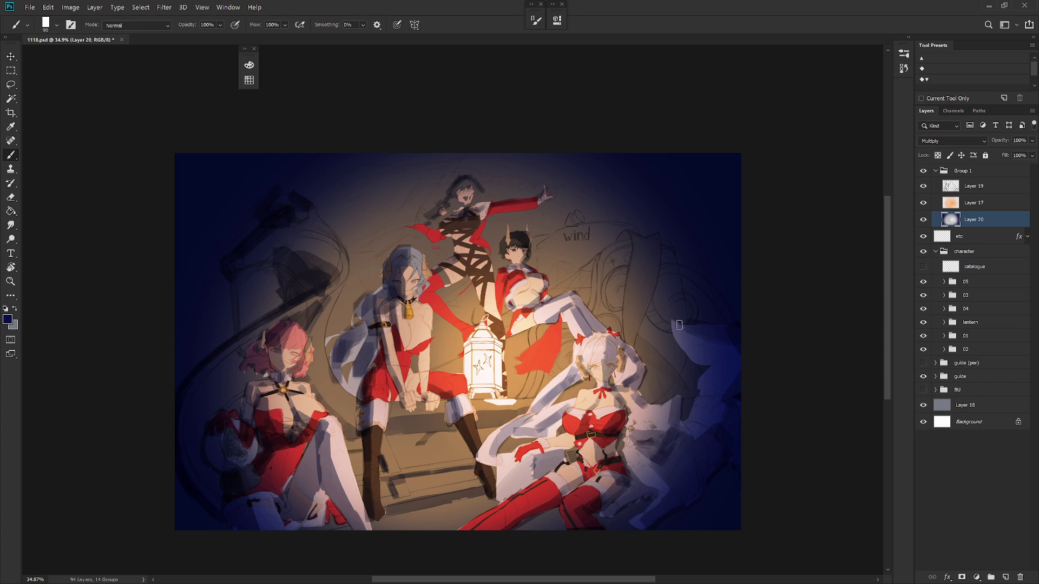
Step: Darken the right background, chair back and under the raised red arm with a 150–200 brush
{"action": "key", "text": "bracketright"}
{"action": "key", "text": "bracketright"}
{"action": "key", "text": "bracketright"}
{"action": "mouse_move", "coordinate": [655, 242]}
{"action": "left_mouse_down"}
{"action": "mouse_move", "coordinate": [645, 342]}
{"action": "mouse_move", "coordinate": [678, 369]}
{"action": "left_mouse_up"}
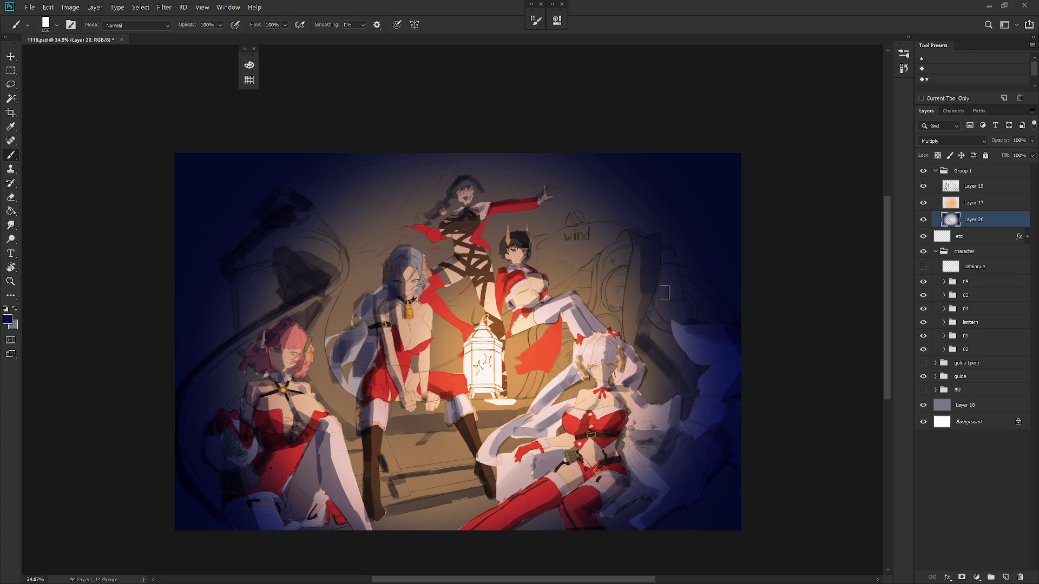
{"action": "key", "text": "bracketright"}
{"action": "key", "text": "bracketright"}
{"action": "mouse_move", "coordinate": [668, 251]}
{"action": "left_mouse_down"}
{"action": "mouse_move", "coordinate": [668, 311]}
{"action": "mouse_move", "coordinate": [683, 303]}
{"action": "left_mouse_up"}
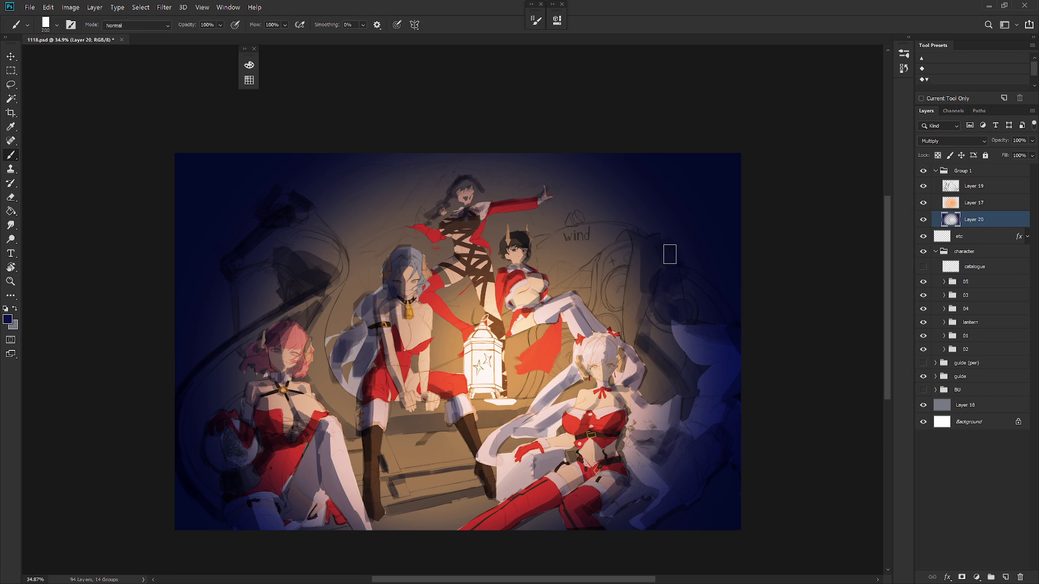
{"action": "mouse_move", "coordinate": [617, 252]}
{"action": "left_mouse_down"}
{"action": "mouse_move", "coordinate": [625, 242]}
{"action": "mouse_move", "coordinate": [599, 236]}
{"action": "left_mouse_up"}
{"action": "key", "text": "bracketleft"}
{"action": "key", "text": "bracketleft"}
{"action": "key", "text": "bracketright"}
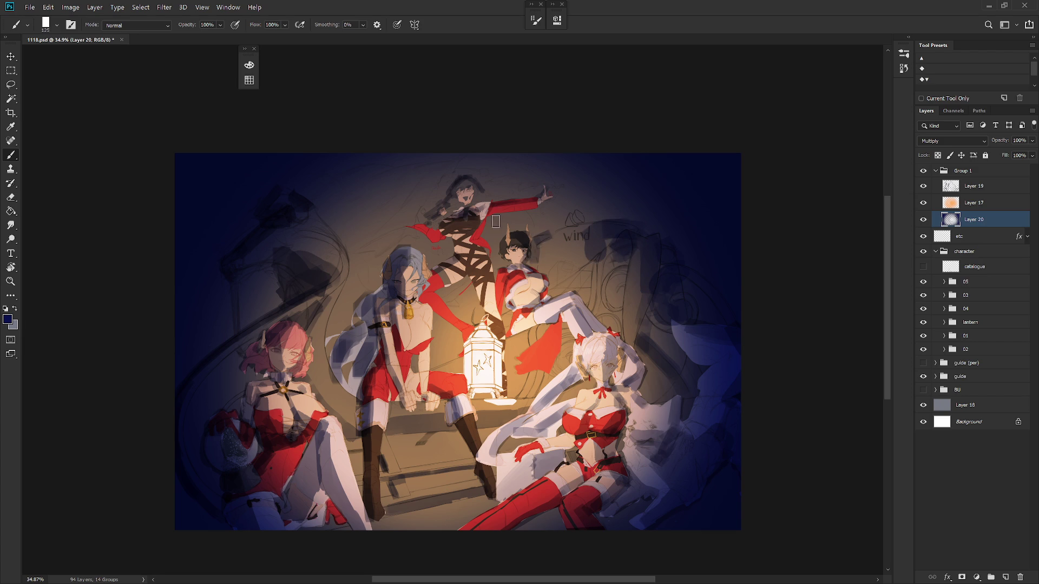
{"action": "mouse_move", "coordinate": [488, 227]}
{"action": "left_mouse_down"}
{"action": "mouse_move", "coordinate": [529, 217]}
{"action": "mouse_move", "coordinate": [520, 197]}
{"action": "mouse_move", "coordinate": [531, 230]}
{"action": "left_mouse_up"}
{"action": "key", "text": "bracketleft"}
{"action": "key", "text": "bracketleft"}
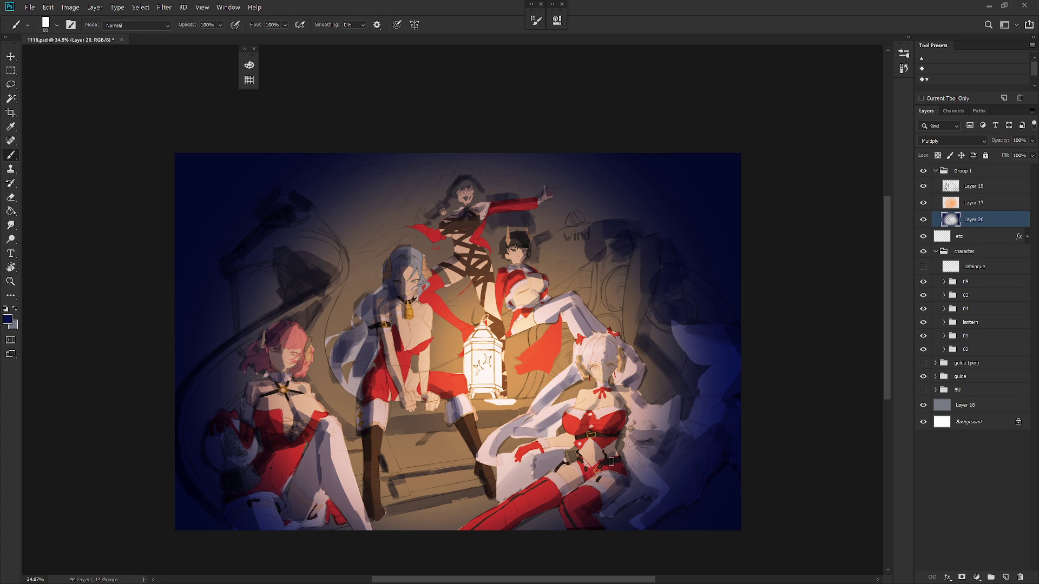
{"action": "scroll", "coordinate": [597, 342], "scroll_direction": "down", "scroll_amount": 3}
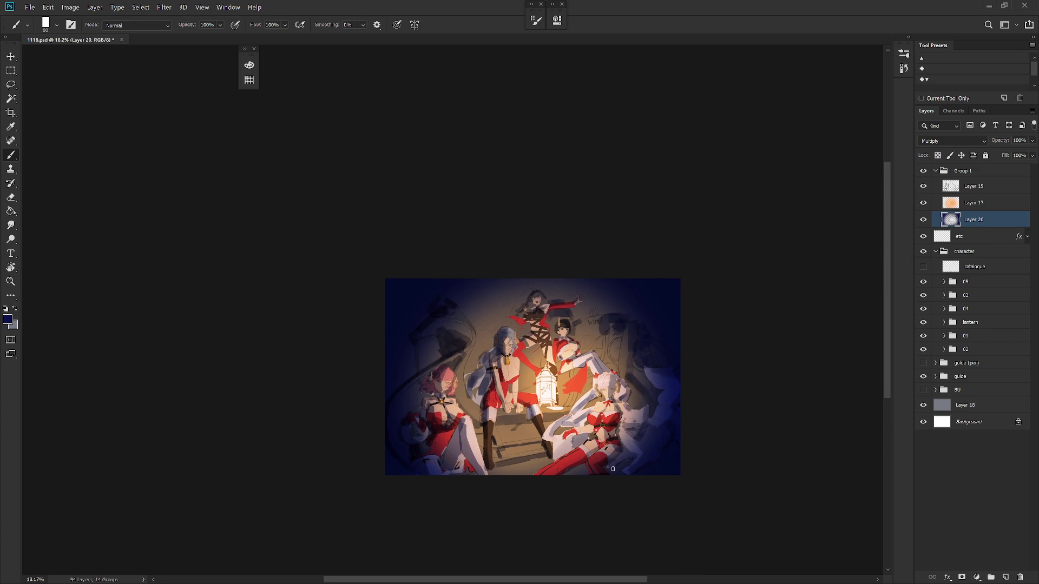
Step: Mirror the canvas to check the composition, then flip it back to normal
{"action": "key", "text": "ctrl+shift+h"}
{"action": "scroll", "coordinate": [572, 390], "scroll_direction": "up", "scroll_amount": 3}
{"action": "scroll", "coordinate": [577, 406], "scroll_direction": "down", "scroll_amount": 2}
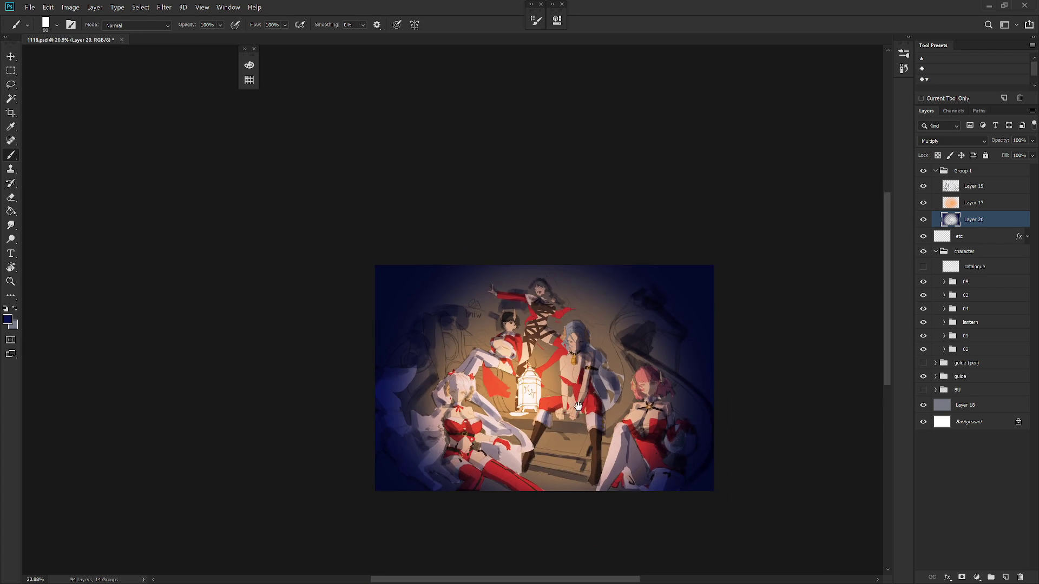
{"action": "scroll", "coordinate": [578, 406], "scroll_direction": "up", "scroll_amount": 2}
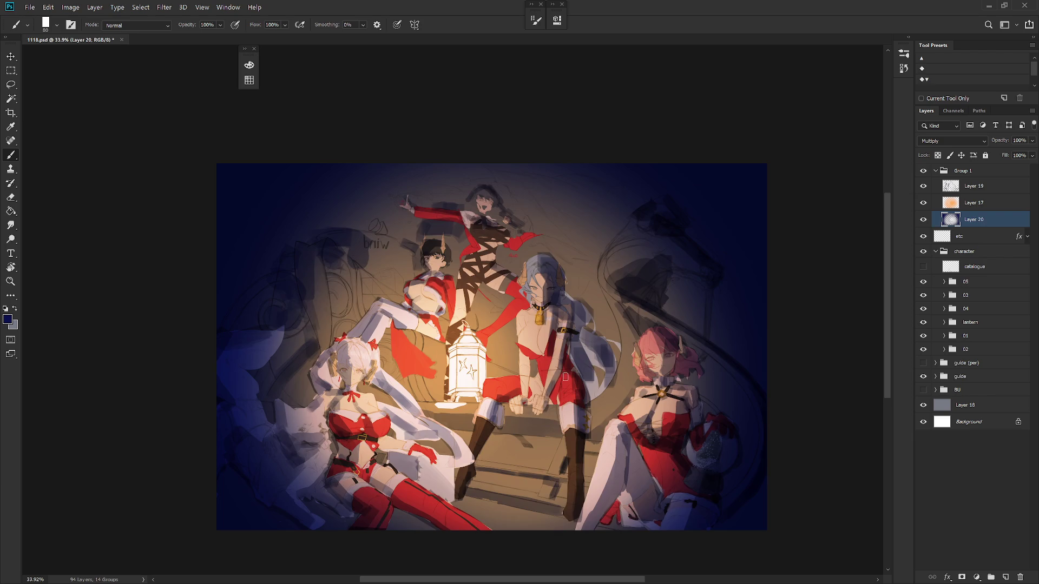
{"action": "key", "text": "ctrl+shift+h"}
{"action": "scroll", "coordinate": [610, 366], "scroll_direction": "right", "scroll_amount": 1}
Step: Set Group 1 opacity to 20%, hide grey Layer 18, then raise Group 1 to 80%
{"action": "left_click", "coordinate": [966, 171]}
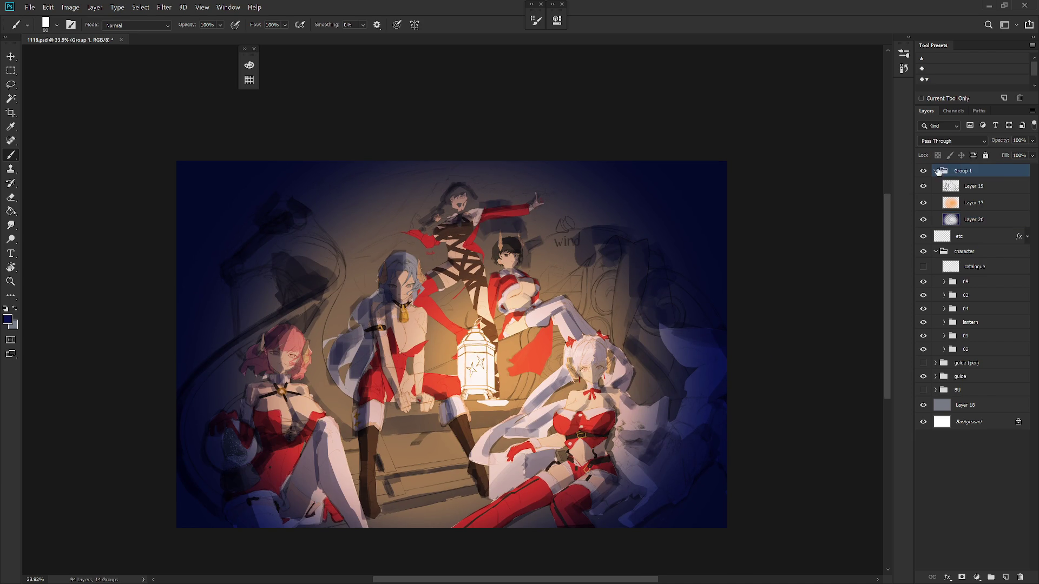
{"action": "left_click", "coordinate": [935, 171]}
{"action": "left_click", "coordinate": [1018, 140]}
{"action": "type", "text": "20"}
{"action": "key", "text": "Return"}
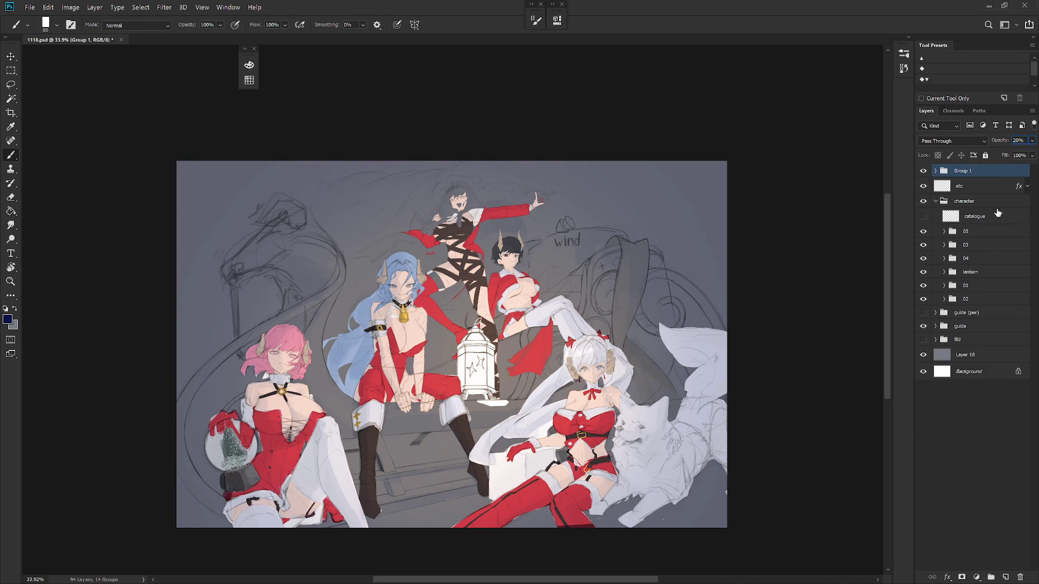
{"action": "left_click", "coordinate": [923, 355]}
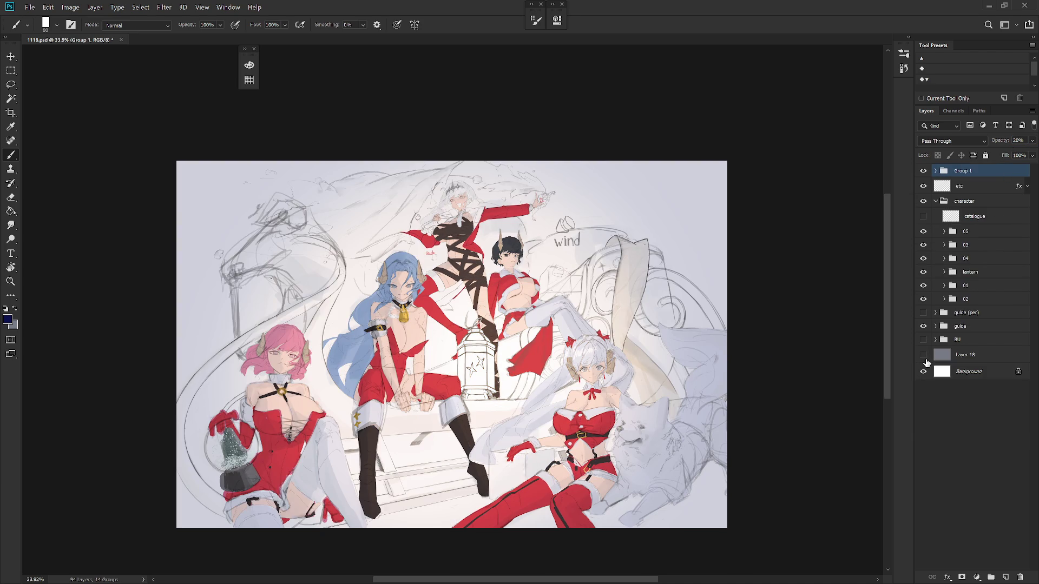
{"action": "left_click", "coordinate": [1018, 140]}
{"action": "type", "text": "80"}
{"action": "key", "text": "Return"}
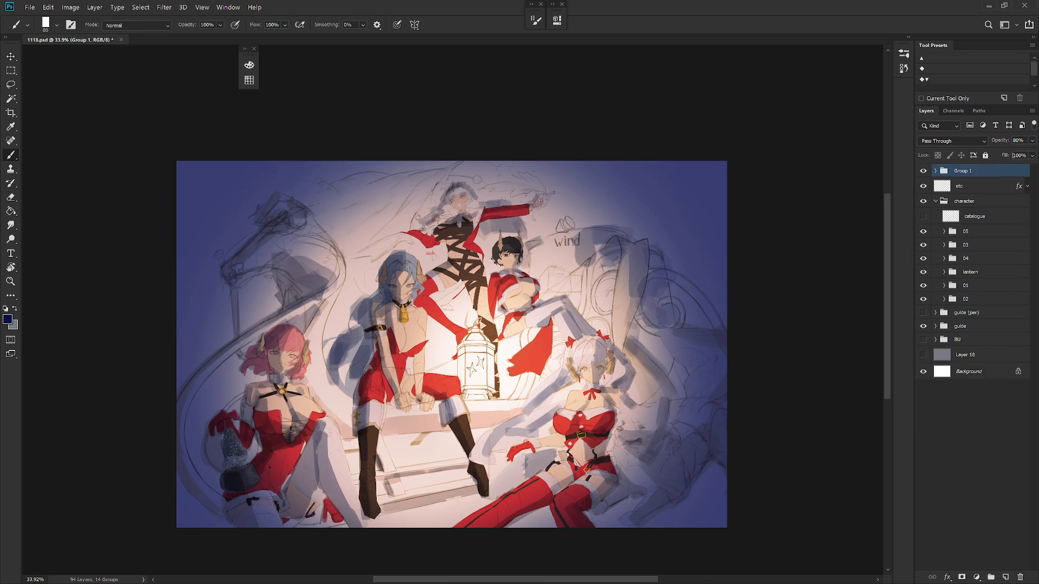
{"action": "scroll", "coordinate": [531, 368], "scroll_direction": "up", "scroll_amount": 2}
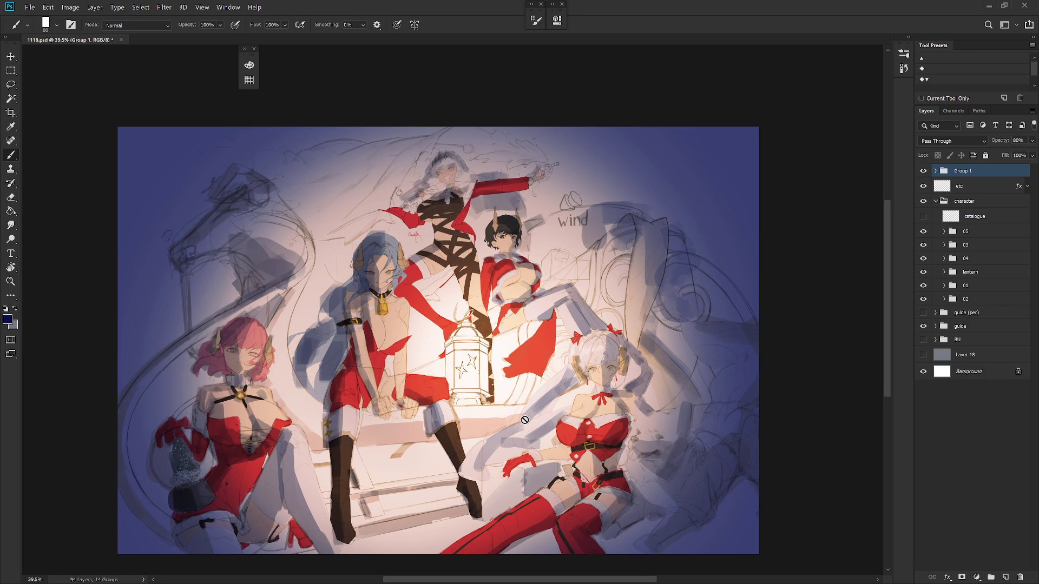
Step: Delete Layer 18 and rename Layers 19, 20 and 17 to value, tone and light
{"action": "left_click", "coordinate": [983, 355]}
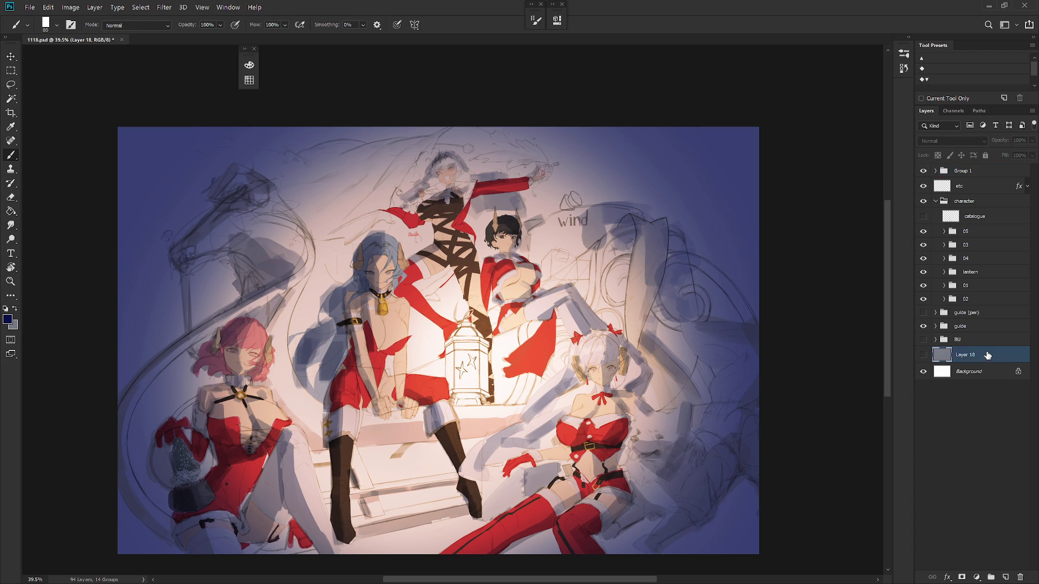
{"action": "key", "text": "Delete"}
{"action": "left_click", "coordinate": [936, 171]}
{"action": "double_click", "coordinate": [977, 186]}
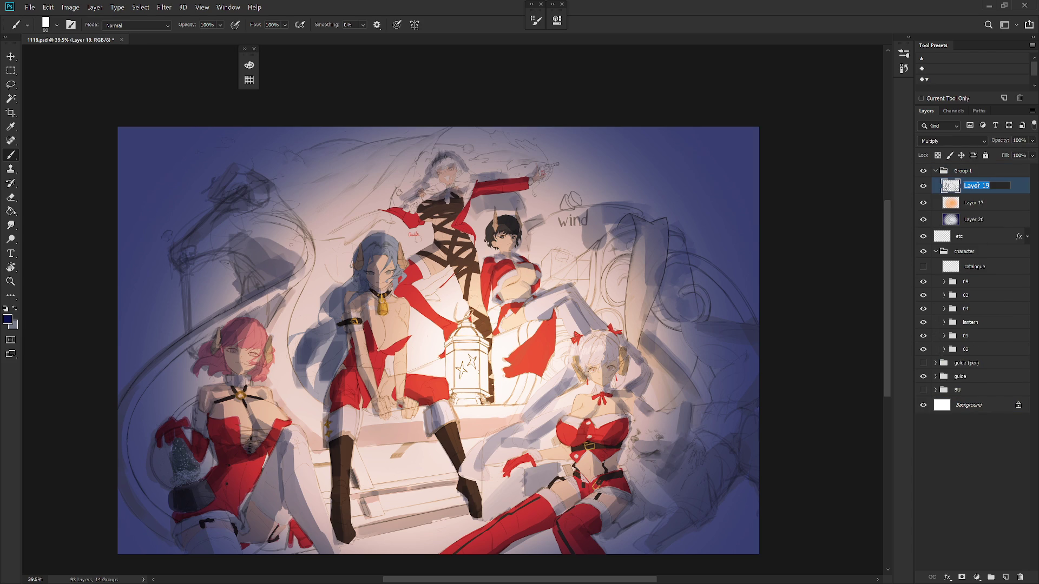
{"action": "type", "text": "value"}
{"action": "key", "text": "Return"}
{"action": "double_click", "coordinate": [977, 219]}
{"action": "type", "text": "tone"}
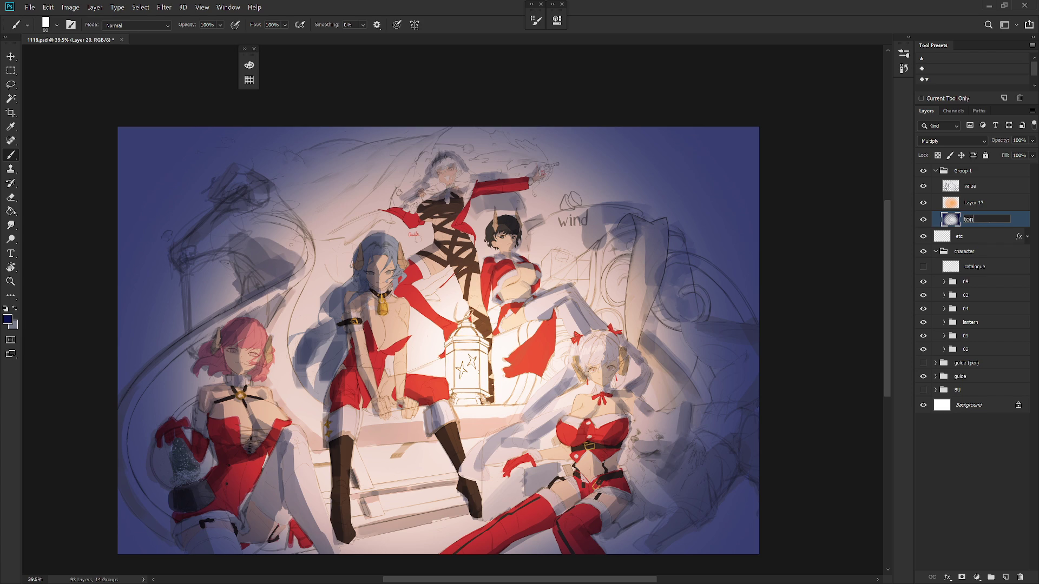
{"action": "key", "text": "Return"}
{"action": "double_click", "coordinate": [982, 198]}
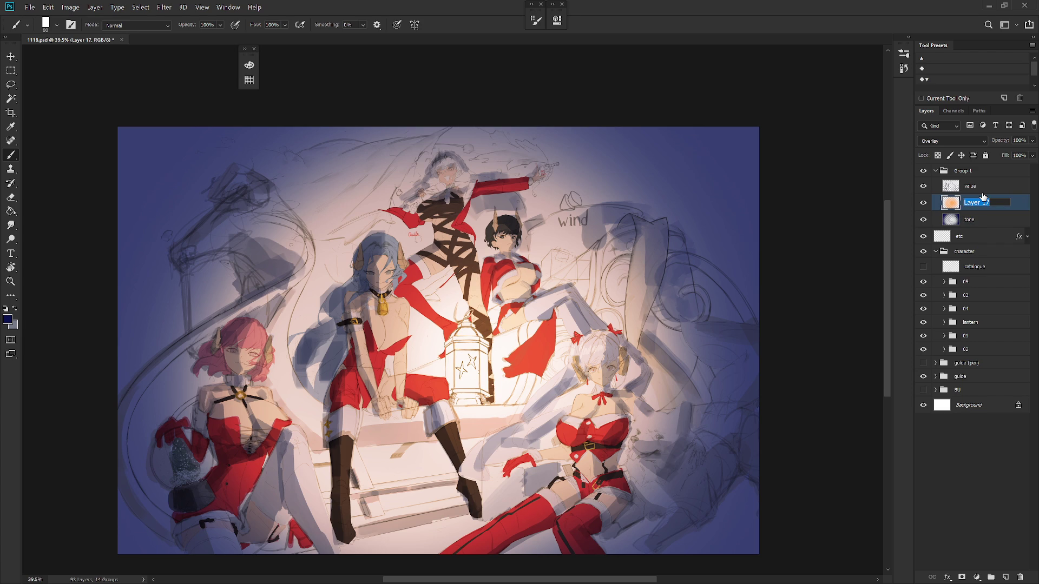
{"action": "type", "text": "light"}
{"action": "key", "text": "Return"}
Step: Fill the tone layer with a brighter blue, then refill it with darker navy
{"action": "left_click", "coordinate": [970, 220]}
{"action": "key", "text": "F6"}
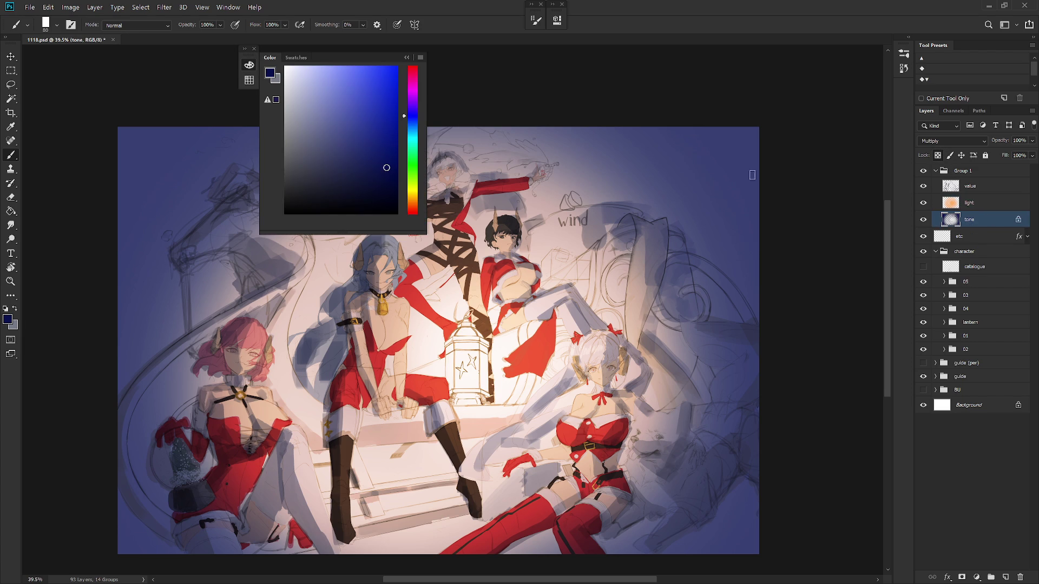
{"action": "left_click", "coordinate": [390, 136]}
{"action": "key", "text": "alt+BackSpace"}
{"action": "left_click_drag", "start_coordinate": [396, 155], "coordinate": [397, 163]}
{"action": "key", "text": "alt+BackSpace"}
{"action": "left_click", "coordinate": [948, 141]}
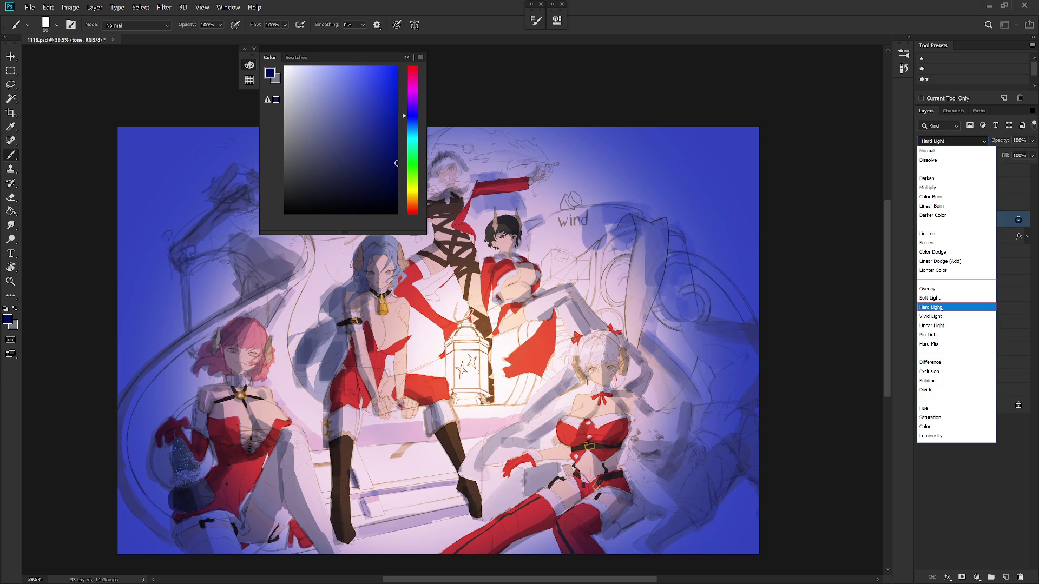
Step: Set the tone copy layer to Hard Light and keep the original tone layer on Multiply
{"action": "left_click", "coordinate": [934, 307]}
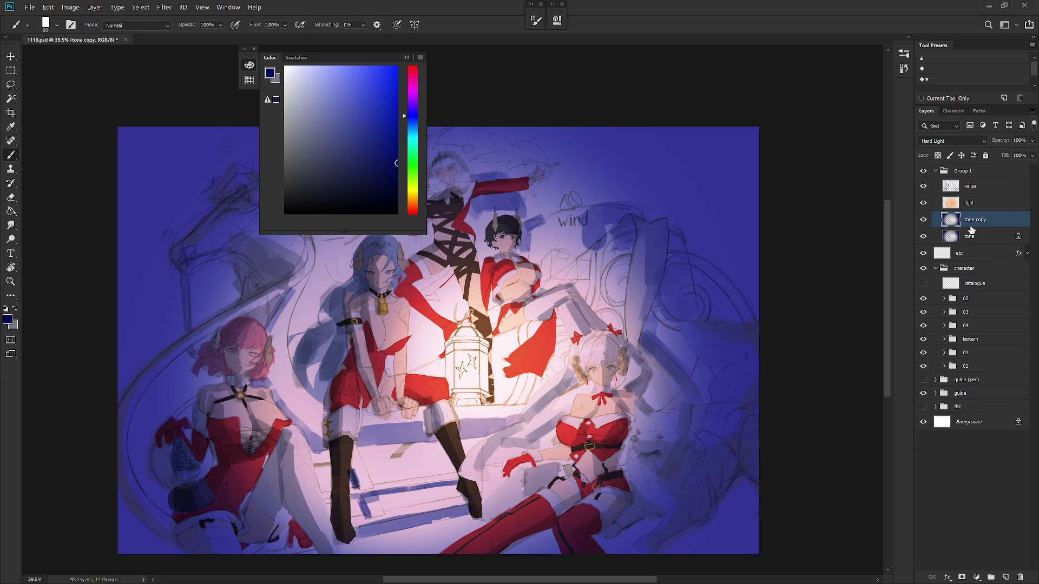
{"action": "left_click", "coordinate": [971, 236]}
{"action": "left_click", "coordinate": [952, 141]}
{"action": "left_click", "coordinate": [947, 186]}
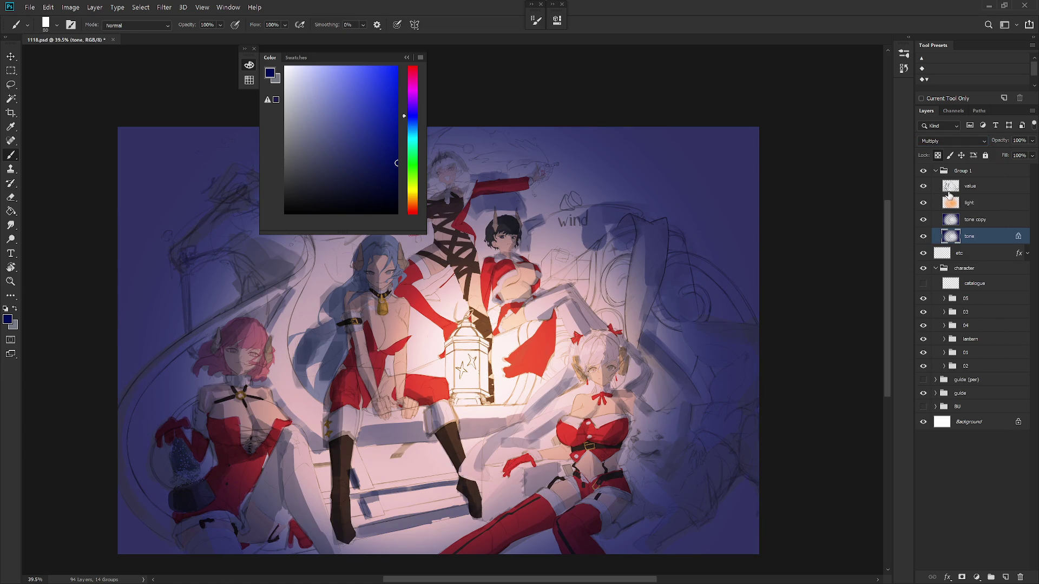
Step: Fill tone copy with solid blue in Soft Light mode, then refill it with a brighter blue
{"action": "left_click", "coordinate": [968, 221]}
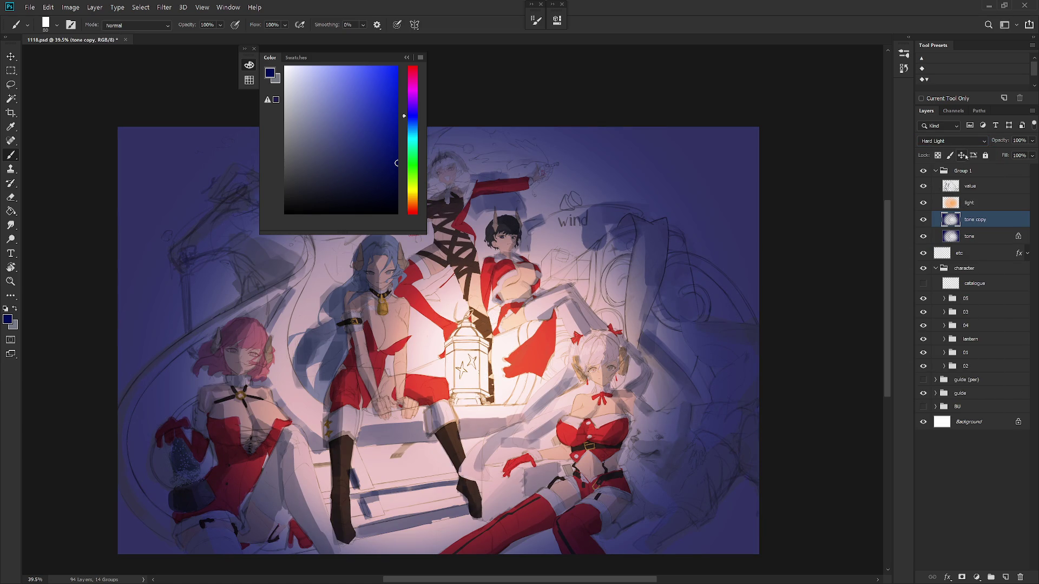
{"action": "key", "text": "alt+BackSpace"}
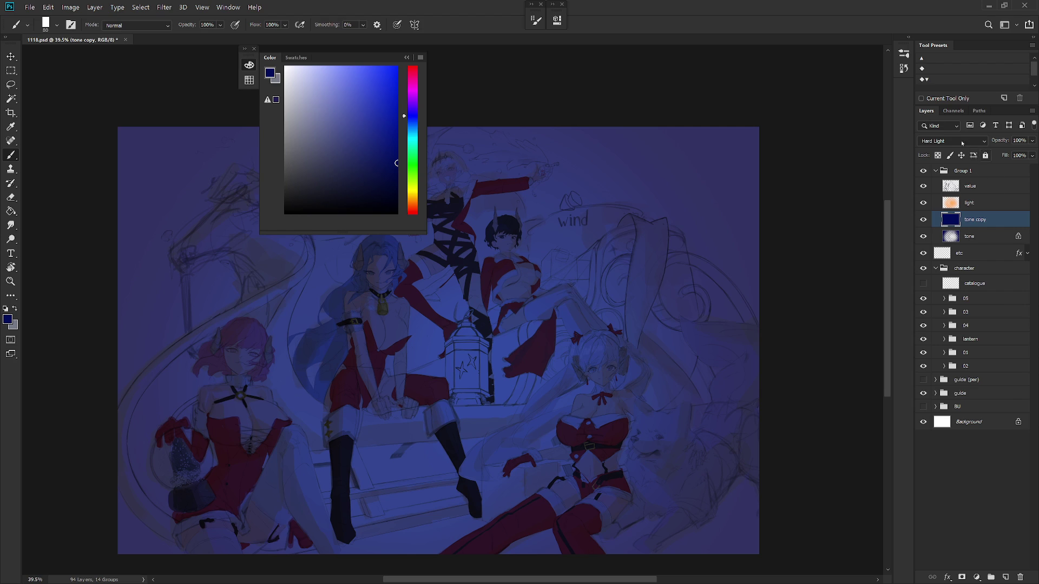
{"action": "left_click", "coordinate": [962, 142]}
{"action": "left_click", "coordinate": [941, 298]}
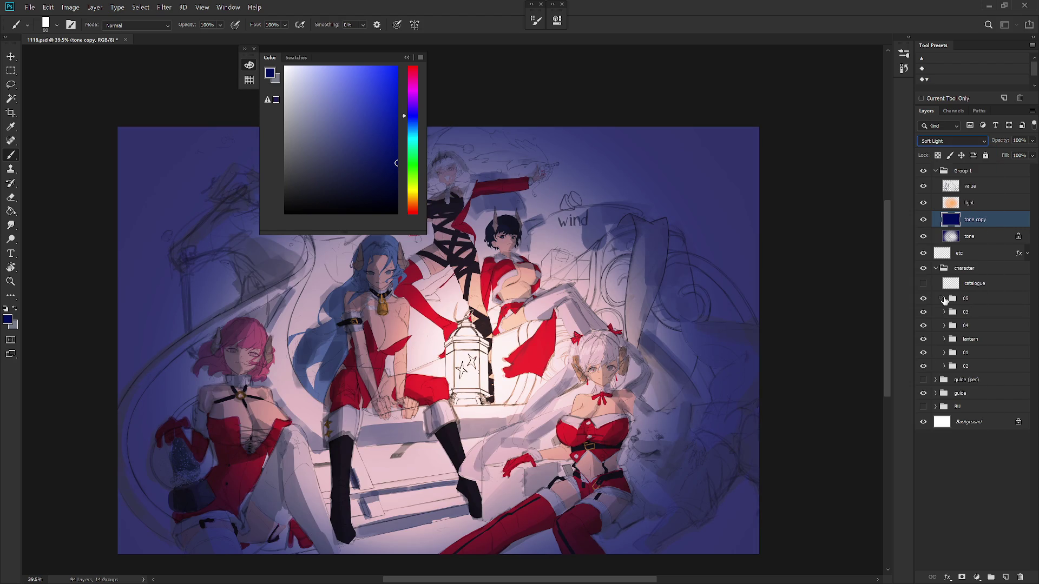
{"action": "left_click", "coordinate": [397, 107]}
{"action": "key", "text": "alt+BackSpace"}
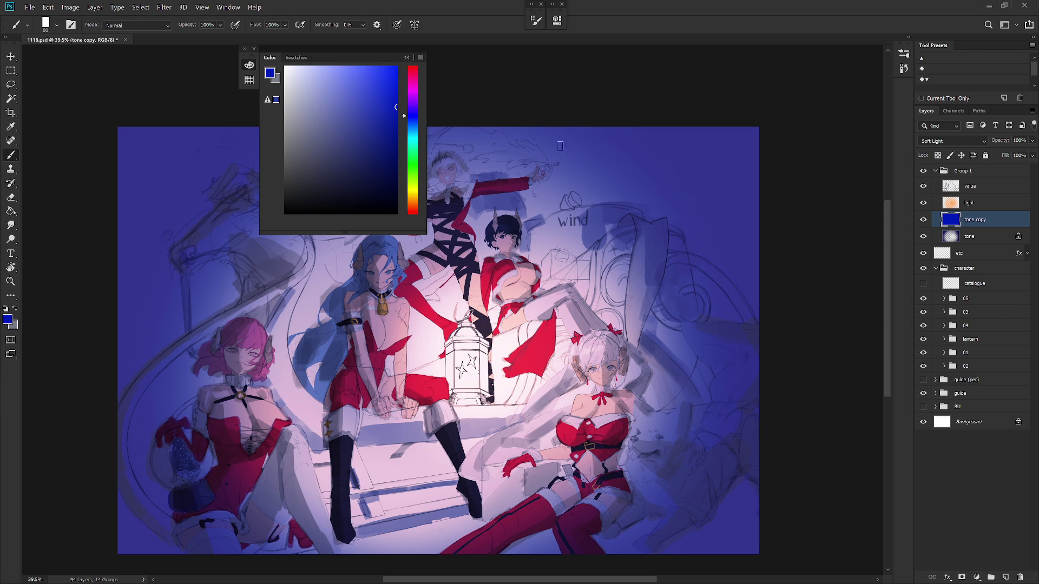
{"action": "left_click", "coordinate": [429, 63]}
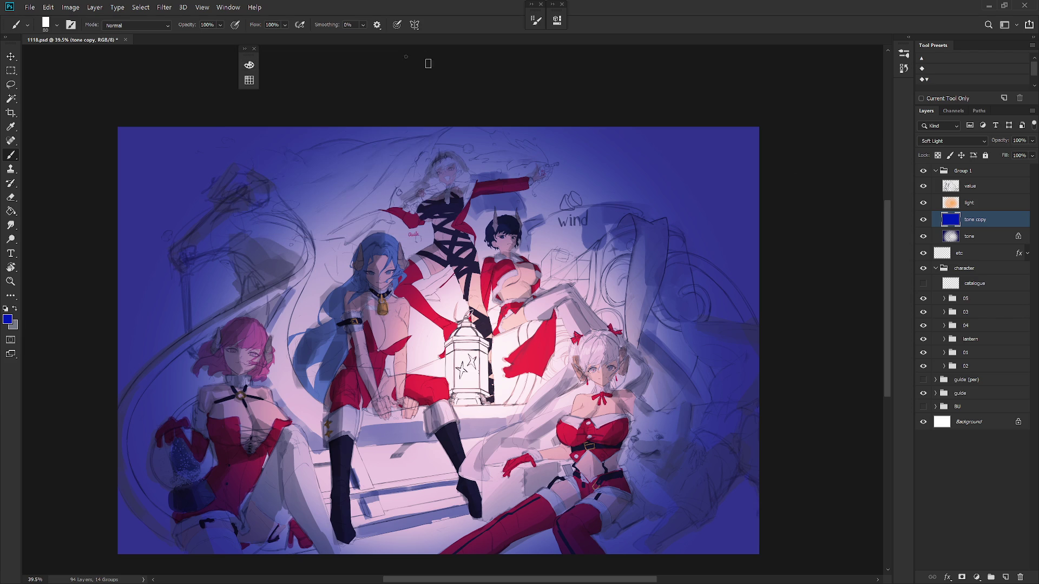
Step: Switch the light layer's blending mode to Hard Light
{"action": "left_click", "coordinate": [971, 203]}
{"action": "left_click", "coordinate": [952, 142]}
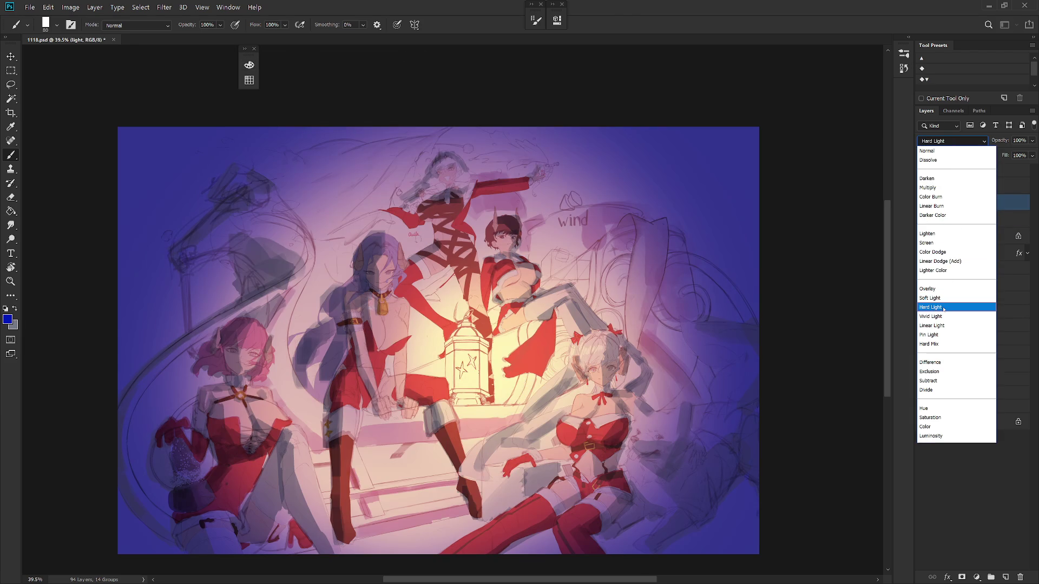
{"action": "left_click", "coordinate": [946, 302]}
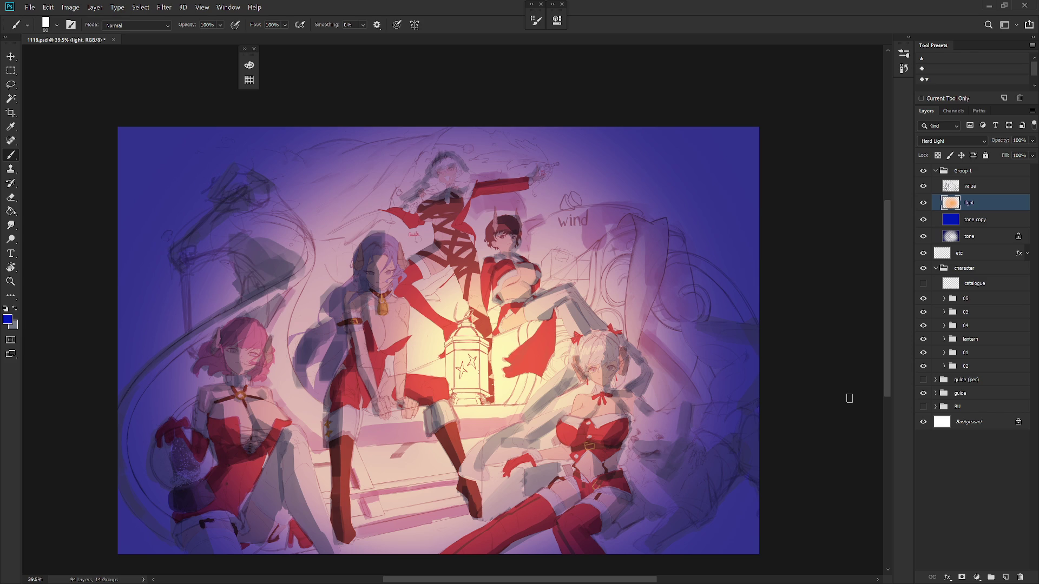
{"action": "left_click", "coordinate": [974, 186]}
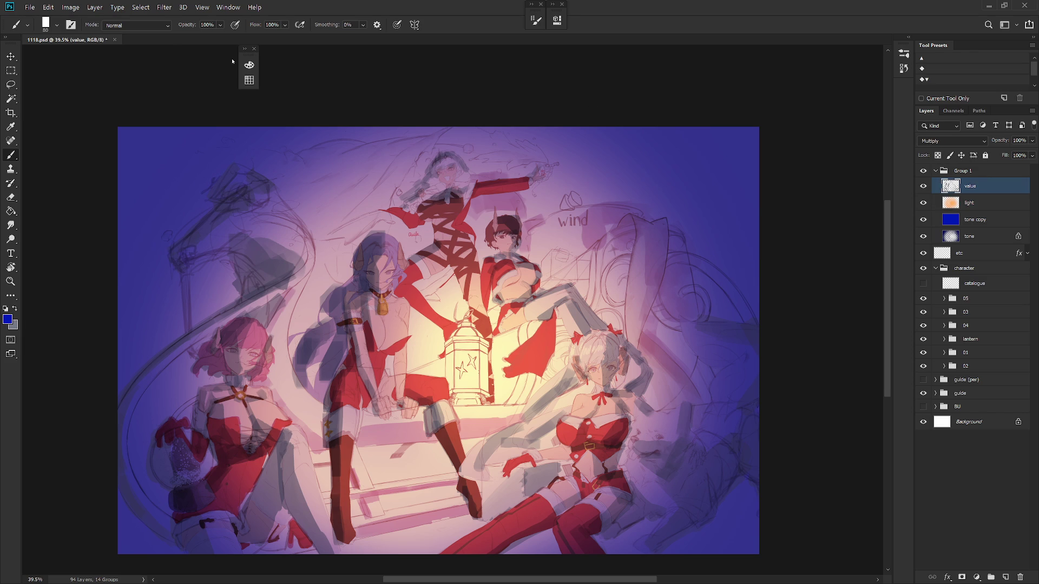
Step: Apply a radius-15 Gaussian Blur to the value layer after undoing a first attempt
{"action": "left_click", "coordinate": [164, 7]}
{"action": "mouse_move", "coordinate": [178, 139]}
{"action": "left_click", "coordinate": [339, 182]}
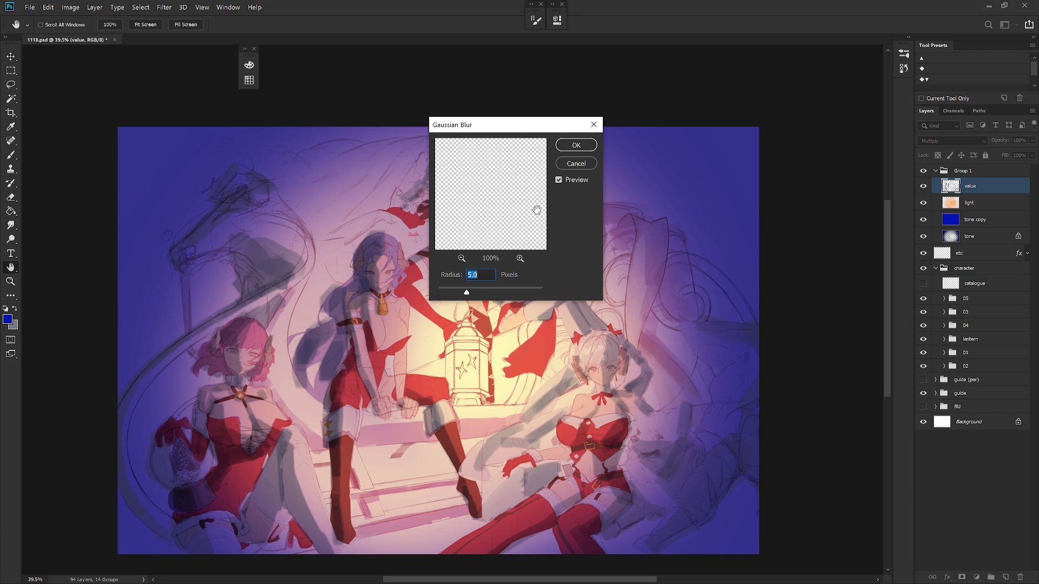
{"action": "type", "text": "1"}
{"action": "key", "text": "Return"}
{"action": "key", "text": "b"}
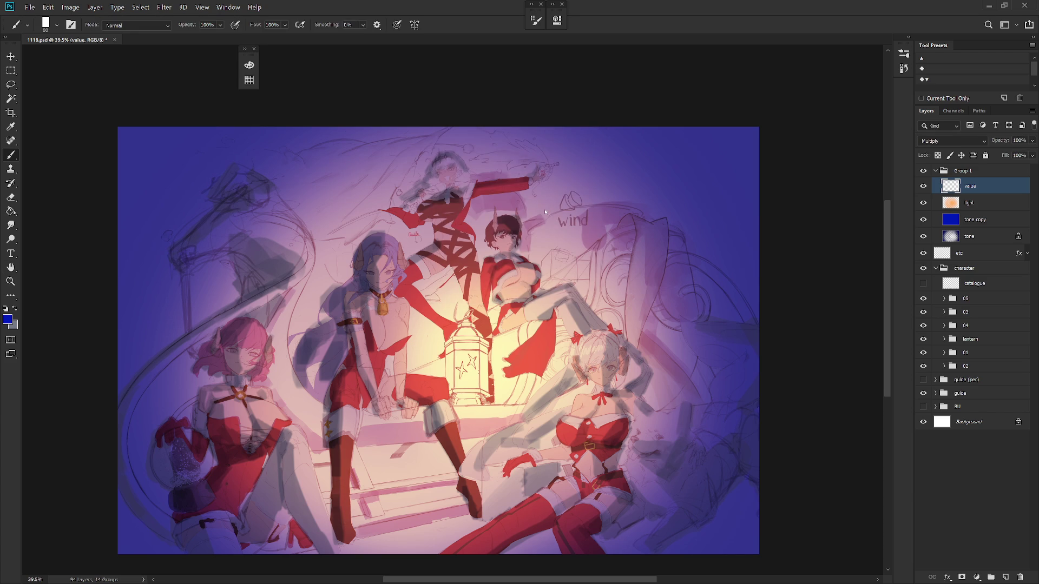
{"action": "key", "text": "ctrl+z"}
{"action": "left_click", "coordinate": [164, 8]}
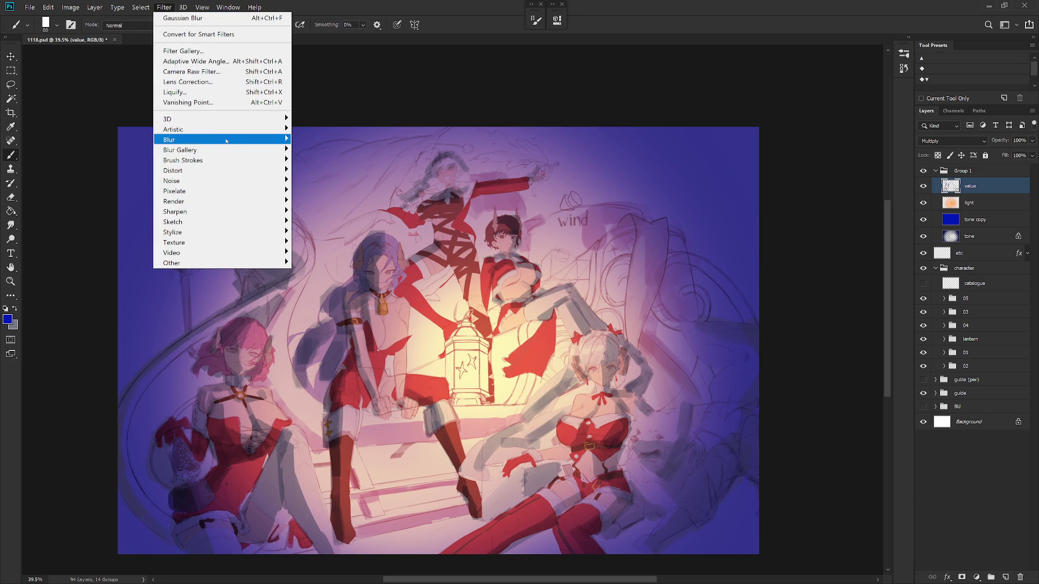
{"action": "mouse_move", "coordinate": [227, 139]}
{"action": "left_click", "coordinate": [323, 181]}
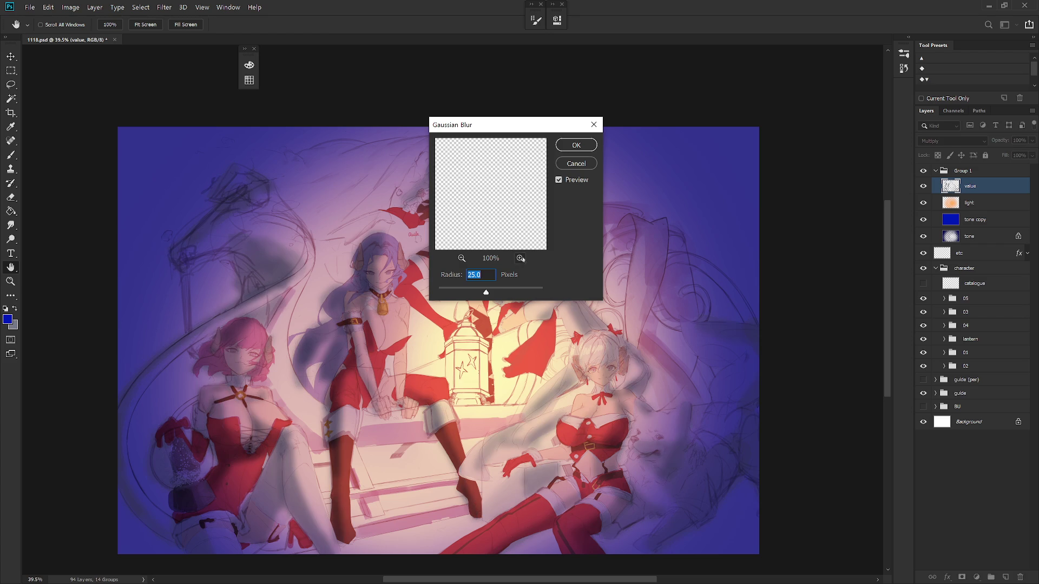
{"action": "type", "text": "15"}
{"action": "type", "text": "10"}
{"action": "key", "text": "Return"}
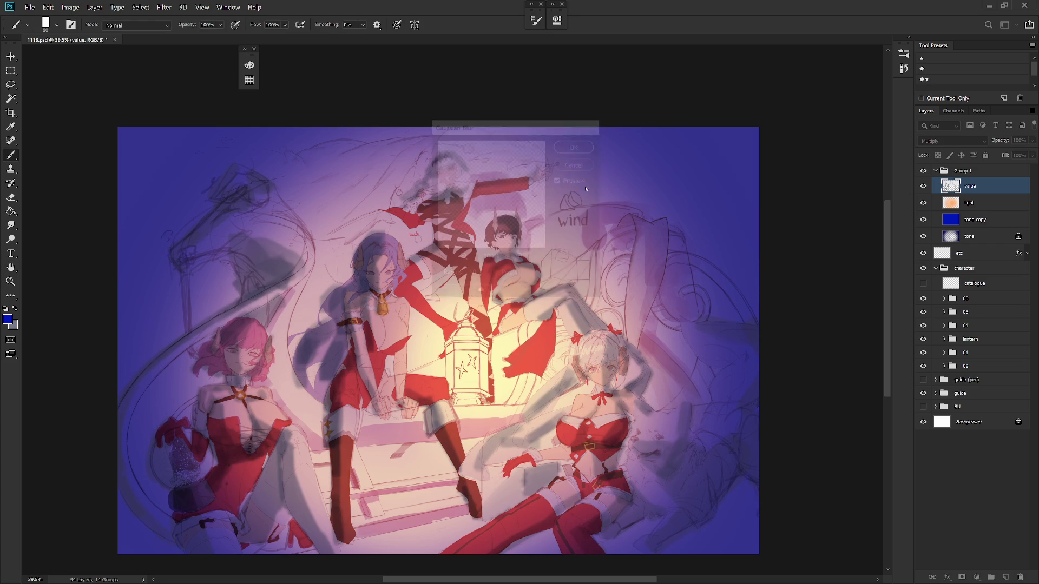
Step: Add a Zoom radial blur to the value layer with its centre nudged slightly downward
{"action": "left_click", "coordinate": [164, 7]}
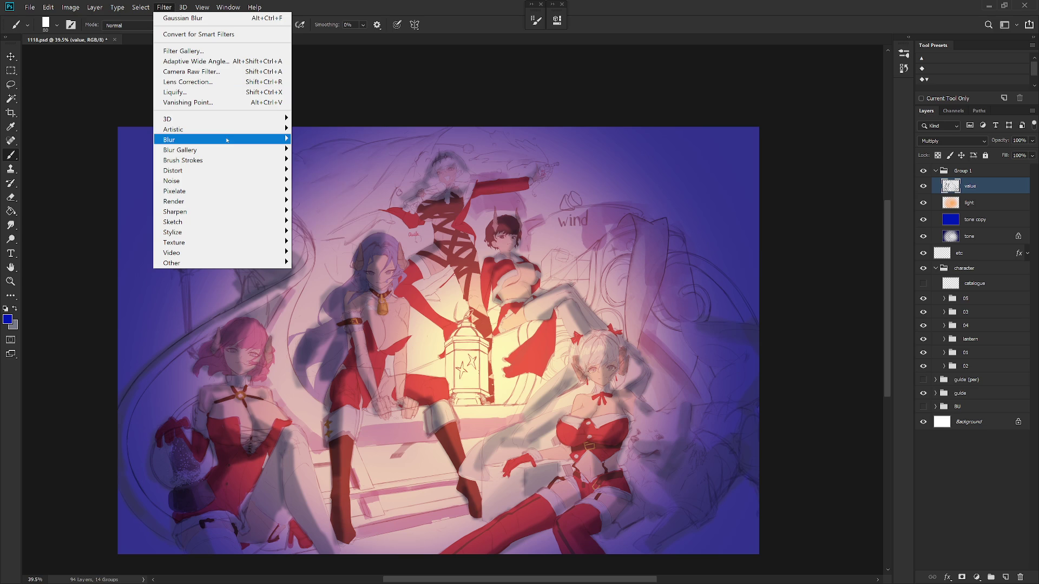
{"action": "mouse_move", "coordinate": [260, 139]}
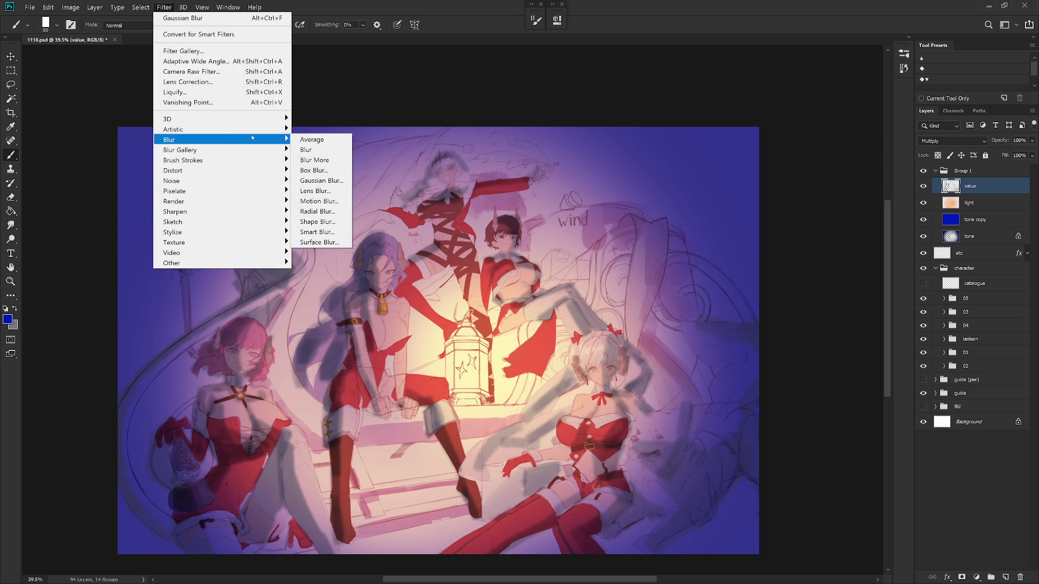
{"action": "left_click", "coordinate": [339, 210]}
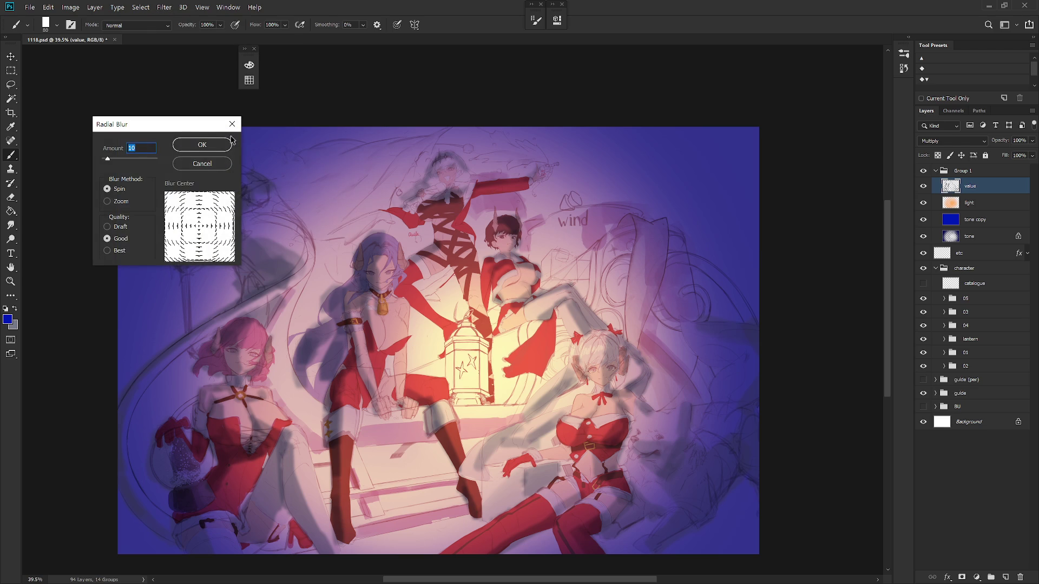
{"action": "mouse_move", "coordinate": [198, 126]}
{"action": "left_mouse_down"}
{"action": "mouse_move", "coordinate": [476, 148]}
{"action": "mouse_move", "coordinate": [689, 189]}
{"action": "left_mouse_up"}
{"action": "left_click", "coordinate": [695, 295]}
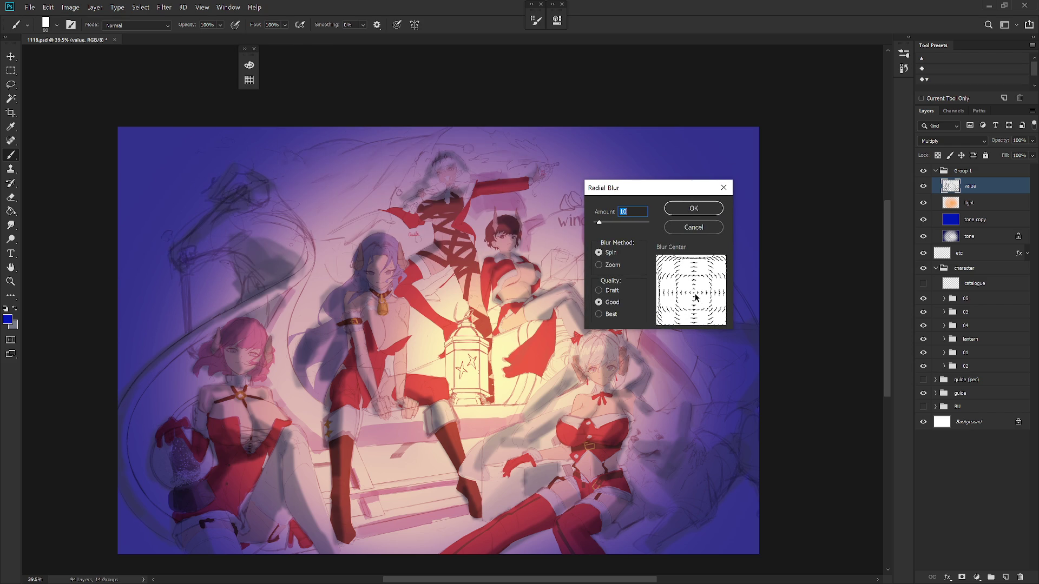
{"action": "left_click", "coordinate": [616, 267]}
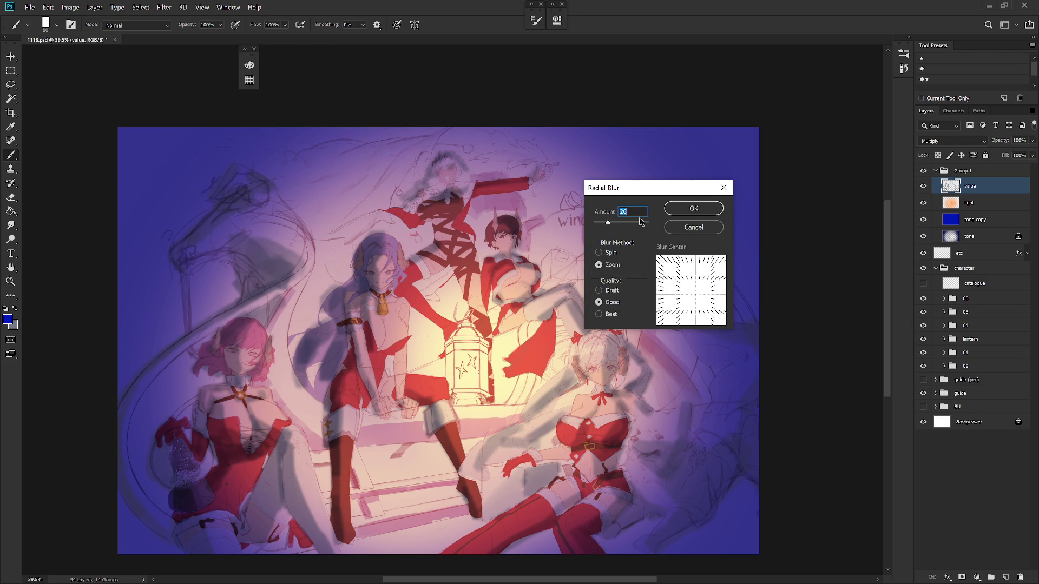
{"action": "left_click", "coordinate": [693, 208]}
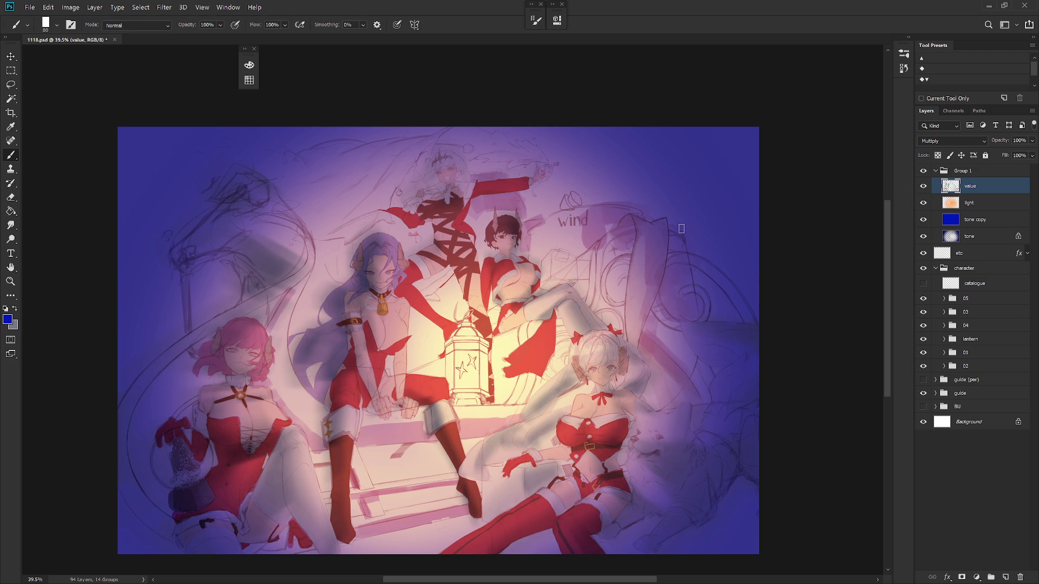
Step: Step back in History to the blue toning state from before the blurs
{"action": "scroll", "coordinate": [552, 409], "scroll_direction": "down", "scroll_amount": 2}
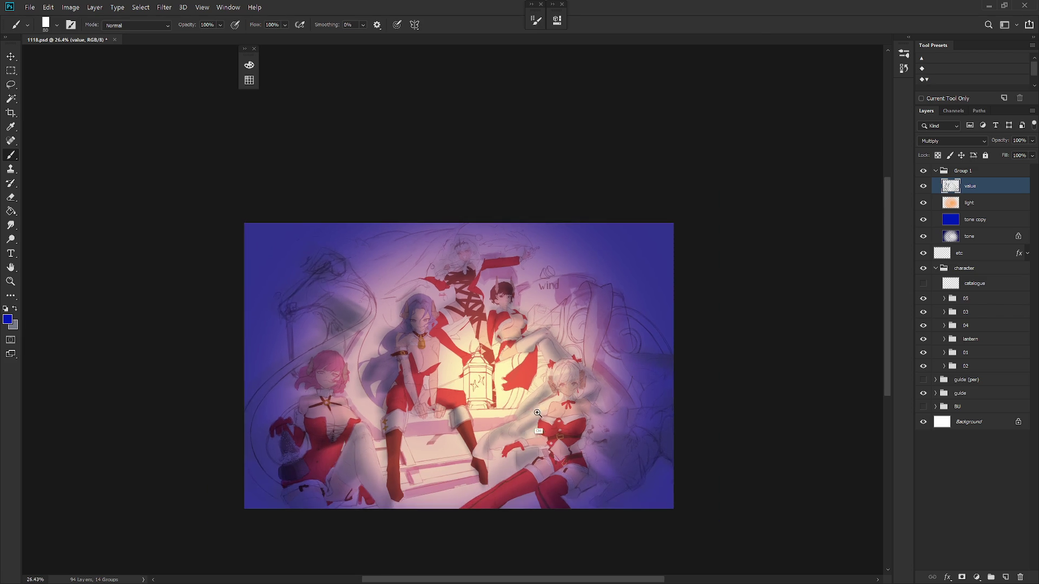
{"action": "scroll", "coordinate": [552, 410], "scroll_direction": "up", "scroll_amount": 1}
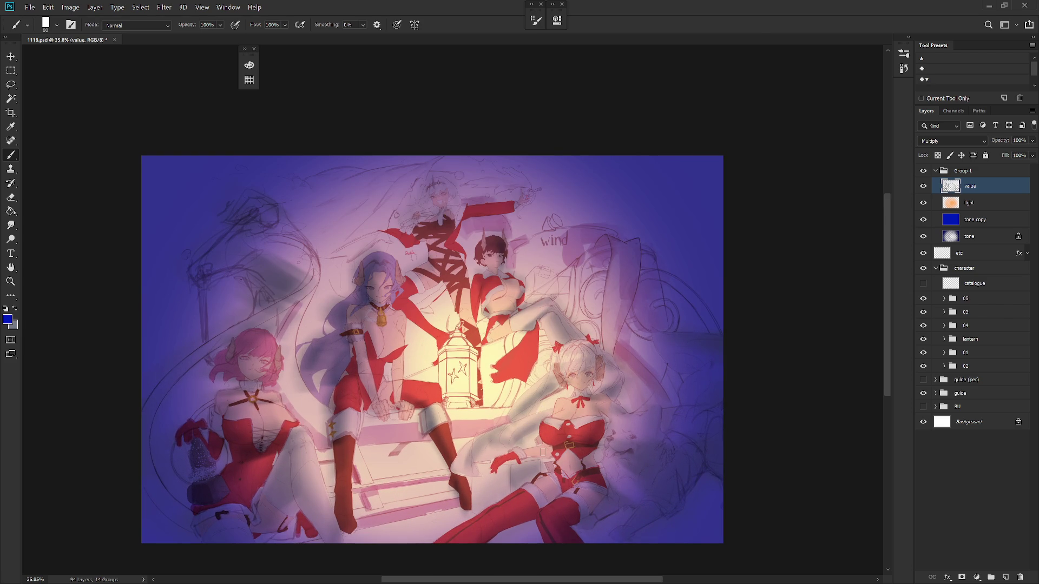
{"action": "left_click", "coordinate": [908, 37]}
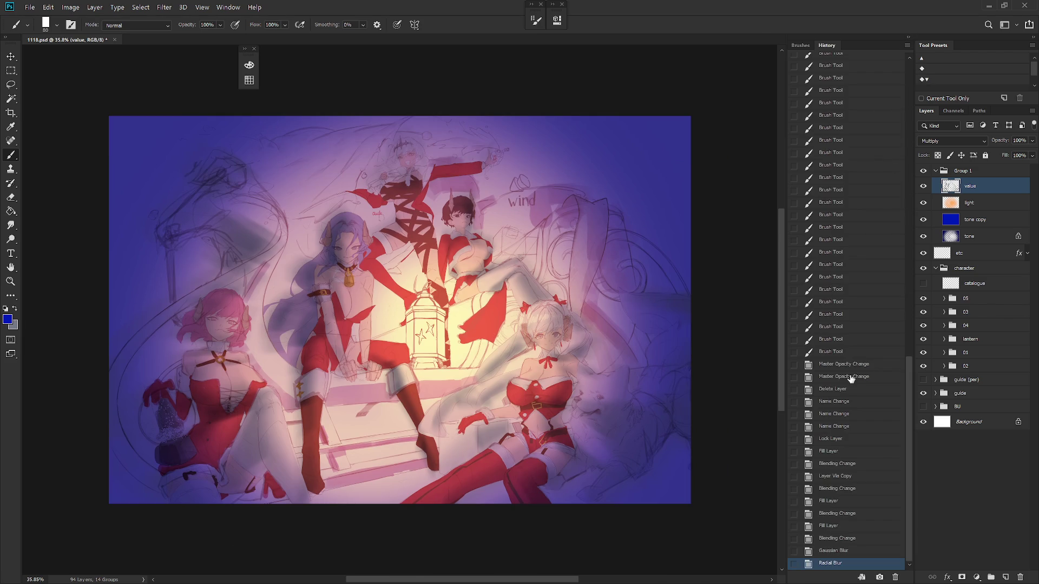
{"action": "left_click", "coordinate": [847, 497]}
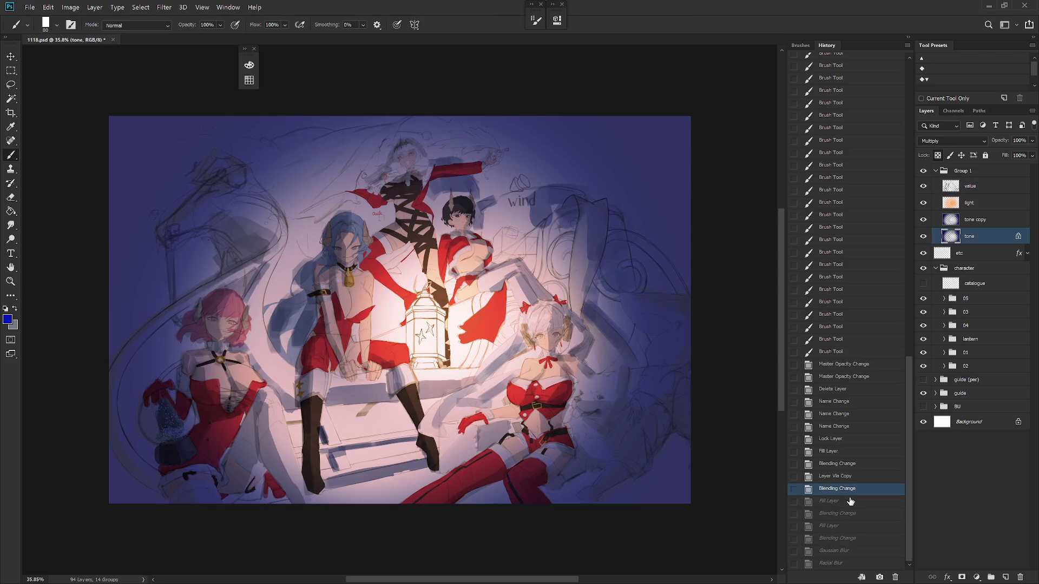
{"action": "left_click", "coordinate": [847, 515]}
{"action": "left_click", "coordinate": [852, 529]}
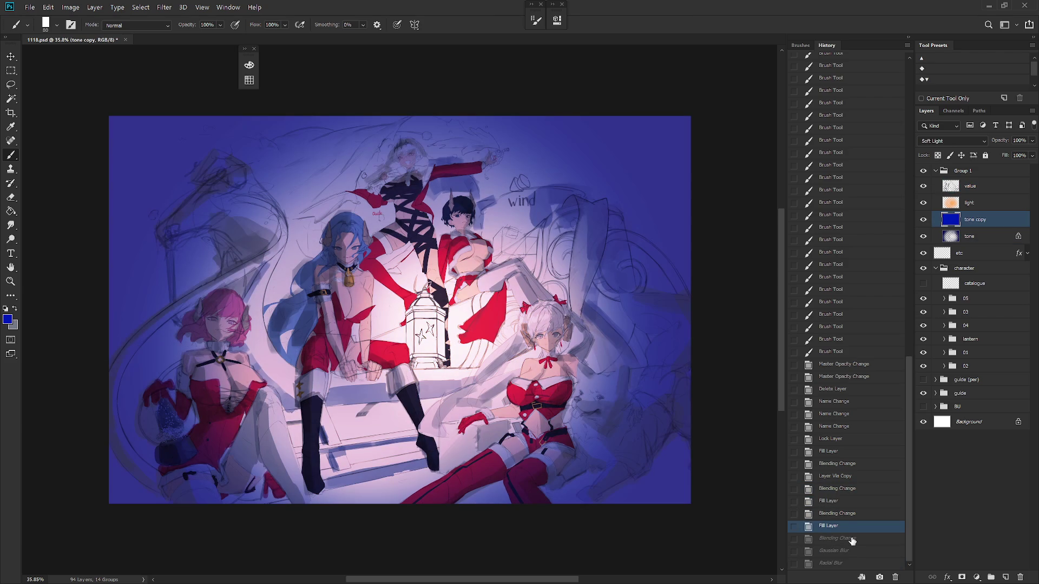
{"action": "left_click", "coordinate": [854, 540]}
Step: Duplicate the value layer, set the lower copy to 50% opacity, and lock both
{"action": "left_click_drag", "start_coordinate": [974, 187], "coordinate": [980, 204]}
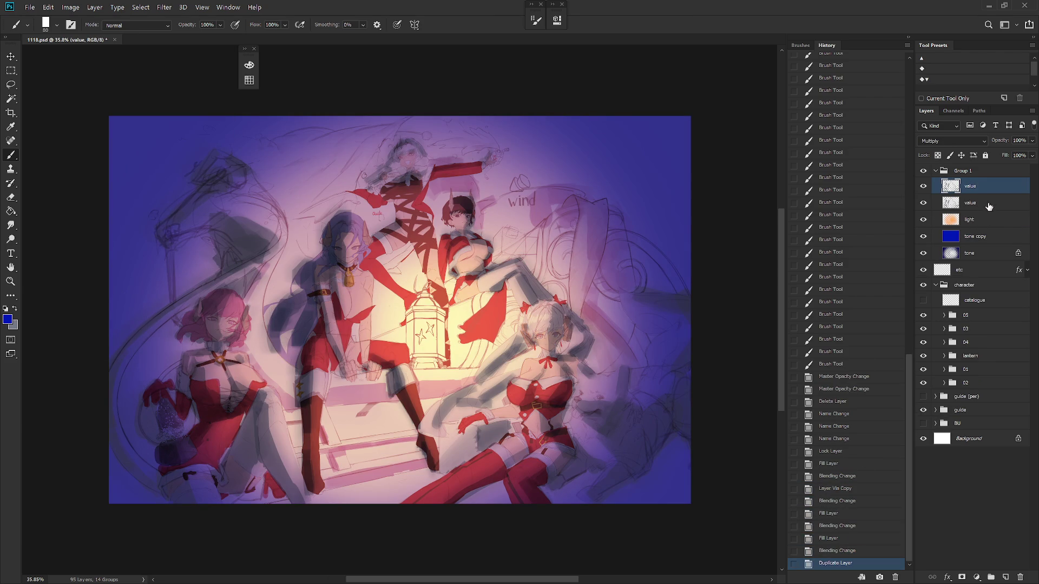
{"action": "left_click", "coordinate": [980, 204]}
{"action": "type", "text": "50"}
{"action": "key", "text": "Return"}
{"action": "left_click", "coordinate": [974, 185]}
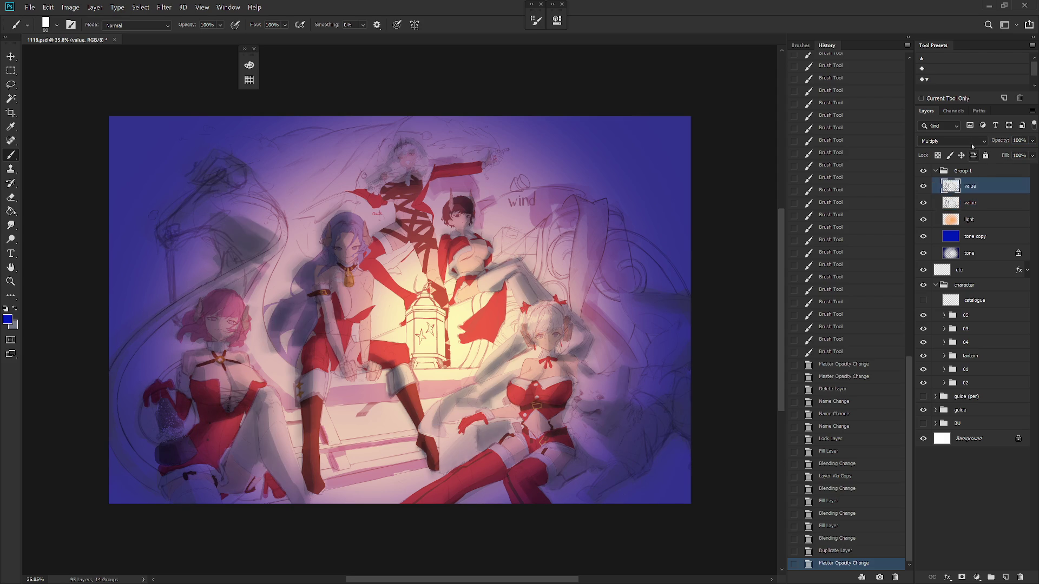
{"action": "left_click", "coordinate": [972, 141]}
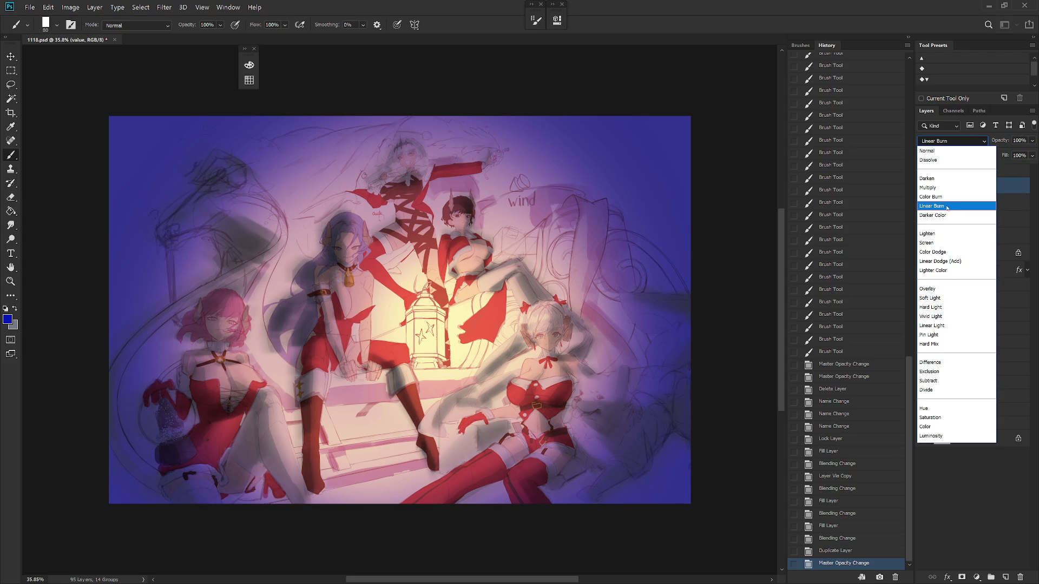
{"action": "left_click", "coordinate": [946, 196]}
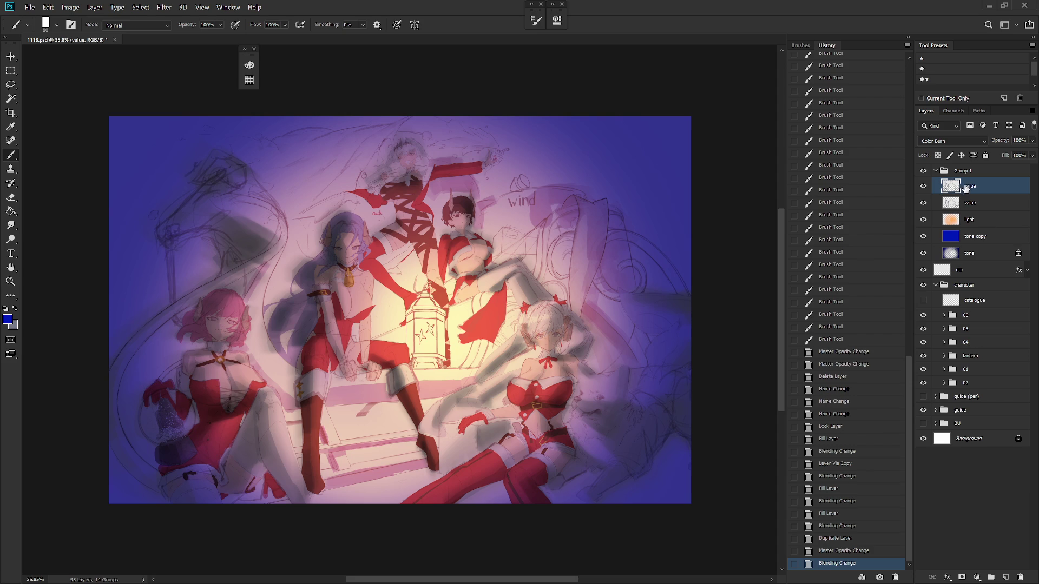
{"action": "key", "text": "ctrl+slash"}
{"action": "left_click", "coordinate": [966, 203]}
{"action": "key", "text": "ctrl+slash"}
Step: Fill the shading on both value layers with the current colour
{"action": "left_click", "coordinate": [981, 238]}
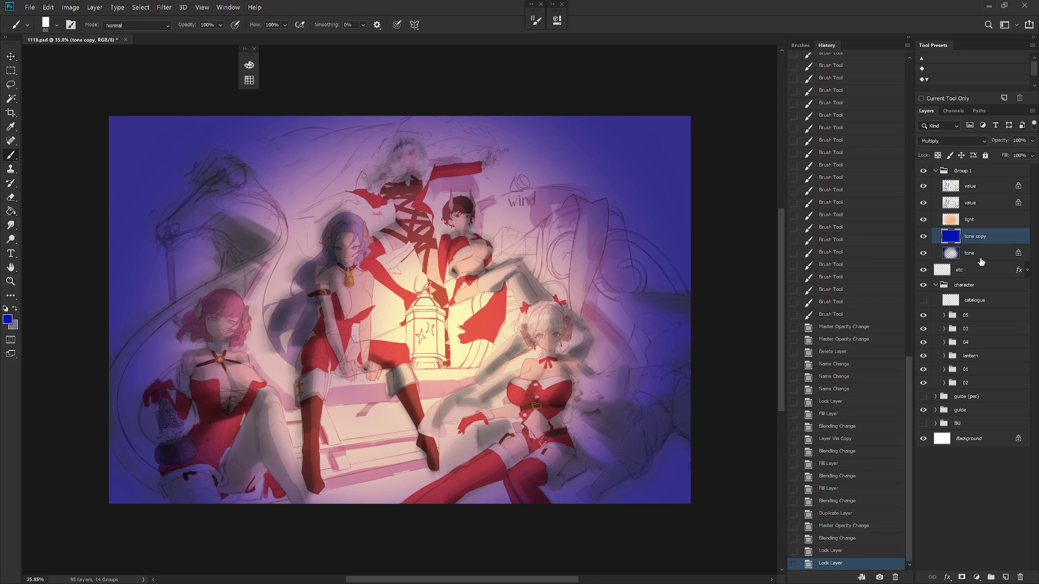
{"action": "left_click", "coordinate": [980, 259]}
{"action": "left_click", "coordinate": [990, 212]}
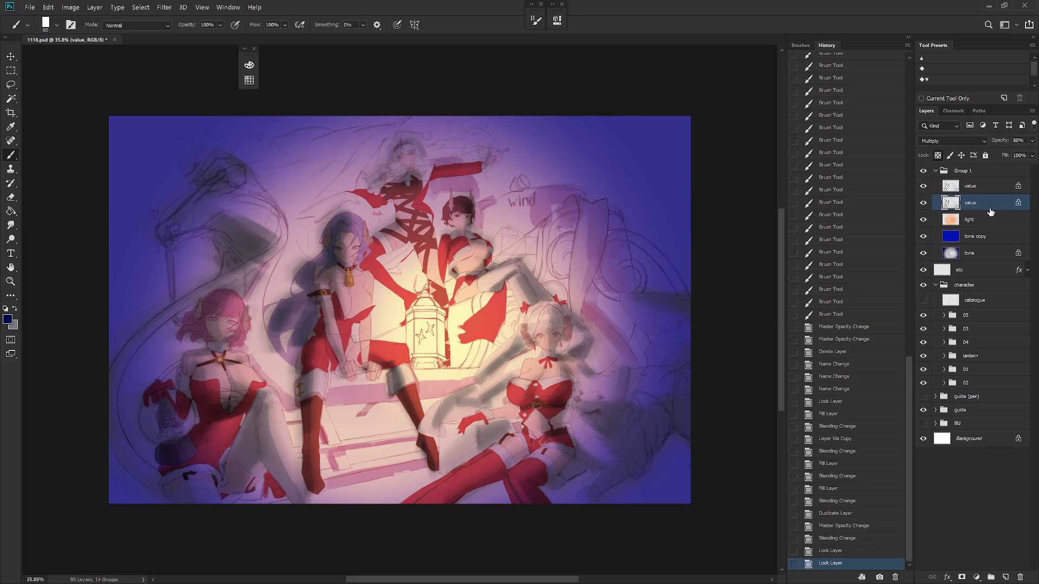
{"action": "key", "text": "alt+BackSpace"}
{"action": "left_click", "coordinate": [989, 196]}
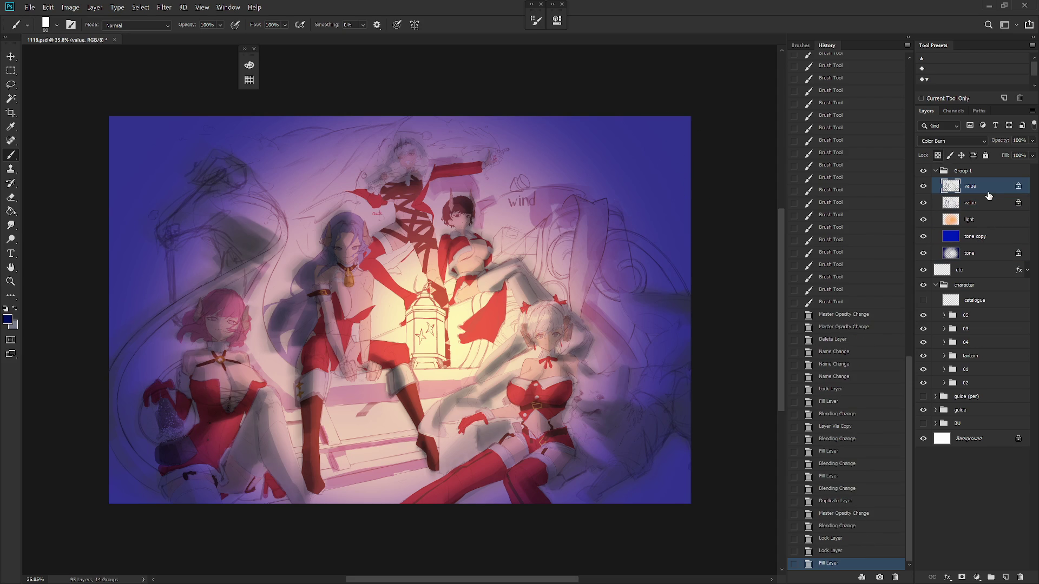
{"action": "key", "text": "alt+BackSpace"}
Step: Set the top value layer's blend mode to Hard Light
{"action": "left_click", "coordinate": [952, 140]}
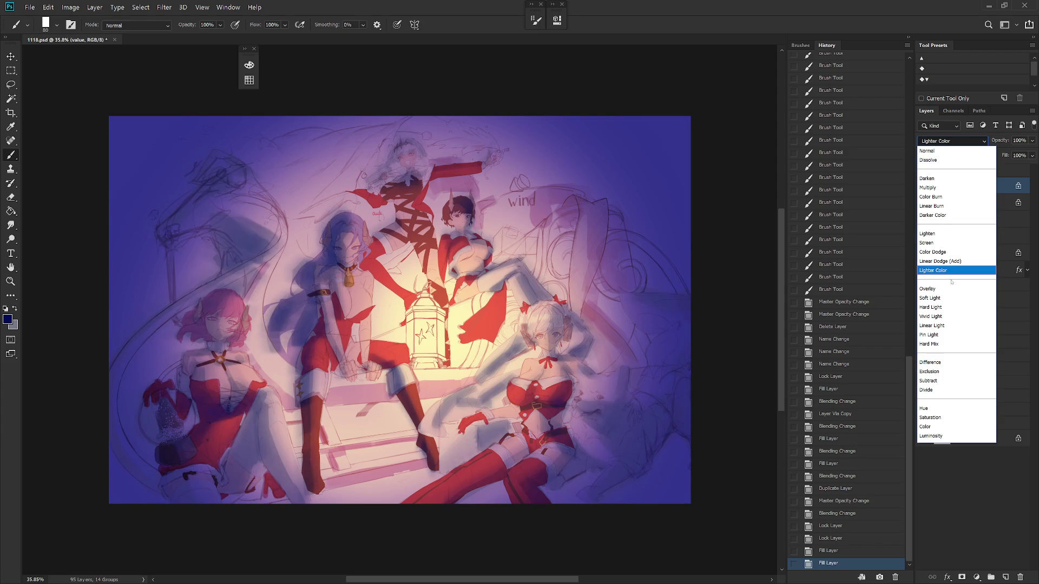
{"action": "left_click", "coordinate": [947, 307]}
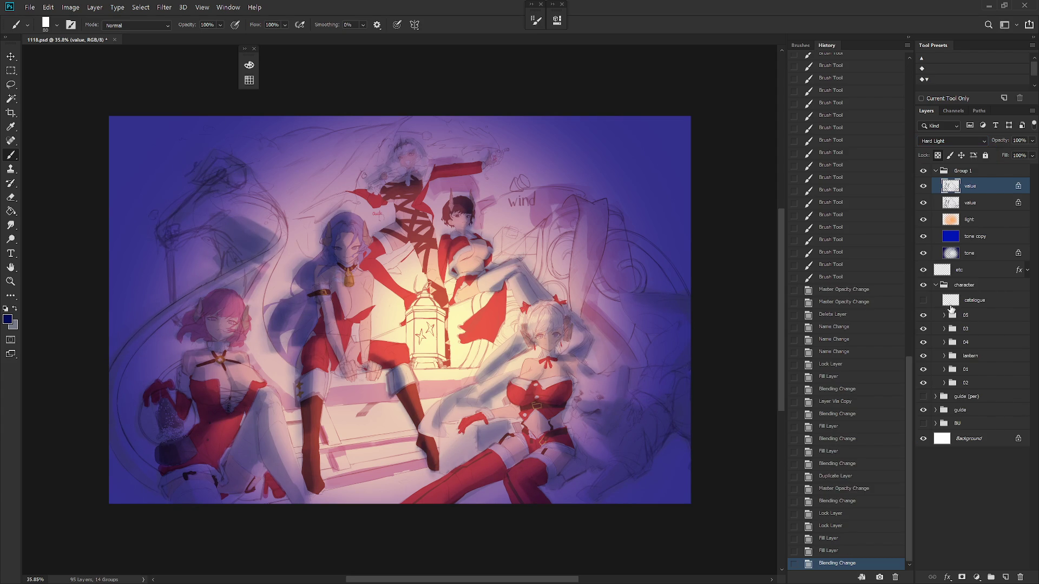
{"action": "scroll", "coordinate": [537, 470], "scroll_direction": "down", "scroll_amount": 3}
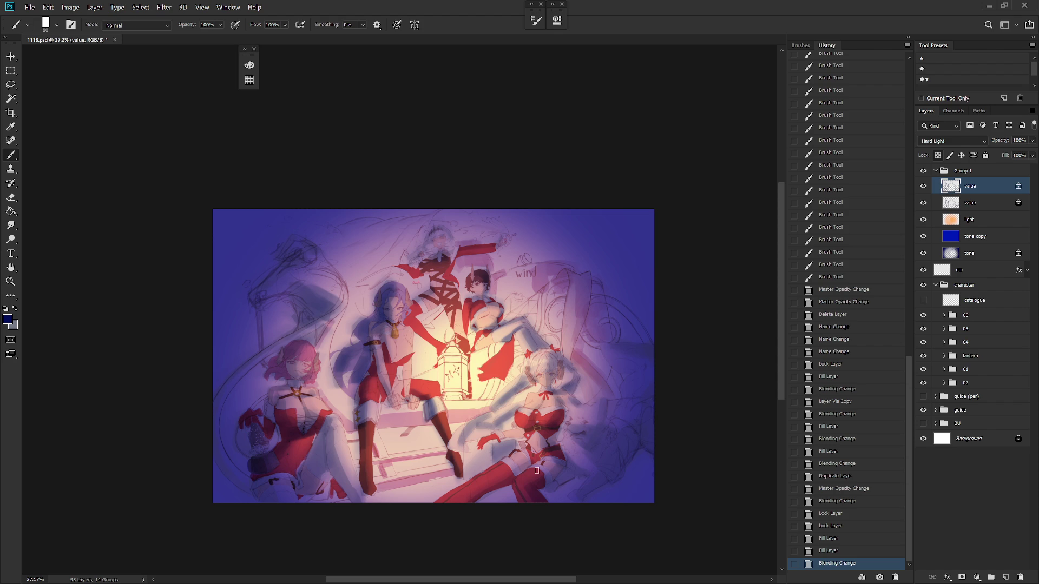
{"action": "left_click", "coordinate": [909, 37]}
{"action": "scroll", "coordinate": [518, 368], "scroll_direction": "up", "scroll_amount": 2}
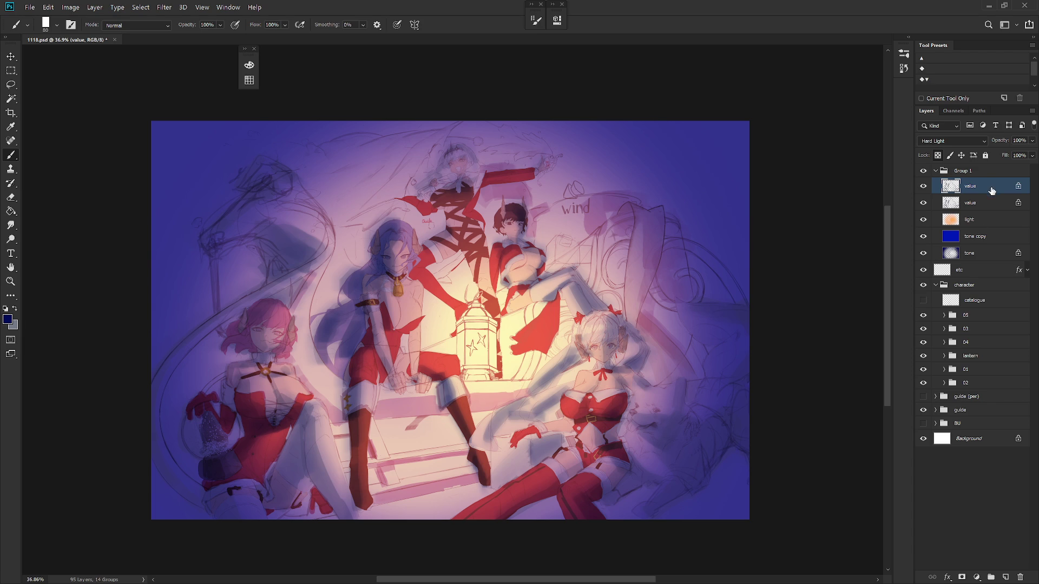
{"action": "scroll", "coordinate": [603, 341], "scroll_direction": "down", "scroll_amount": 2}
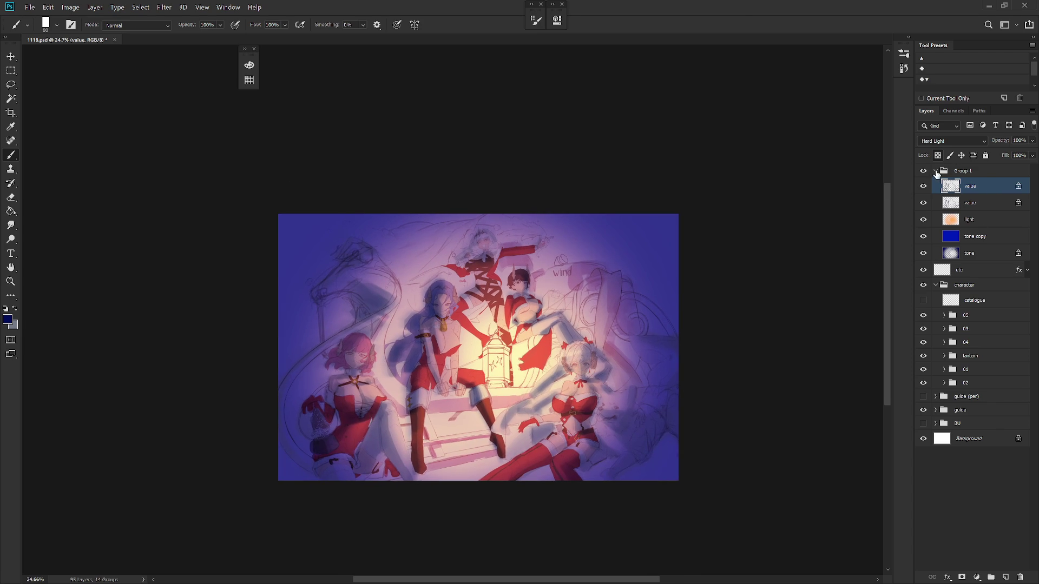
Step: Rename Group 1 to 'mood' and toggle its visibility off and on to compare
{"action": "left_click", "coordinate": [935, 171]}
{"action": "double_click", "coordinate": [963, 170]}
{"action": "type", "text": "mood"}
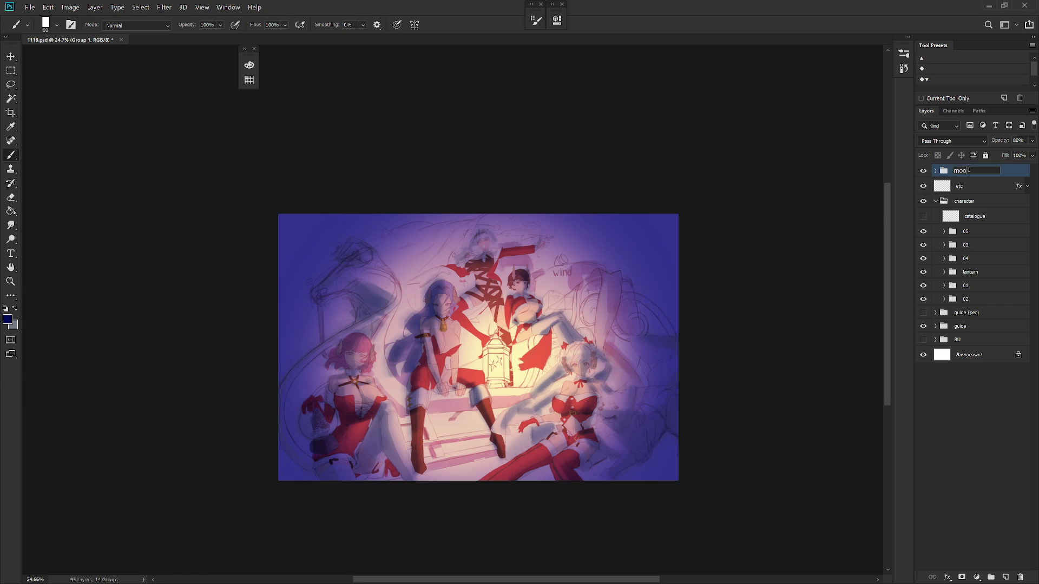
{"action": "key", "text": "Return"}
{"action": "left_click", "coordinate": [923, 171]}
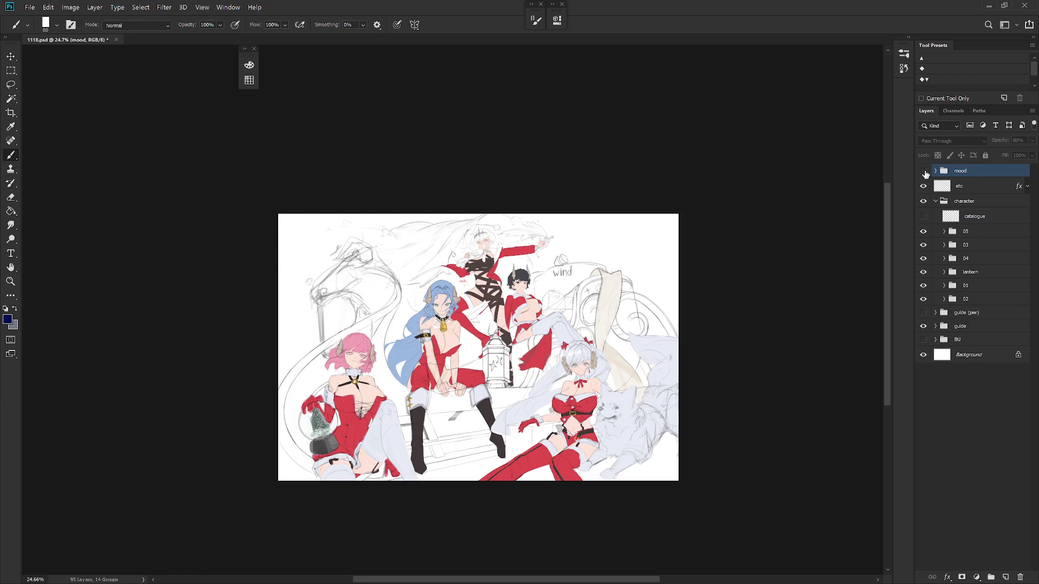
{"action": "left_click", "coordinate": [923, 171]}
{"action": "scroll", "coordinate": [584, 324], "scroll_direction": "up", "scroll_amount": 3}
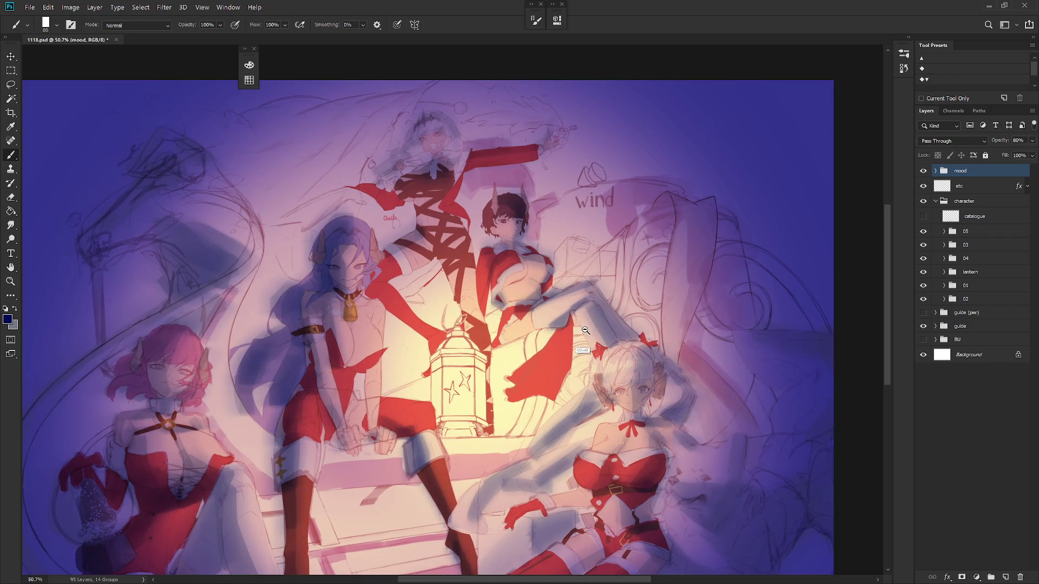
{"action": "scroll", "coordinate": [558, 339], "scroll_direction": "down", "scroll_amount": 1}
{"action": "left_click", "coordinate": [935, 171]}
Step: Duplicate the tone layer as tone copy 2, keeping Multiply blending
{"action": "left_click", "coordinate": [980, 255]}
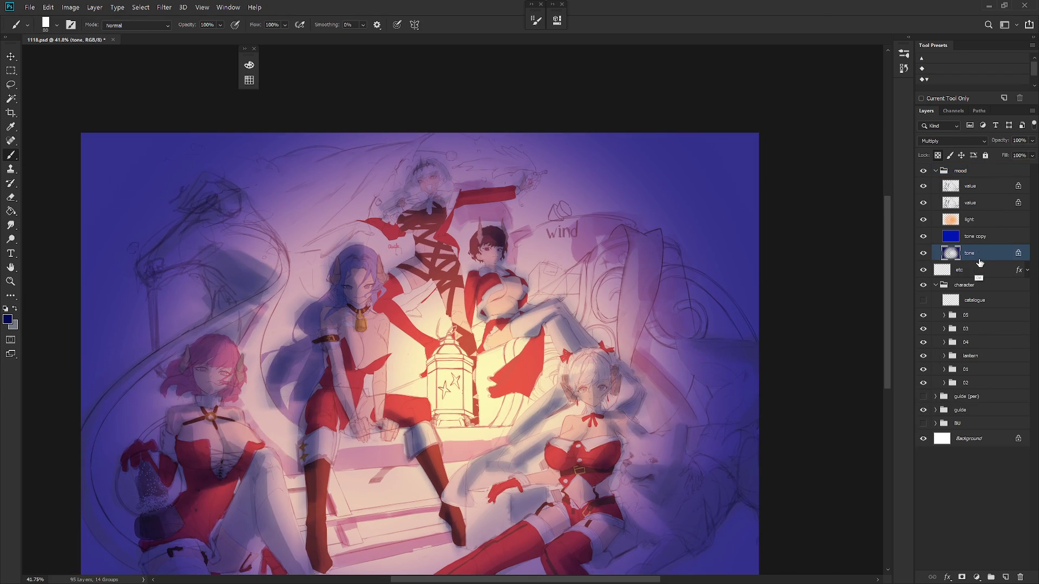
{"action": "key", "text": "ctrl+j"}
{"action": "left_click_drag", "start_coordinate": [974, 177], "coordinate": [974, 179]}
{"action": "left_click", "coordinate": [953, 140]}
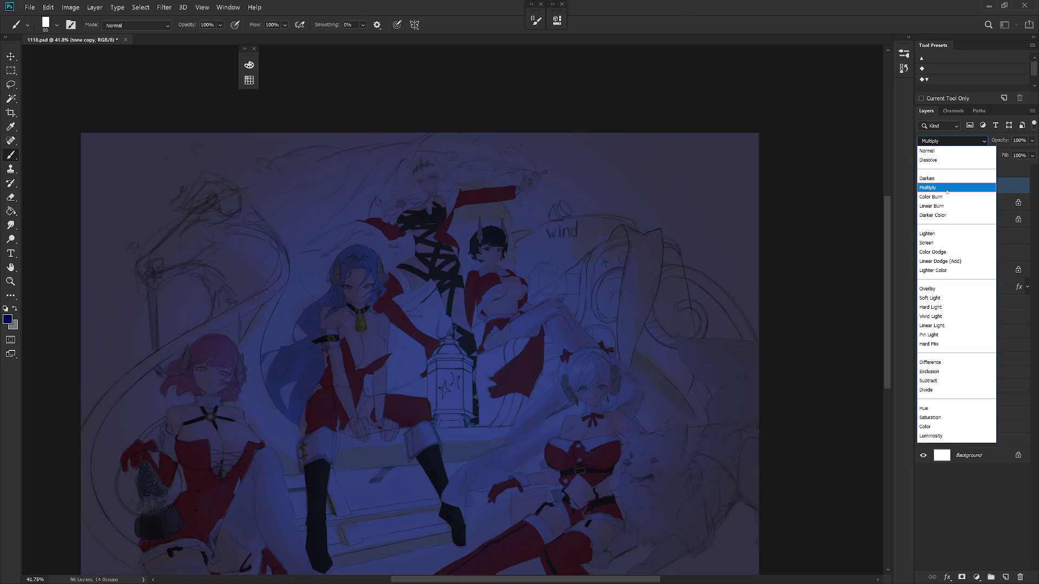
{"action": "left_click", "coordinate": [953, 189]}
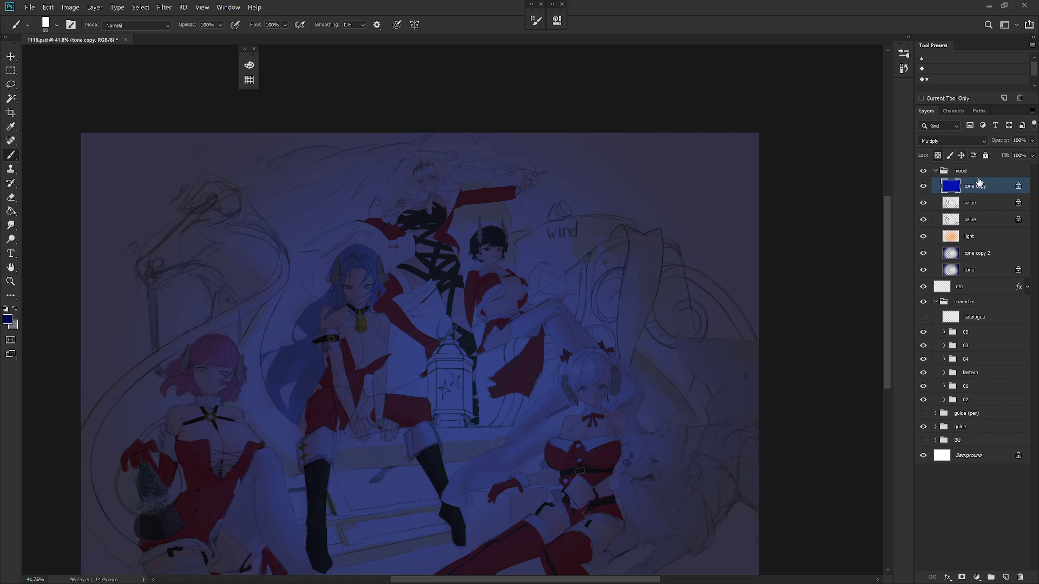
Step: Move the tone copy layer below the light layer and blend it in Soft Light
{"action": "left_click_drag", "start_coordinate": [999, 200], "coordinate": [1014, 267]}
{"action": "key", "text": "shift+alt+f"}
{"action": "left_click", "coordinate": [984, 255]}
{"action": "key", "text": "ctrl+z"}
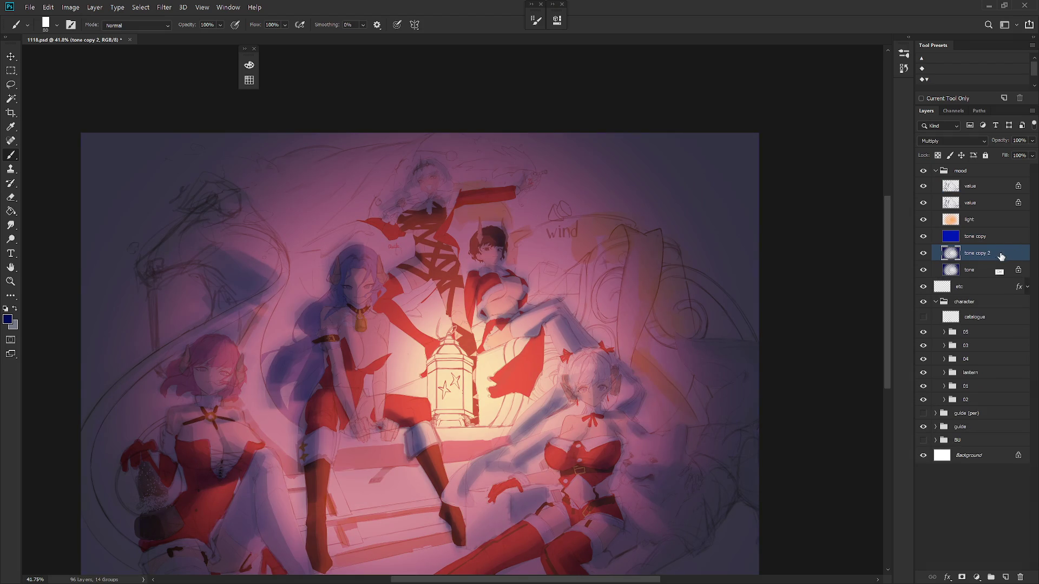
{"action": "left_click", "coordinate": [952, 141]}
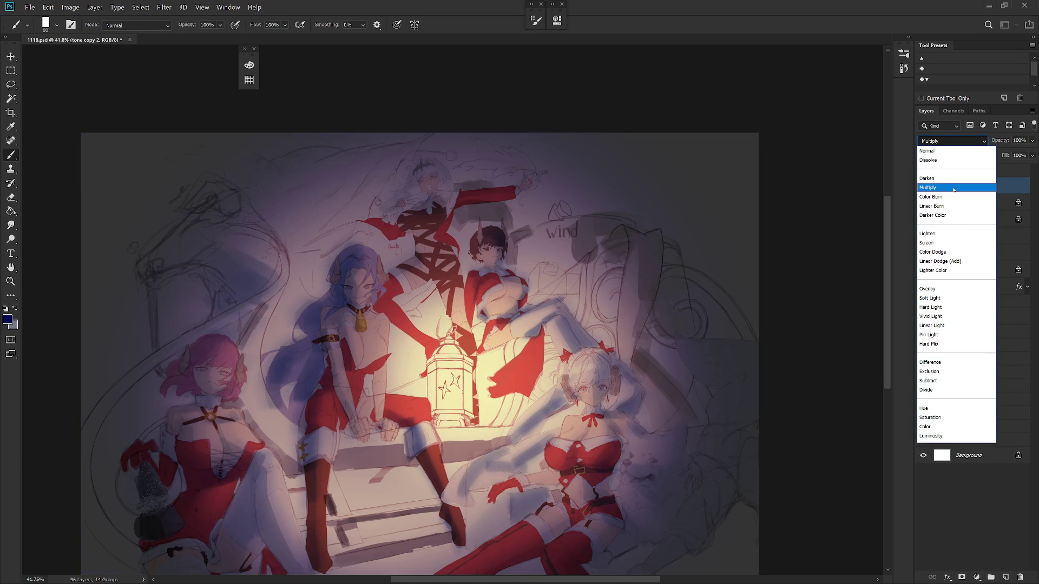
Step: Make tone copy 2 a solid blue tint blending in Vivid Light
{"action": "left_click", "coordinate": [965, 187]}
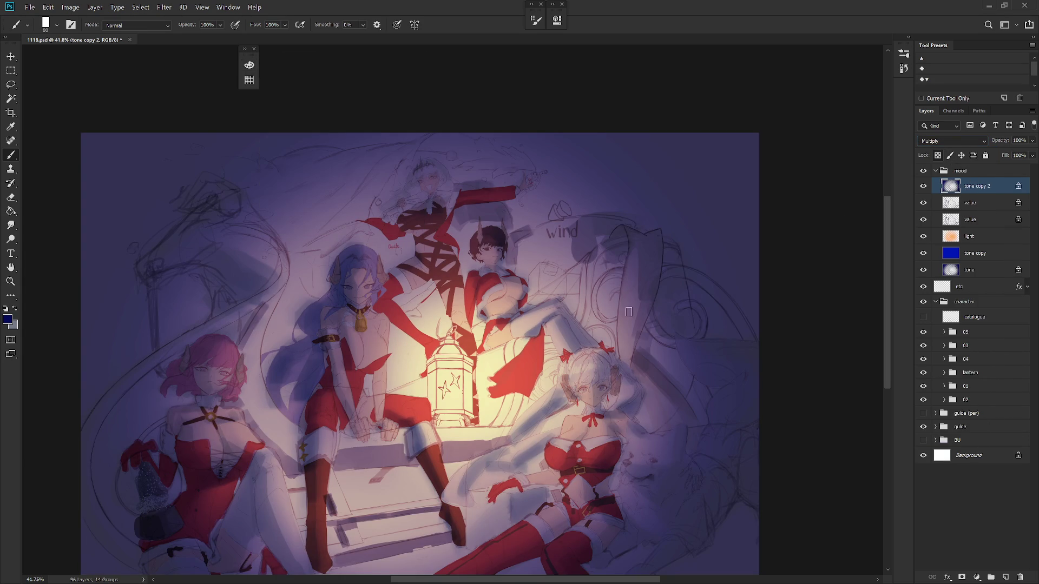
{"action": "left_click_drag", "start_coordinate": [984, 256], "coordinate": [984, 170]}
{"action": "left_click", "coordinate": [953, 141]}
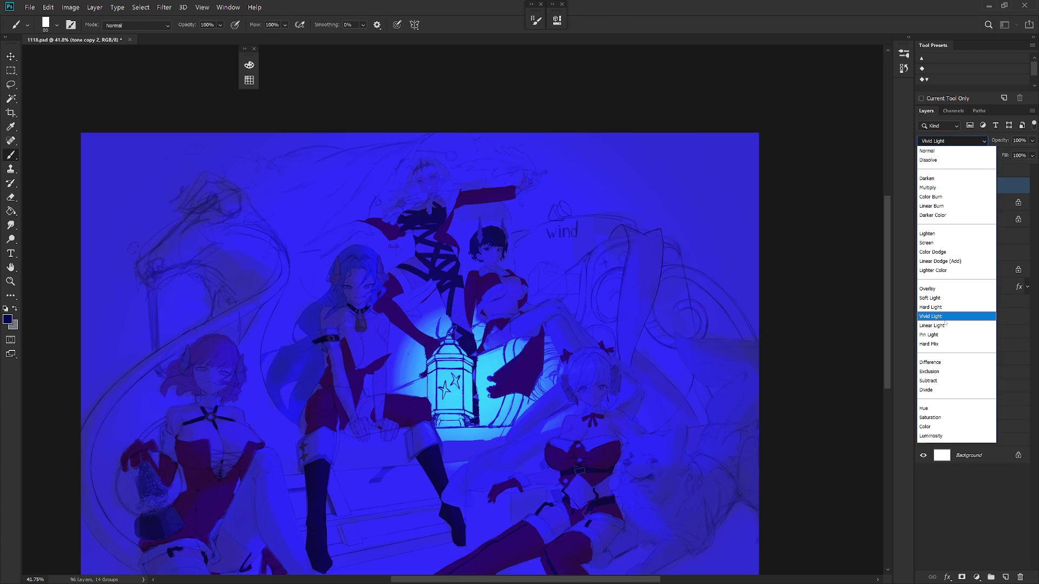
{"action": "left_click", "coordinate": [945, 317]}
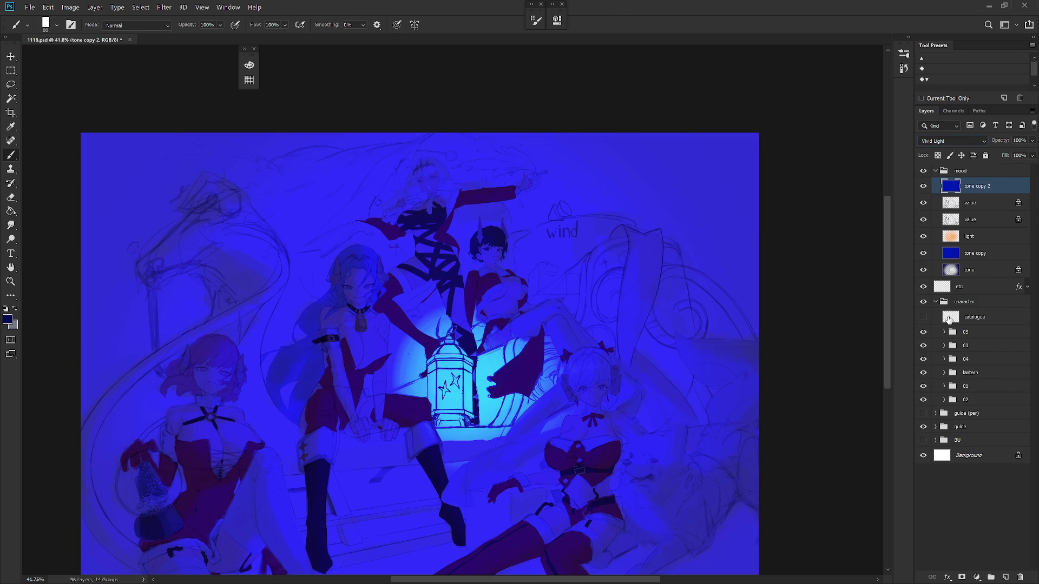
Step: Pick a dark navy colour and fill tone copy 2 with it
{"action": "key", "text": "F6"}
{"action": "left_click", "coordinate": [611, 178], "text": "alt"}
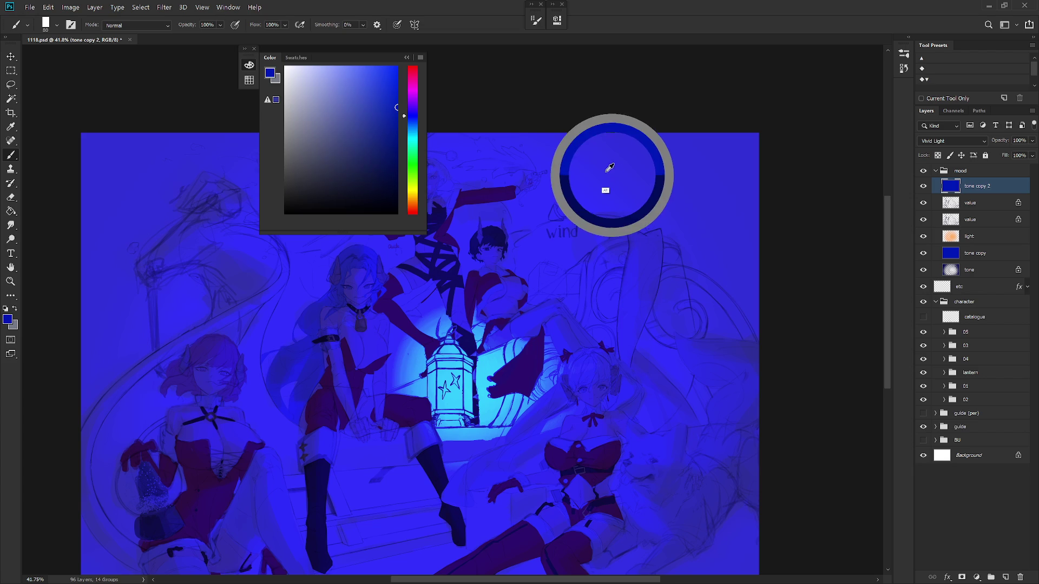
{"action": "key", "text": "alt+BackSpace"}
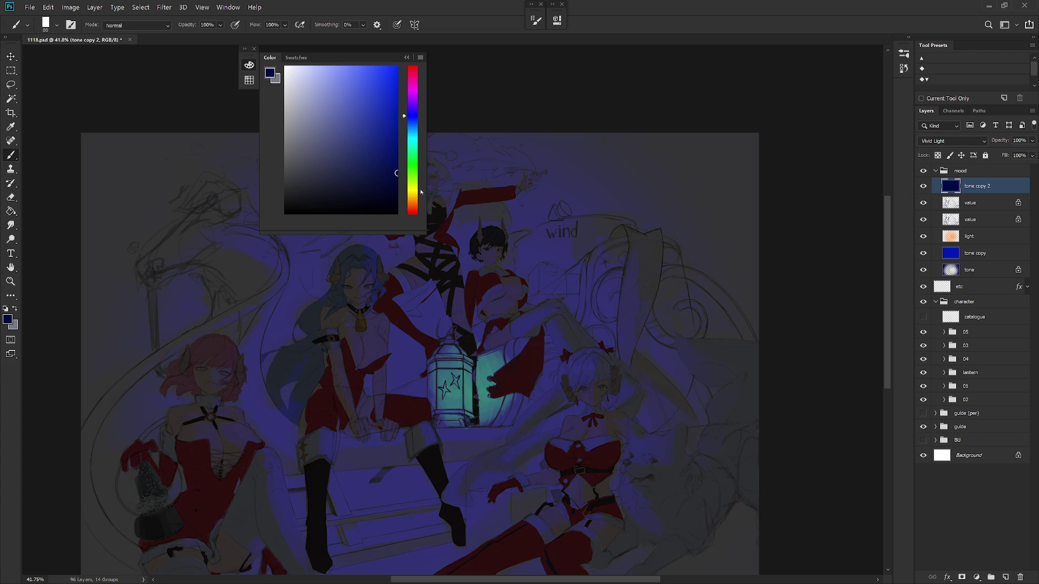
{"action": "scroll", "coordinate": [563, 337], "scroll_direction": "down", "scroll_amount": 3}
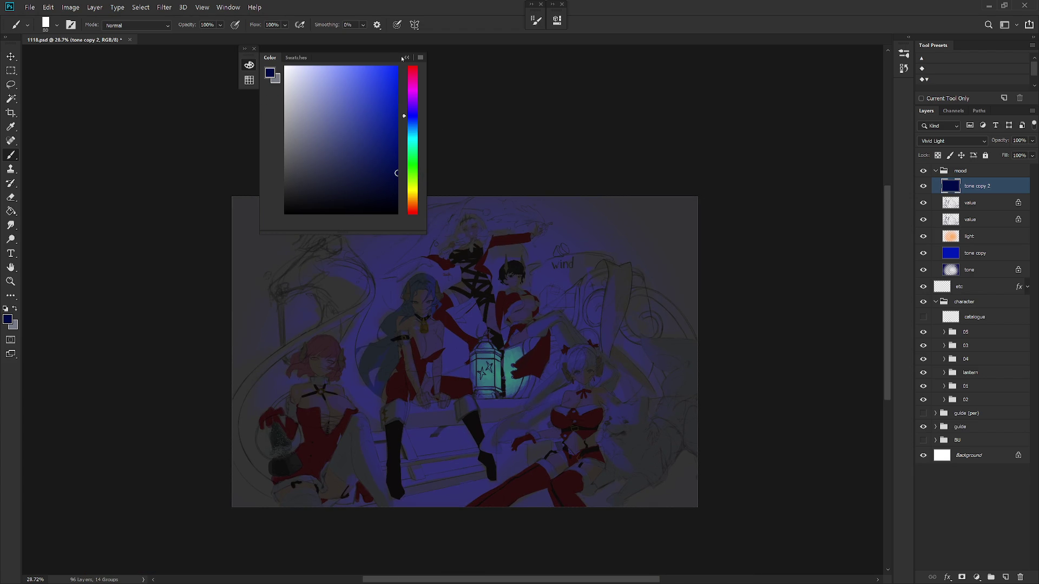
{"action": "left_click", "coordinate": [403, 57]}
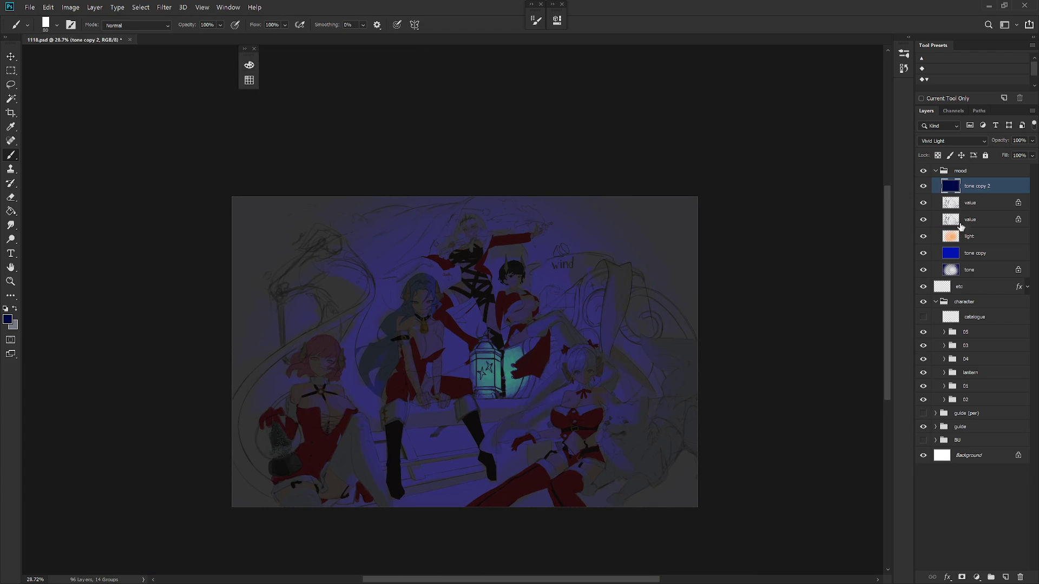
Step: Clear a circle of the navy tint around the lantern
{"action": "left_click", "coordinate": [951, 238], "text": "ctrl"}
{"action": "key", "text": "Delete"}
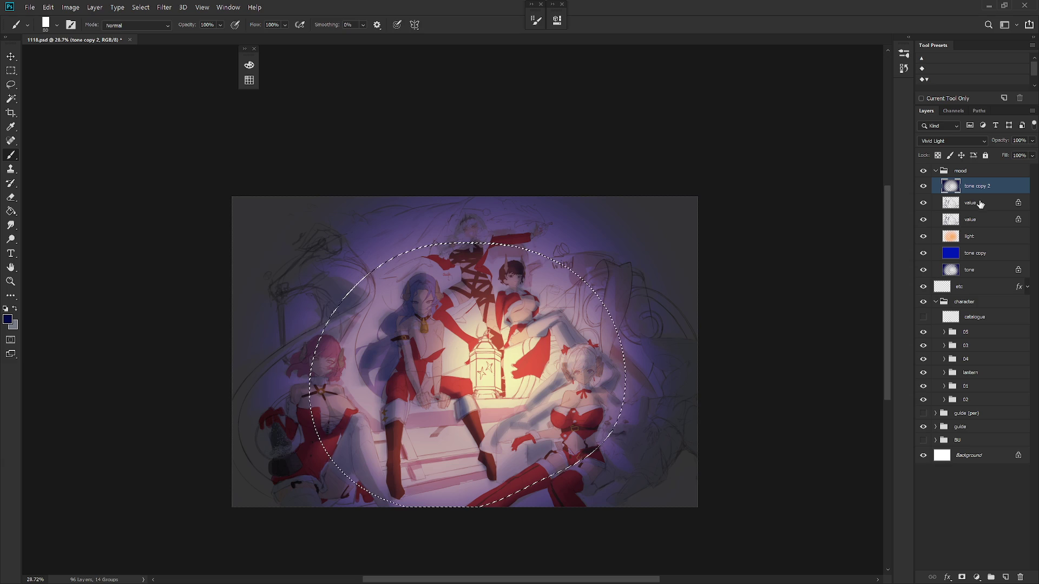
{"action": "key", "text": "ctrl+d"}
{"action": "scroll", "coordinate": [534, 333], "scroll_direction": "up", "scroll_amount": 3}
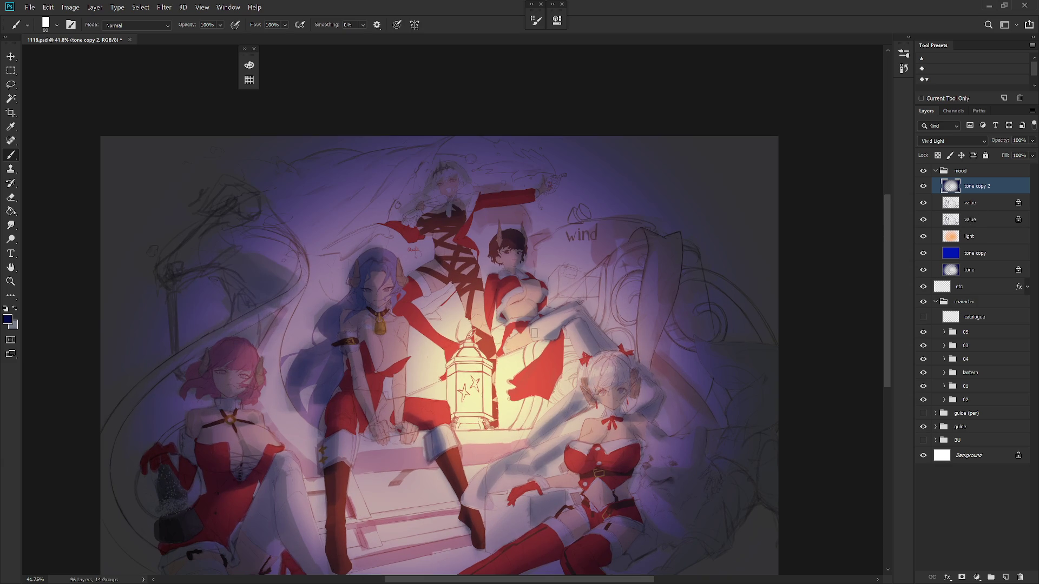
{"action": "left_click", "coordinate": [951, 237], "text": "ctrl"}
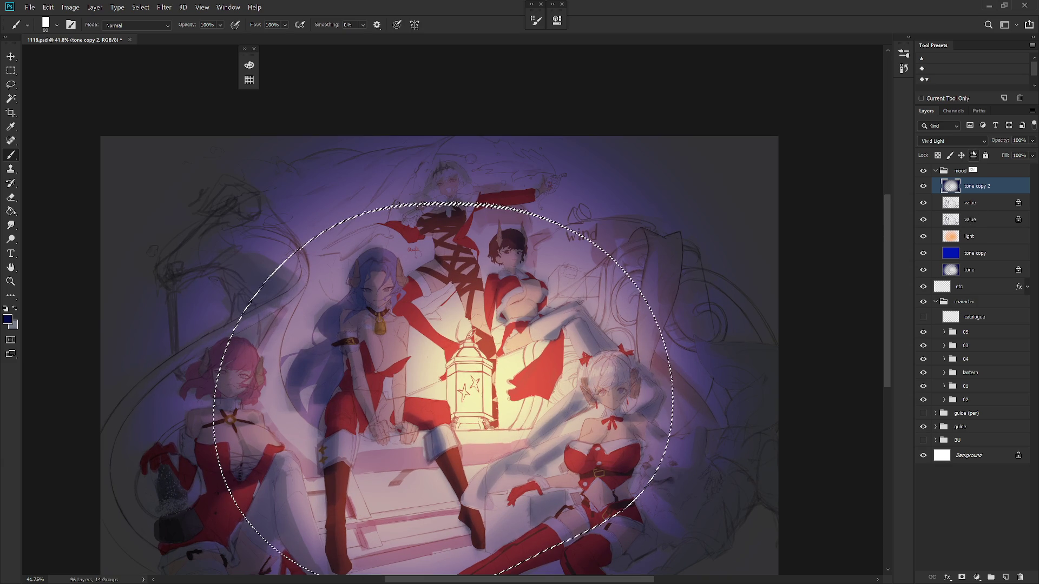
Step: Try a Paint Bucket fill on the lantern circle in Quick Mask, then undo it
{"action": "key", "text": "q"}
{"action": "key", "text": "g"}
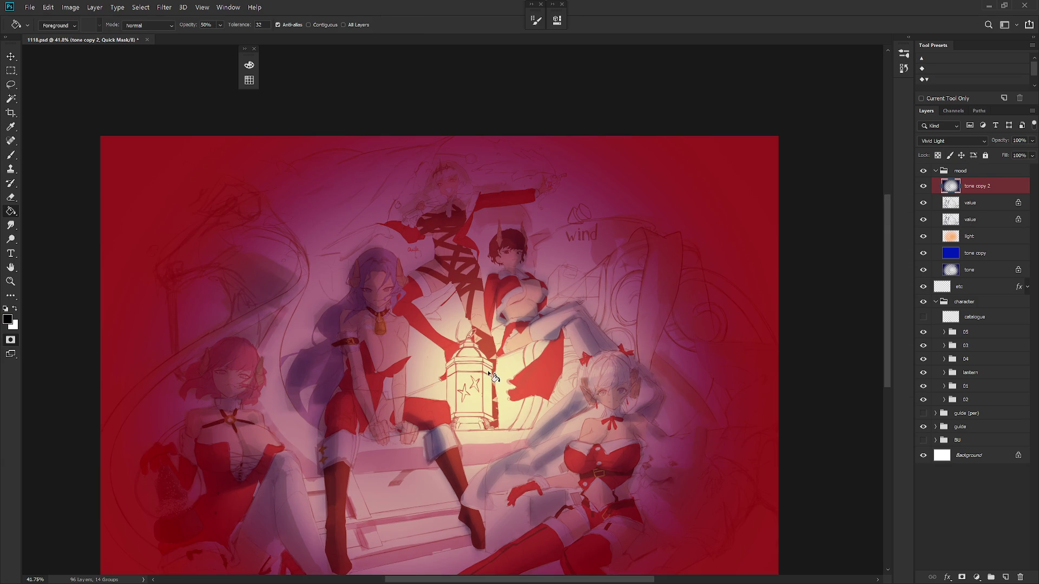
{"action": "left_click", "coordinate": [496, 376]}
{"action": "key", "text": "ctrl+z"}
{"action": "scroll", "coordinate": [493, 373], "scroll_direction": "down", "scroll_amount": 4}
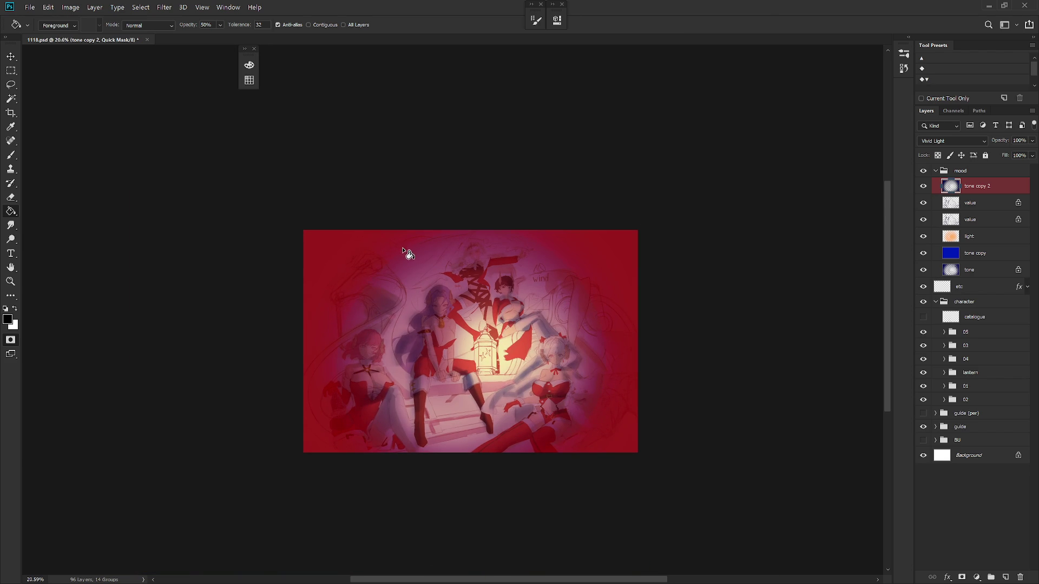
{"action": "key", "text": "q"}
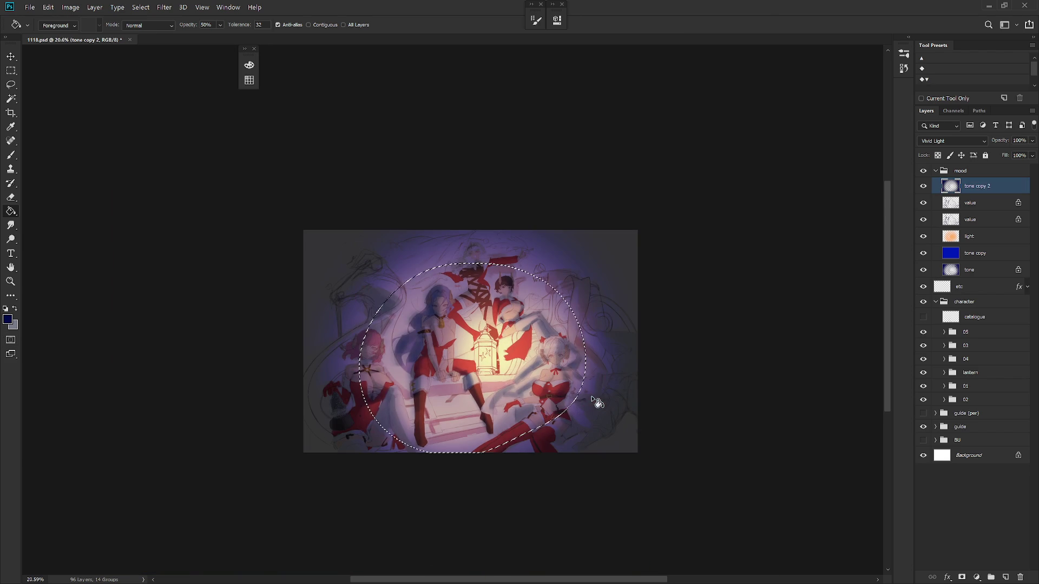
{"action": "key", "text": "q"}
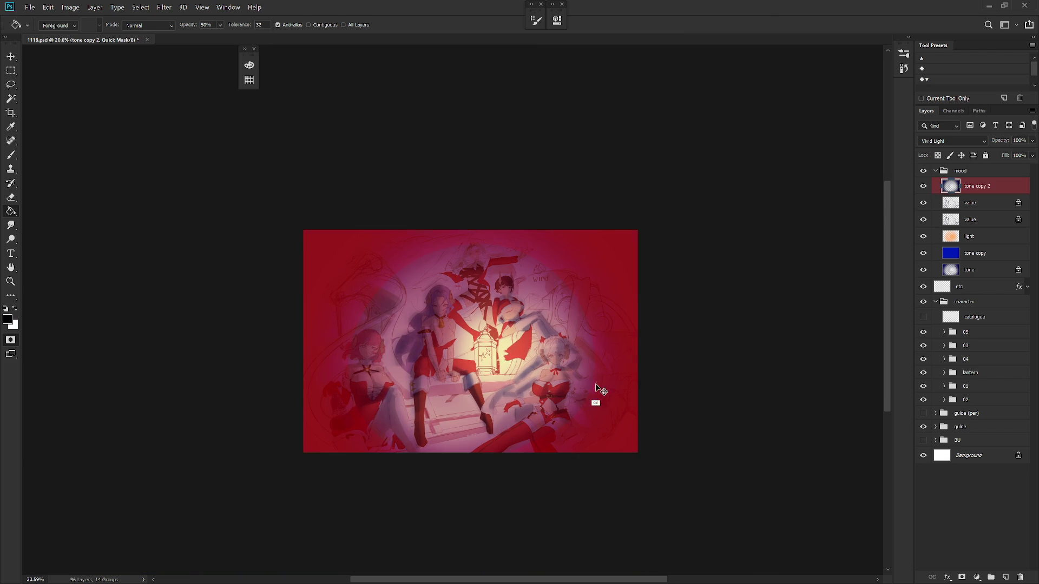
{"action": "key", "text": "q"}
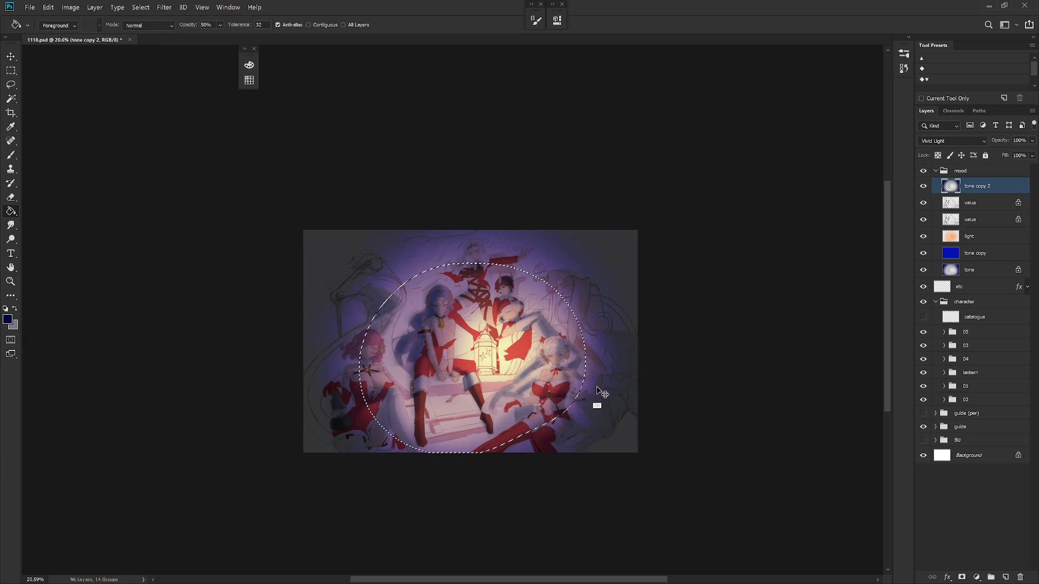
Step: Refill with dark navy, reshape the ellipse in Quick Mask, and clear the tint inside
{"action": "key", "text": "alt+BackSpace"}
{"action": "key", "text": "q"}
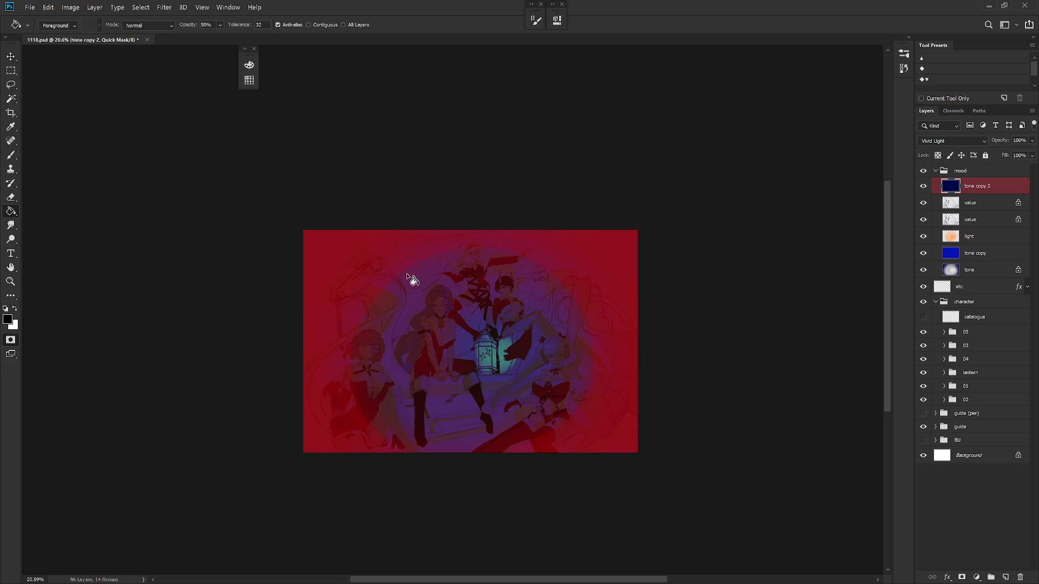
{"action": "key", "text": "q"}
{"action": "key", "text": "Delete"}
{"action": "key", "text": "ctrl+d"}
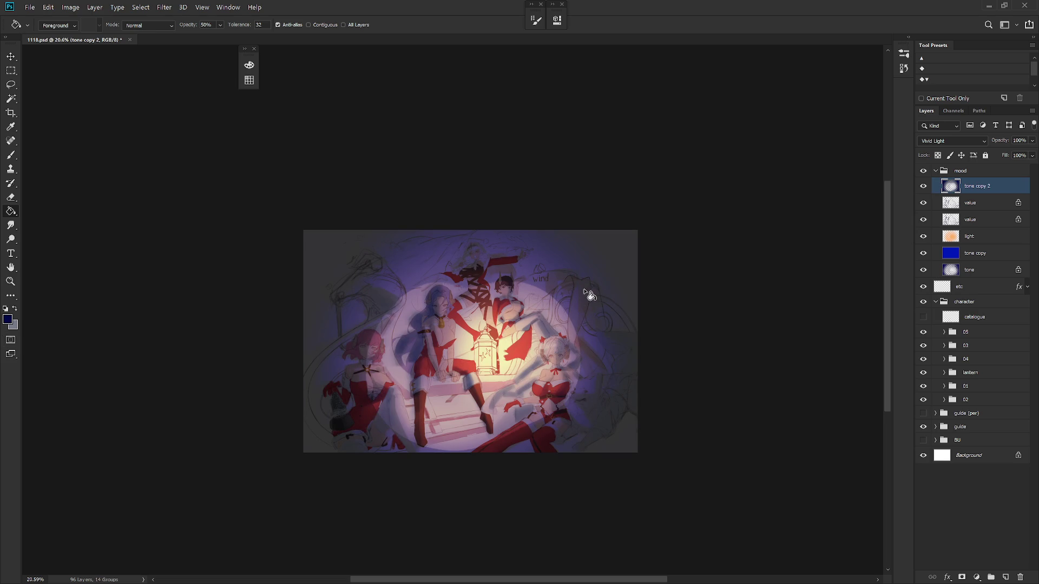
{"action": "scroll", "coordinate": [541, 295], "scroll_direction": "up", "scroll_amount": 2}
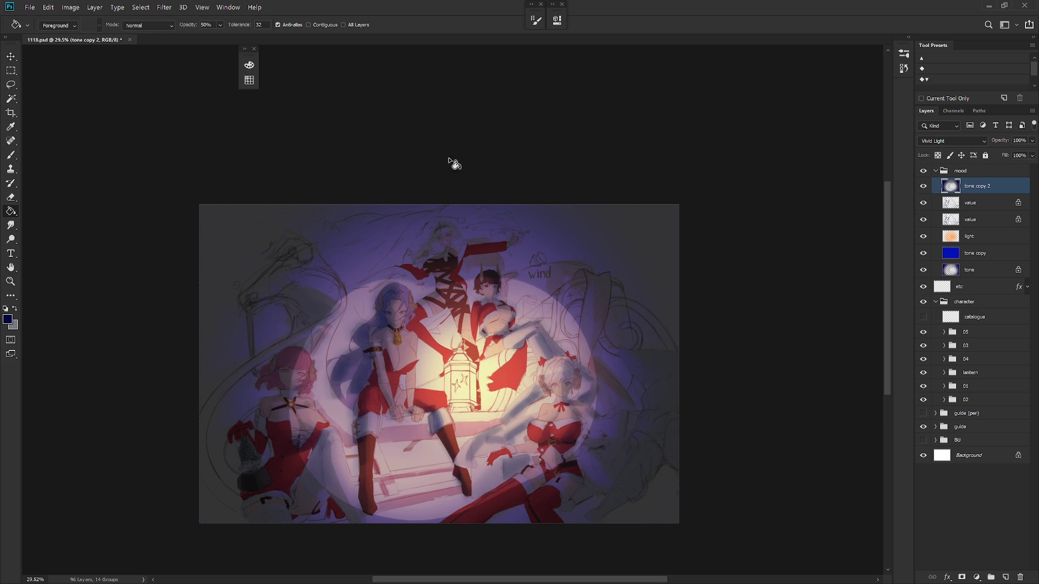
Step: Try Color Burn, then set the top tone layer to Hard Light
{"action": "left_click", "coordinate": [164, 7]}
{"action": "left_click", "coordinate": [199, 16]}
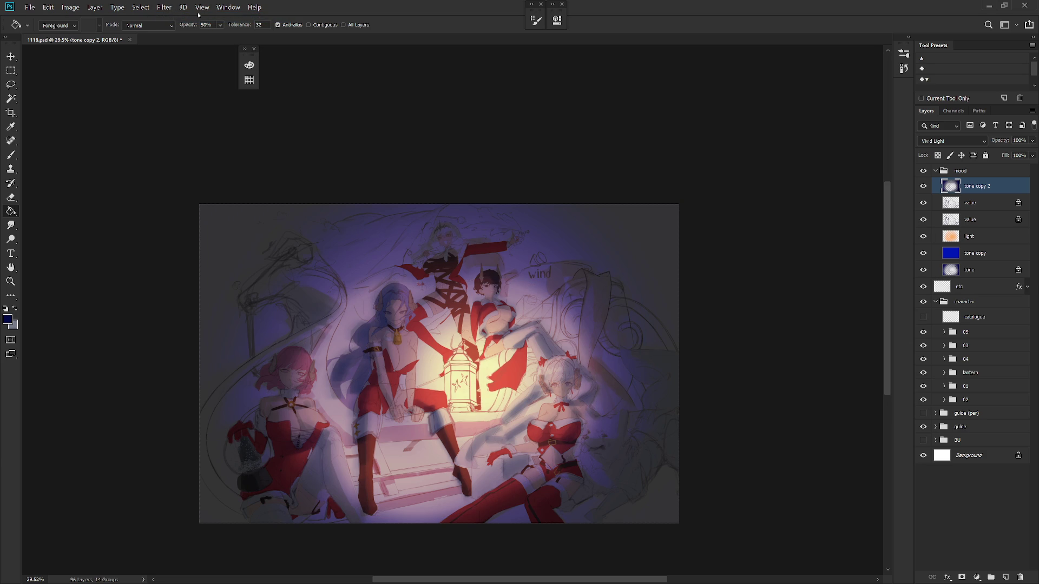
{"action": "left_click", "coordinate": [953, 141]}
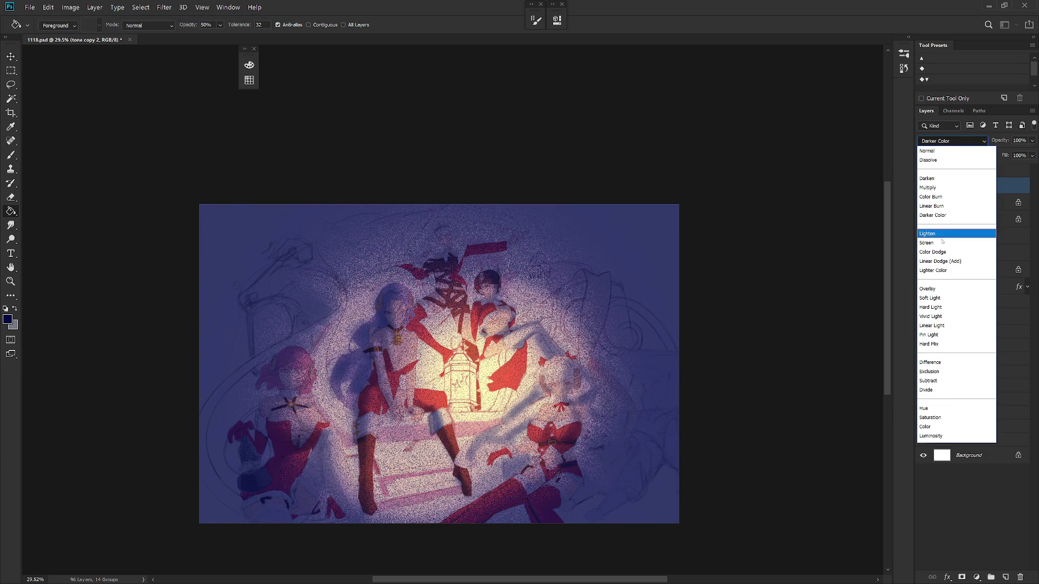
{"action": "left_click", "coordinate": [932, 197]}
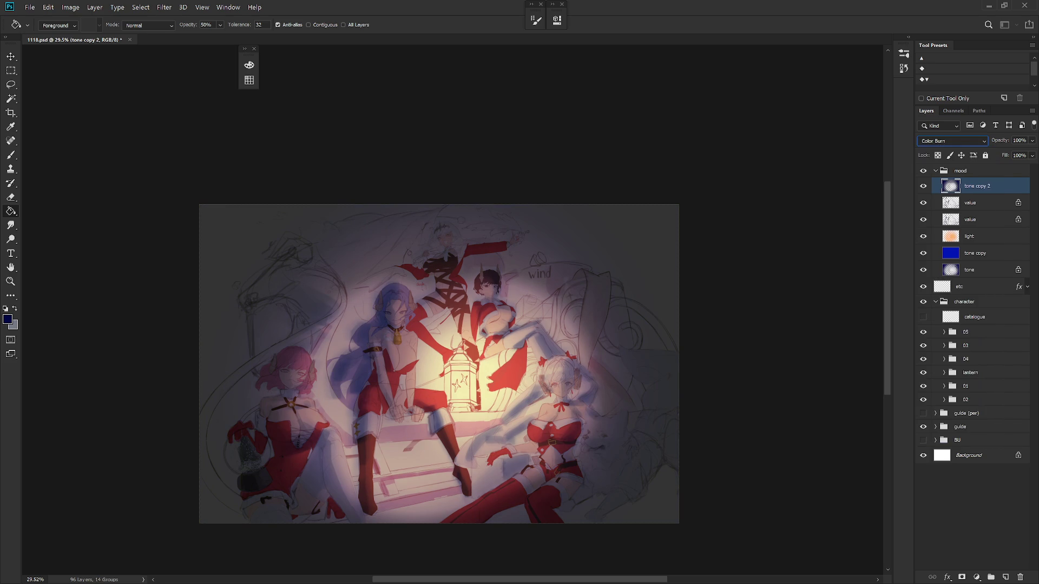
{"action": "left_click", "coordinate": [952, 141]}
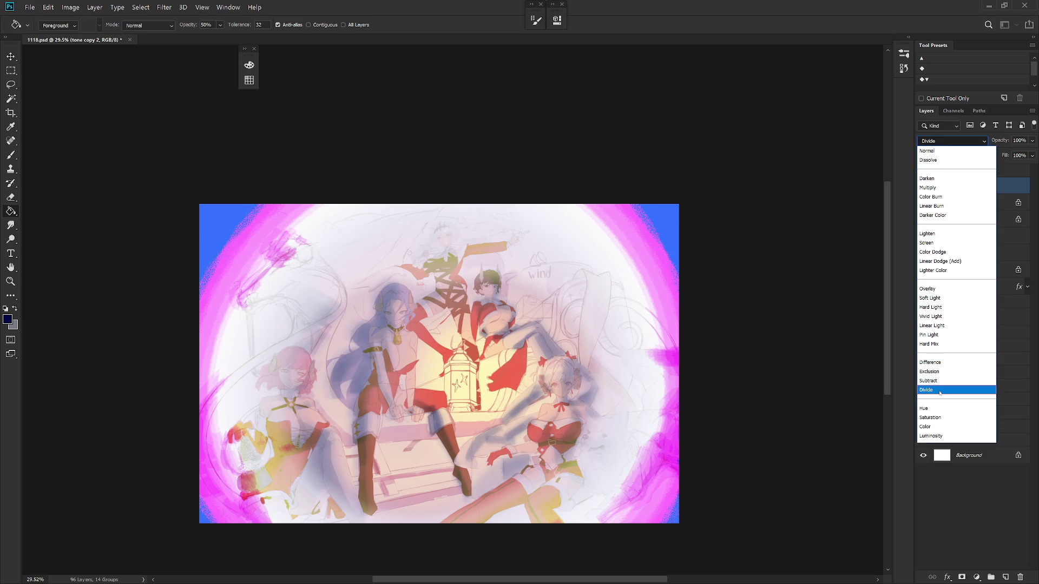
{"action": "left_click", "coordinate": [952, 307]}
Step: Duplicate into tone copies 3 and 4, and clear the lantern circle from copies 2–4
{"action": "key", "text": "ctrl+j"}
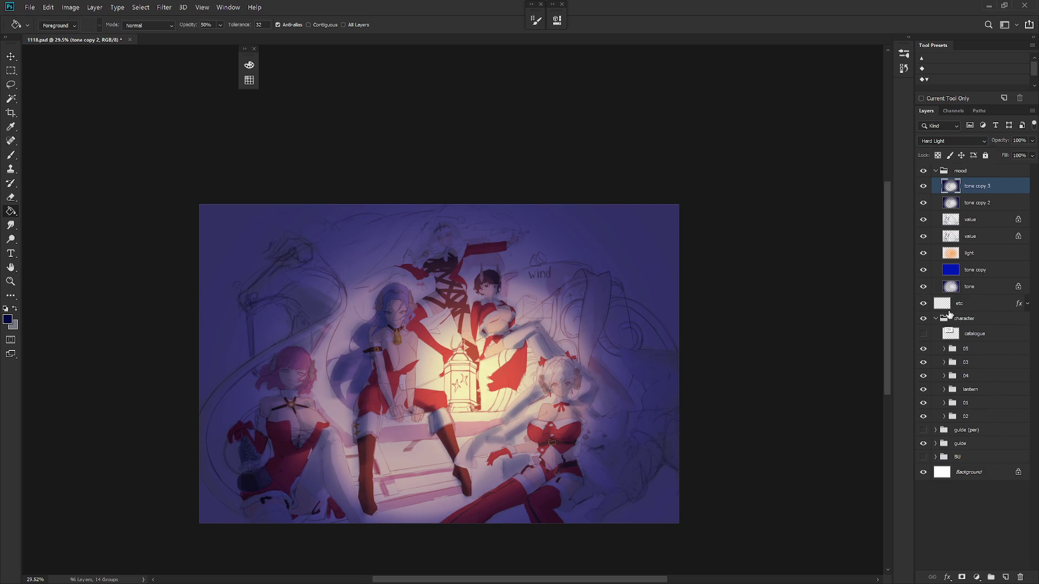
{"action": "key", "text": "ctrl+j"}
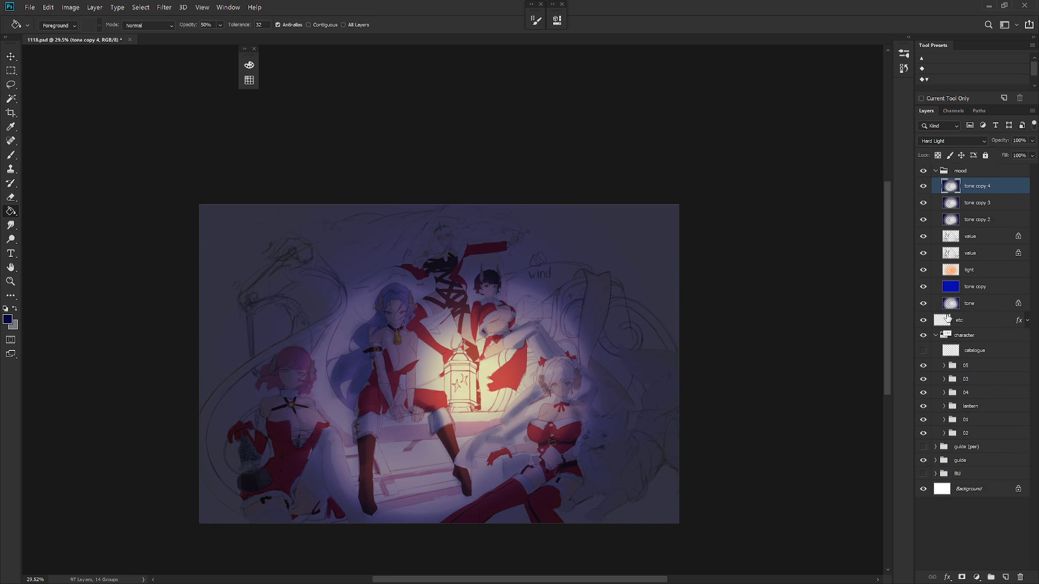
{"action": "left_click", "coordinate": [951, 270], "text": "ctrl"}
{"action": "key", "text": "Delete"}
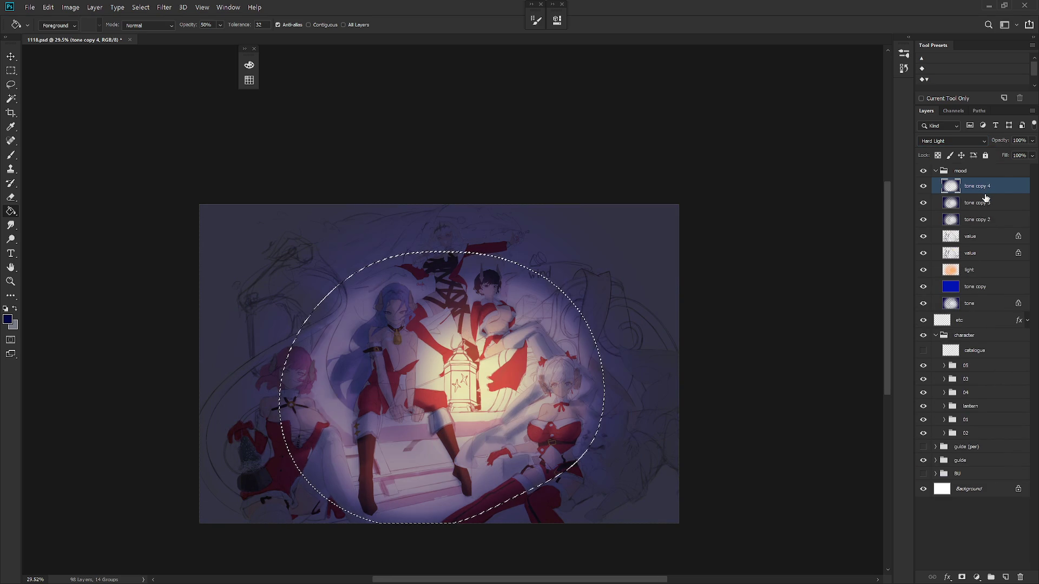
{"action": "left_click", "coordinate": [990, 207]}
{"action": "key", "text": "Delete"}
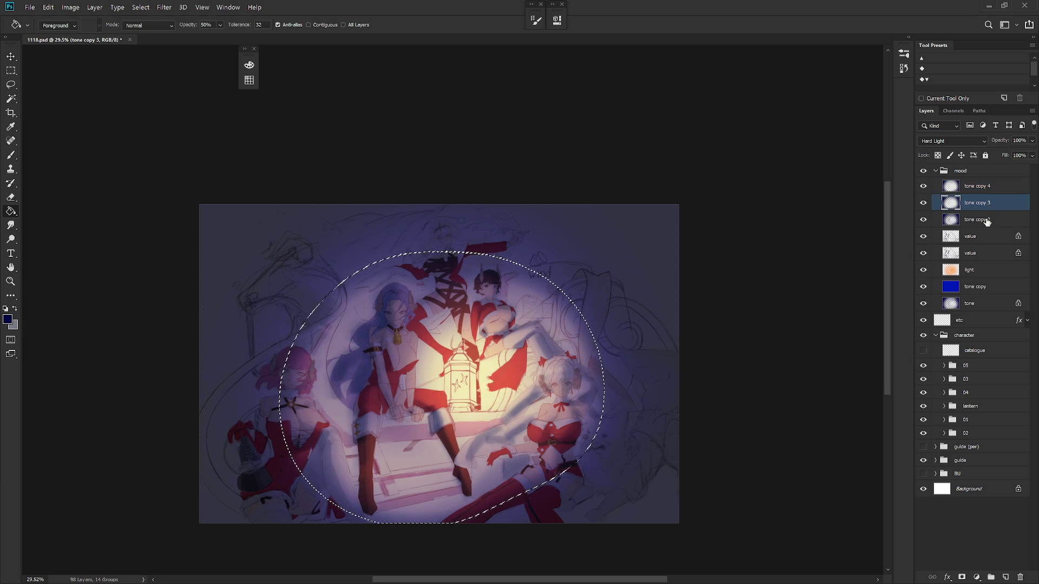
{"action": "left_click", "coordinate": [985, 222]}
{"action": "key", "text": "Delete"}
{"action": "key", "text": "ctrl+d"}
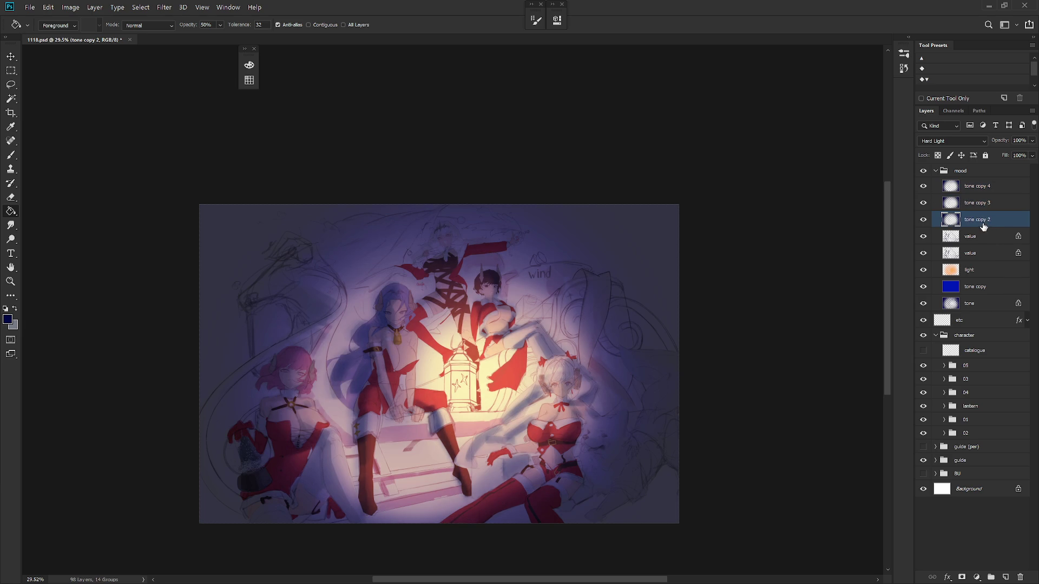
Step: Merge tone copies 2, 3 and 4 into tone copy 4 at Normal blending
{"action": "left_click", "coordinate": [977, 189]}
{"action": "left_click", "coordinate": [978, 221], "text": "shift"}
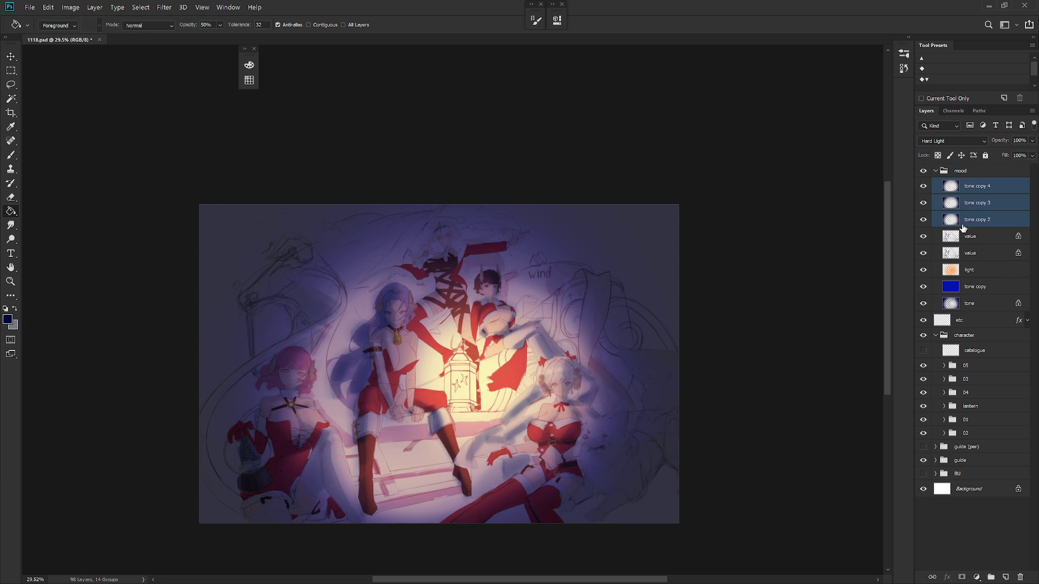
{"action": "scroll", "coordinate": [577, 358], "scroll_direction": "down", "scroll_amount": 2}
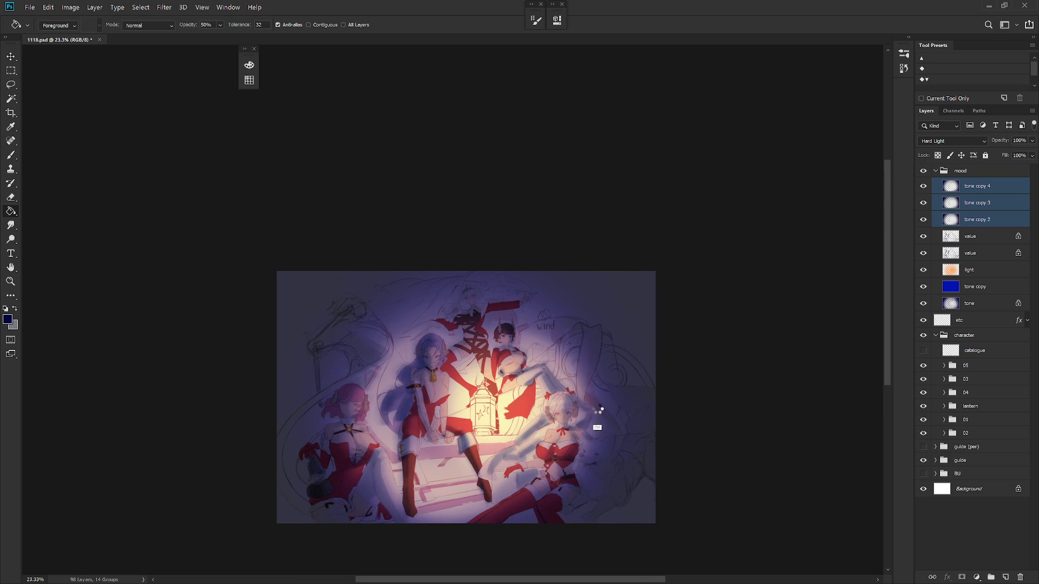
{"action": "key", "text": "ctrl+e"}
{"action": "left_click", "coordinate": [951, 140]}
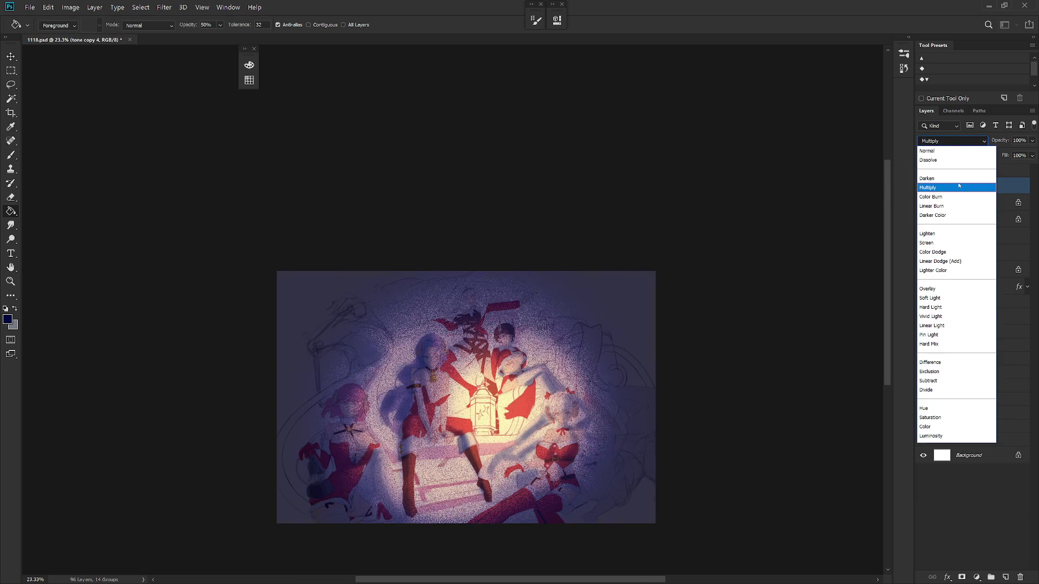
{"action": "left_click", "coordinate": [1010, 190]}
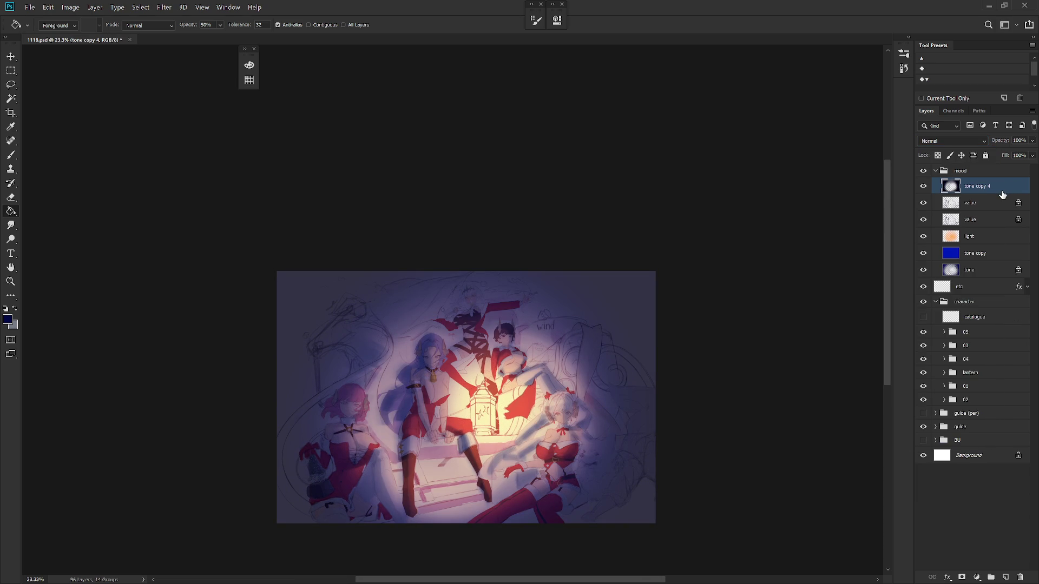
{"action": "key", "text": "ctrl+z"}
{"action": "left_click", "coordinate": [962, 142]}
{"action": "left_click", "coordinate": [961, 145]}
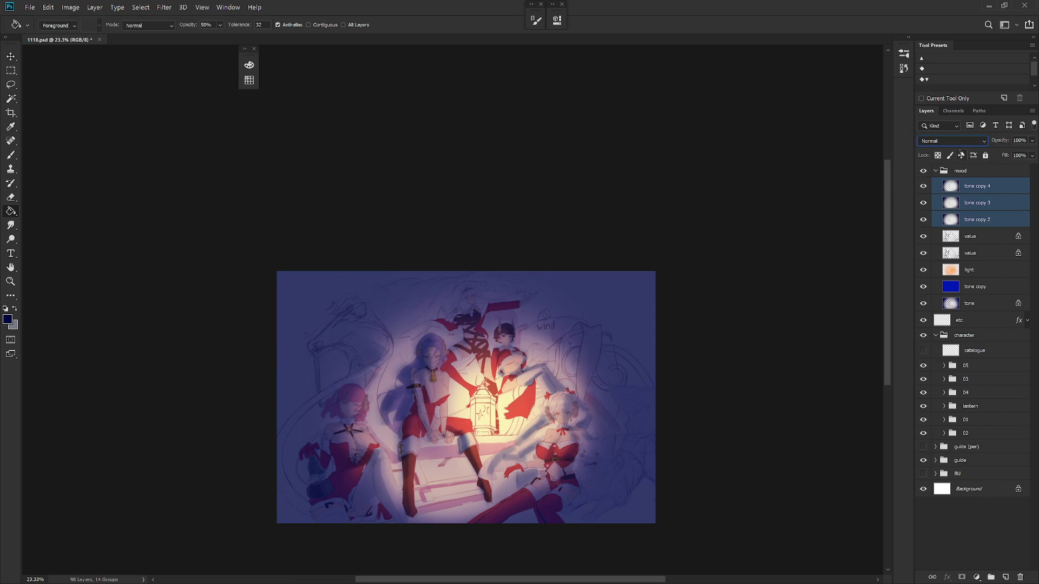
Step: Set tone copy 4 to Vivid Light blending
{"action": "left_click", "coordinate": [977, 186]}
{"action": "left_click", "coordinate": [953, 141]}
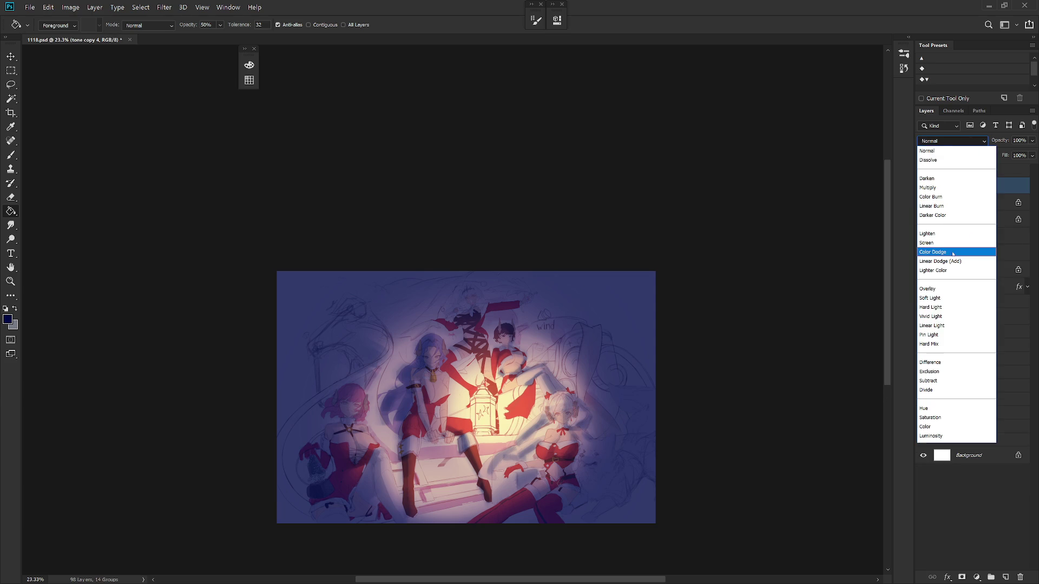
{"action": "left_click", "coordinate": [947, 319]}
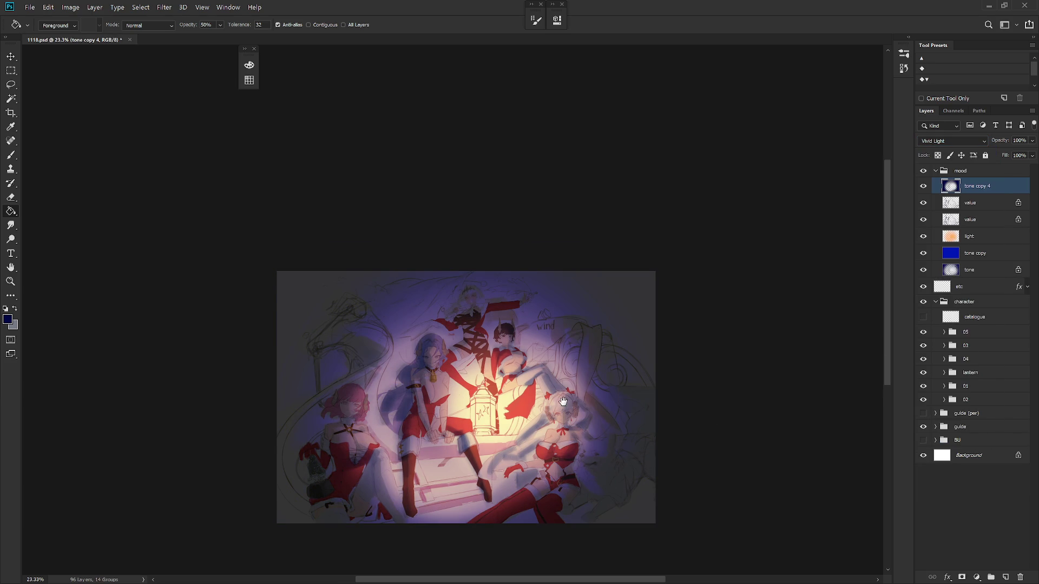
{"action": "scroll", "coordinate": [562, 401], "scroll_direction": "up", "scroll_amount": 4}
{"action": "key", "text": "b"}
{"action": "left_click_drag", "start_coordinate": [587, 413], "coordinate": [646, 418]}
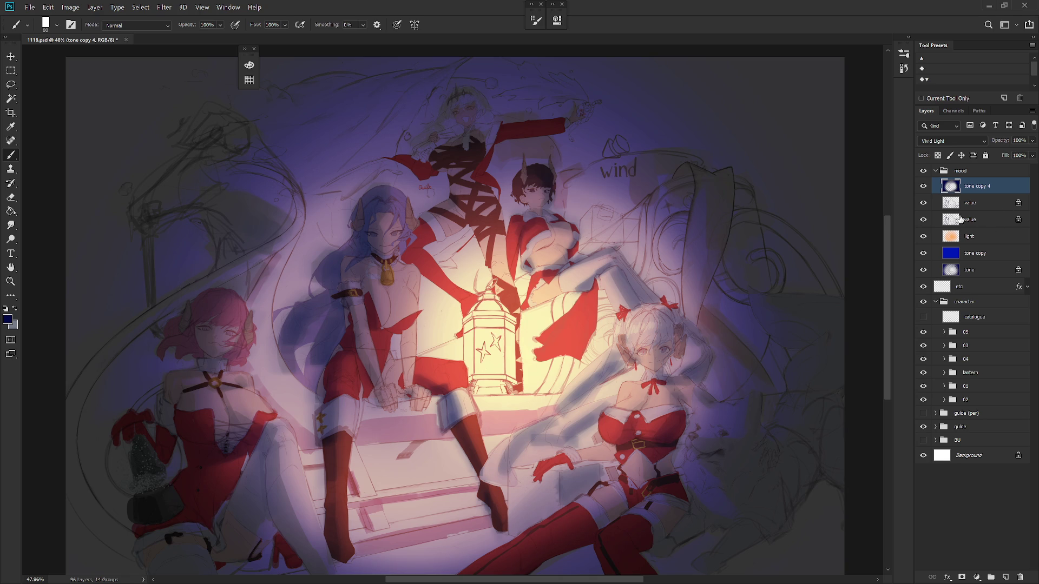
Step: With the Eraser, load a layer's shapes as a selection and invert it
{"action": "key", "text": "e"}
{"action": "right_click", "coordinate": [506, 184]}
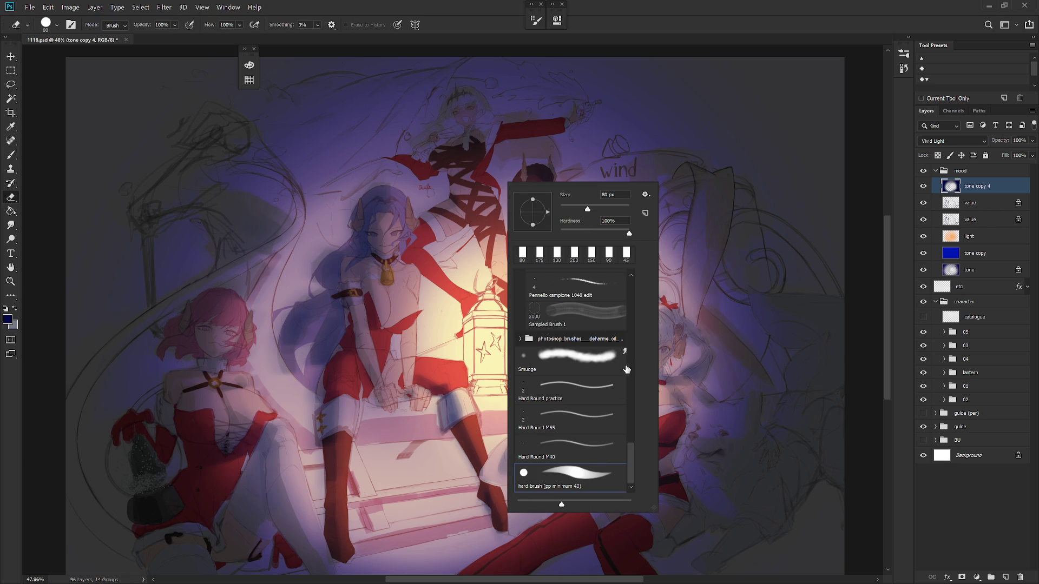
{"action": "scroll", "coordinate": [633, 441], "scroll_direction": "up", "scroll_amount": 5}
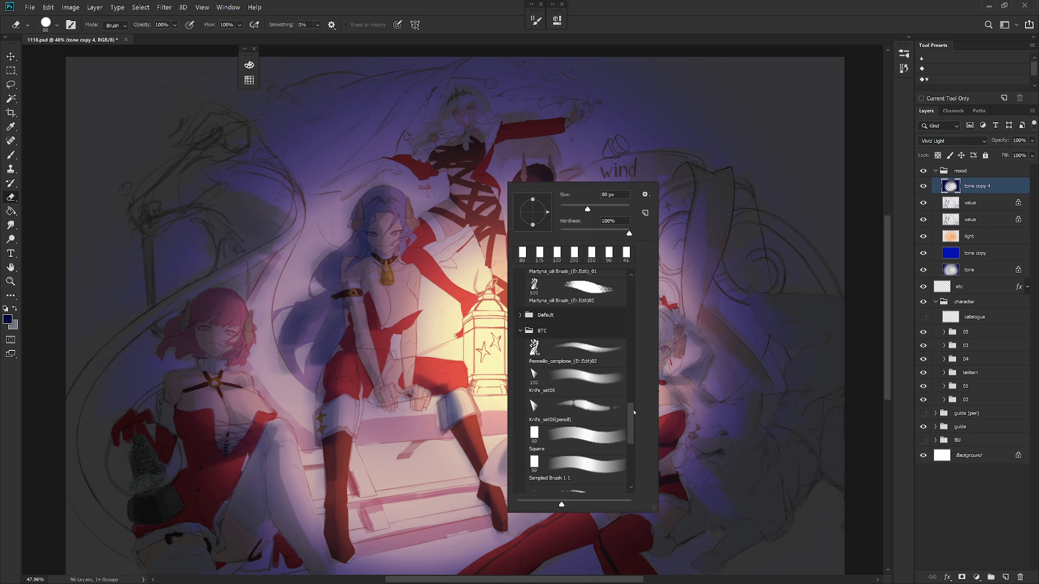
{"action": "left_click", "coordinate": [955, 211], "text": "ctrl"}
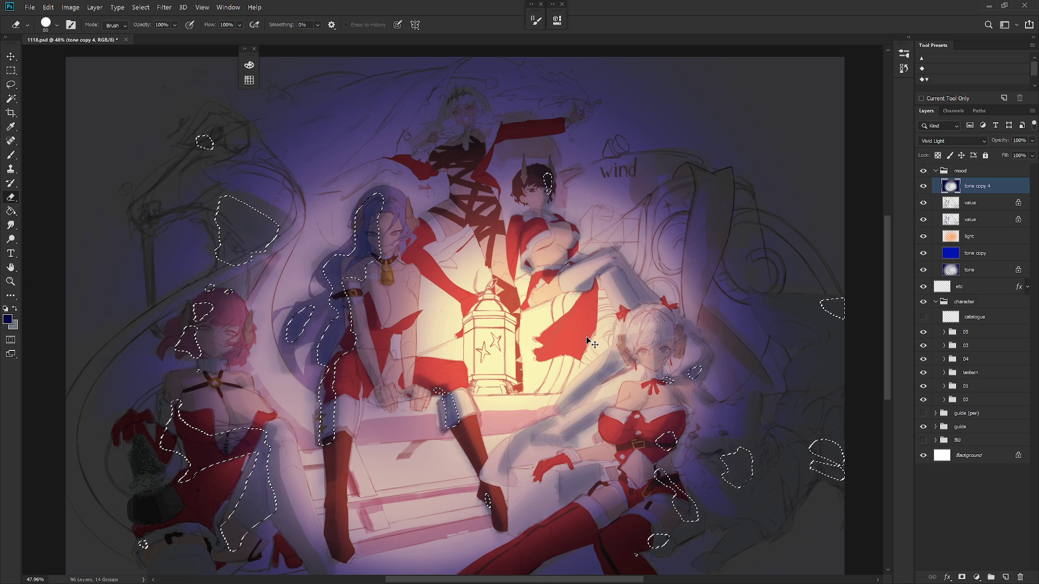
{"action": "key", "text": "ctrl+shift+i"}
Step: Erase the tone over the top character's face and chest with the soft Soft_set02 brush at 400–600 px
{"action": "right_click", "coordinate": [576, 274]}
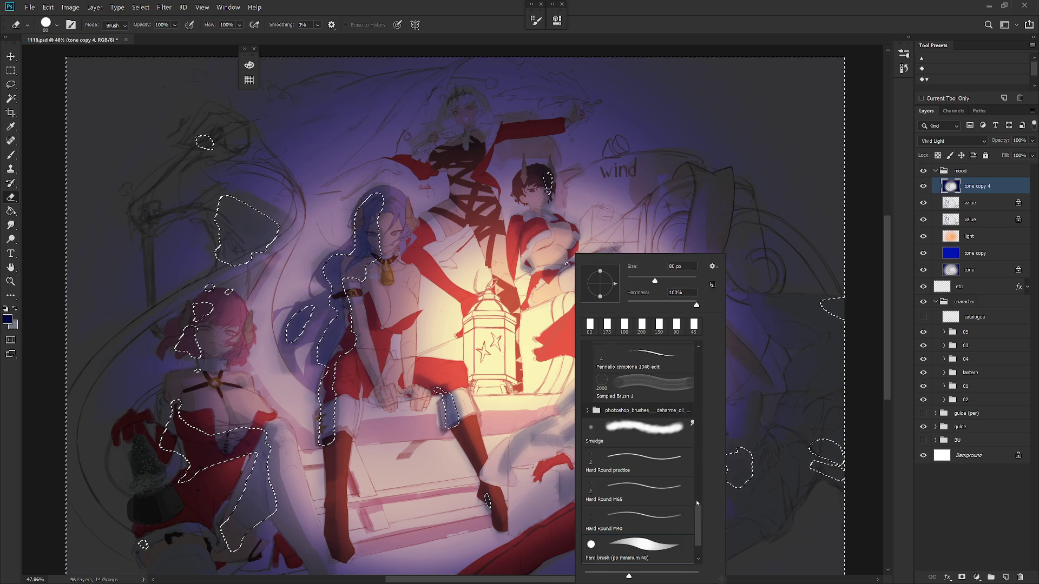
{"action": "scroll", "coordinate": [698, 486], "scroll_direction": "down", "scroll_amount": 5}
{"action": "scroll", "coordinate": [644, 433], "scroll_direction": "up", "scroll_amount": 5}
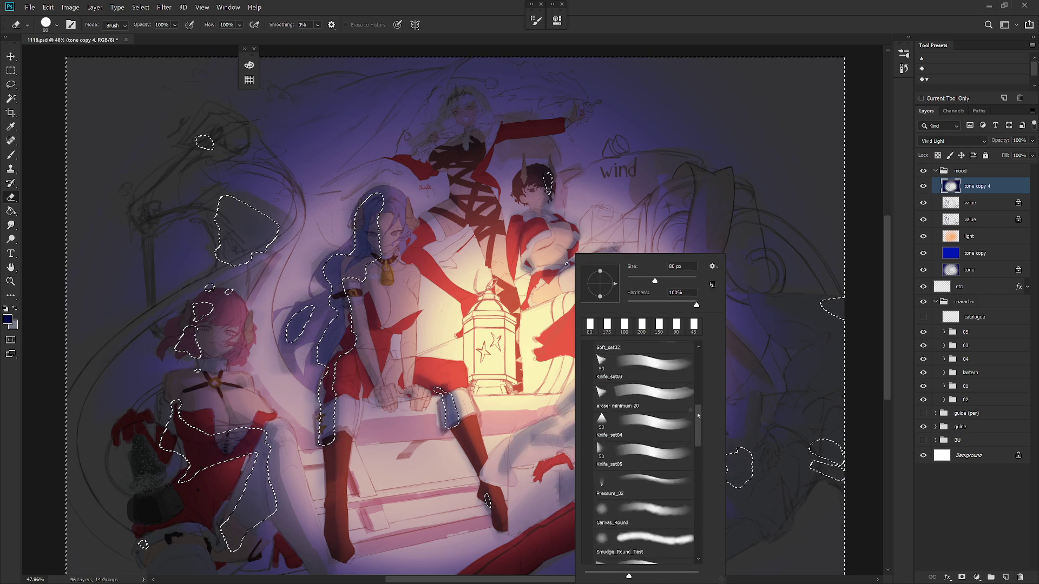
{"action": "left_click", "coordinate": [644, 407]}
{"action": "key", "text": "Return"}
{"action": "key", "text": "bracketright"}
{"action": "key", "text": "bracketright"}
{"action": "key", "text": "bracketright"}
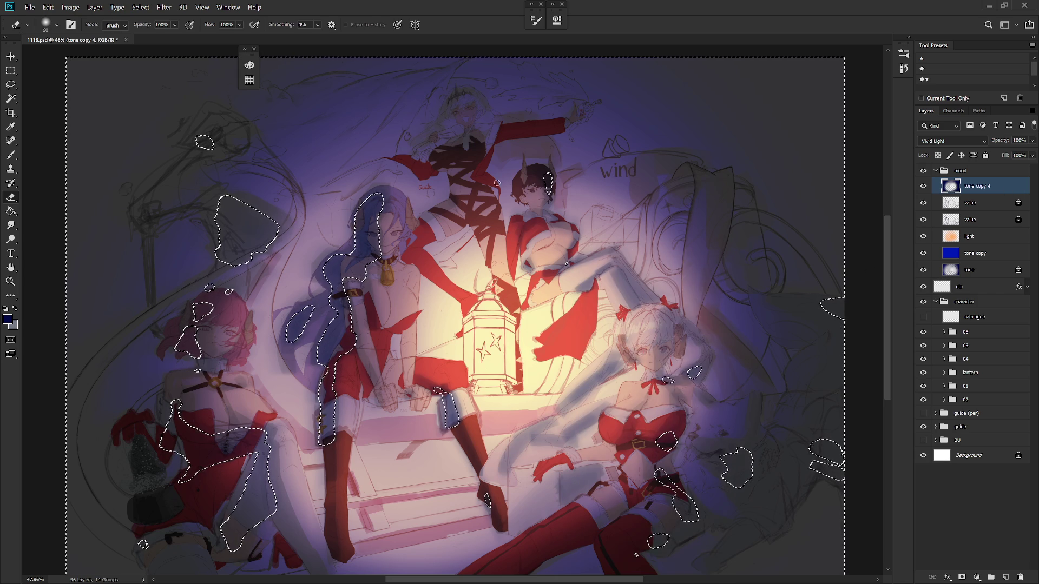
{"action": "mouse_move", "coordinate": [468, 104]}
{"action": "left_mouse_down"}
{"action": "mouse_move", "coordinate": [469, 222]}
{"action": "mouse_move", "coordinate": [470, 184]}
{"action": "mouse_move", "coordinate": [433, 159]}
{"action": "mouse_move", "coordinate": [440, 155]}
{"action": "left_mouse_up"}
{"action": "key", "text": "bracketleft"}
{"action": "key", "text": "bracketleft"}
{"action": "key", "text": "bracketleft"}
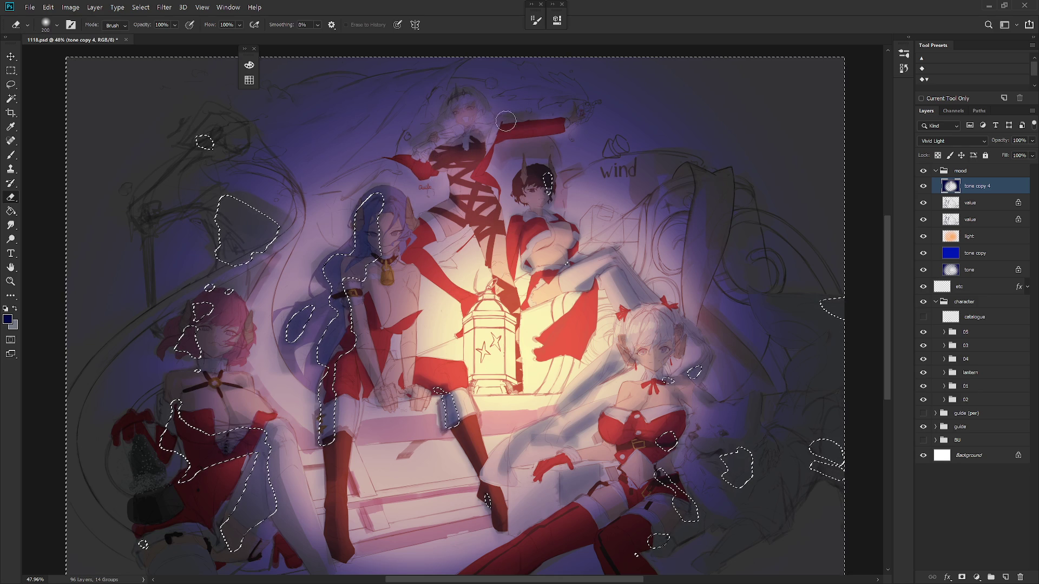
{"action": "key", "text": "bracketright"}
{"action": "key", "text": "bracketright"}
{"action": "key", "text": "bracketright"}
{"action": "mouse_move", "coordinate": [454, 108]}
{"action": "left_mouse_down"}
{"action": "mouse_move", "coordinate": [471, 122]}
{"action": "mouse_move", "coordinate": [474, 184]}
{"action": "left_mouse_up"}
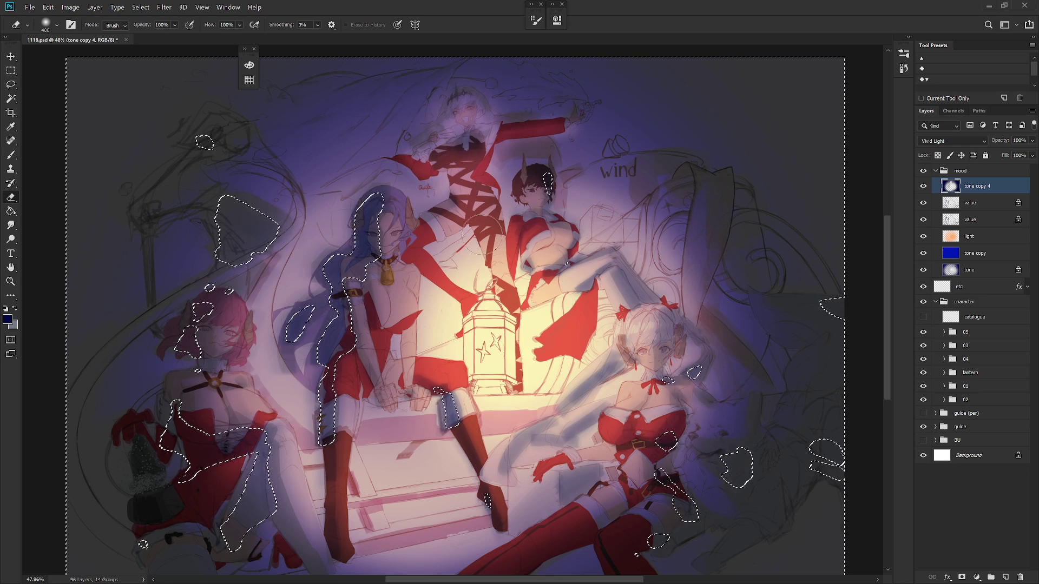
Step: Deselect, zoom out to view the artwork, and return to the Brush
{"action": "key", "text": "ctrl+d"}
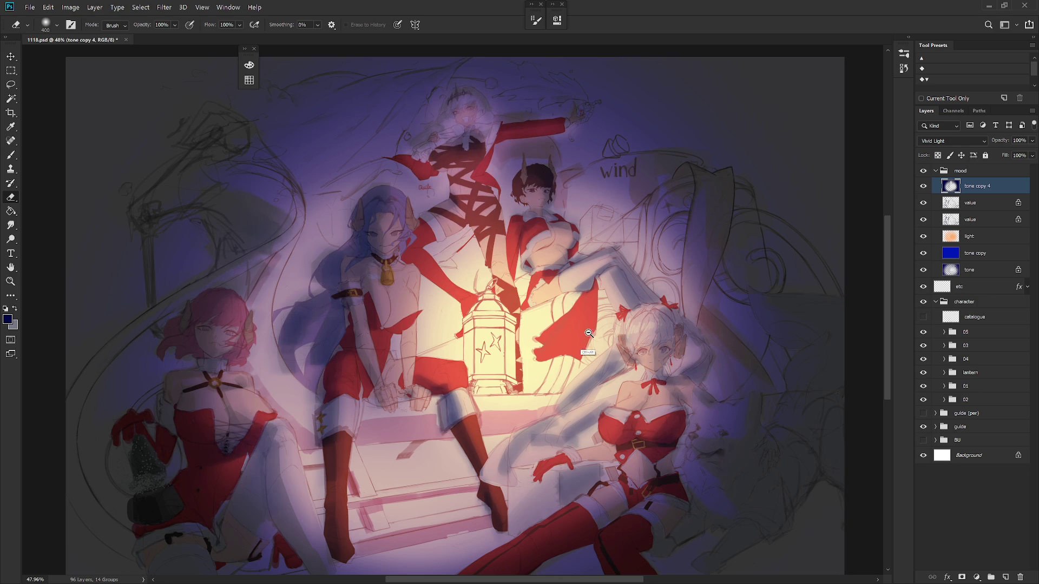
{"action": "key", "text": "ctrl+minus"}
{"action": "key", "text": "b"}
{"action": "left_click", "coordinate": [595, 372]}
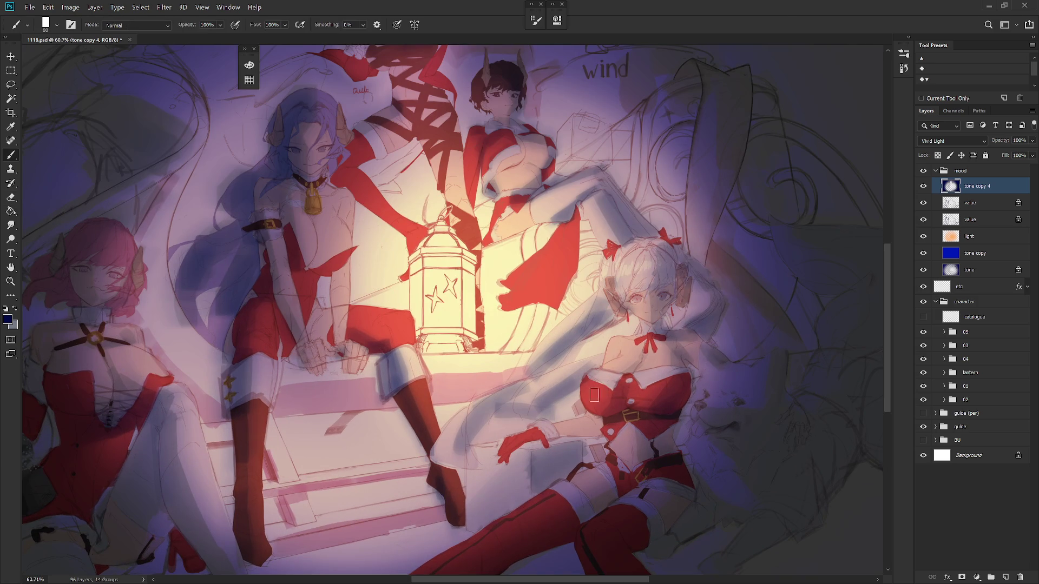
{"action": "scroll", "coordinate": [622, 385], "scroll_direction": "down", "scroll_amount": 5}
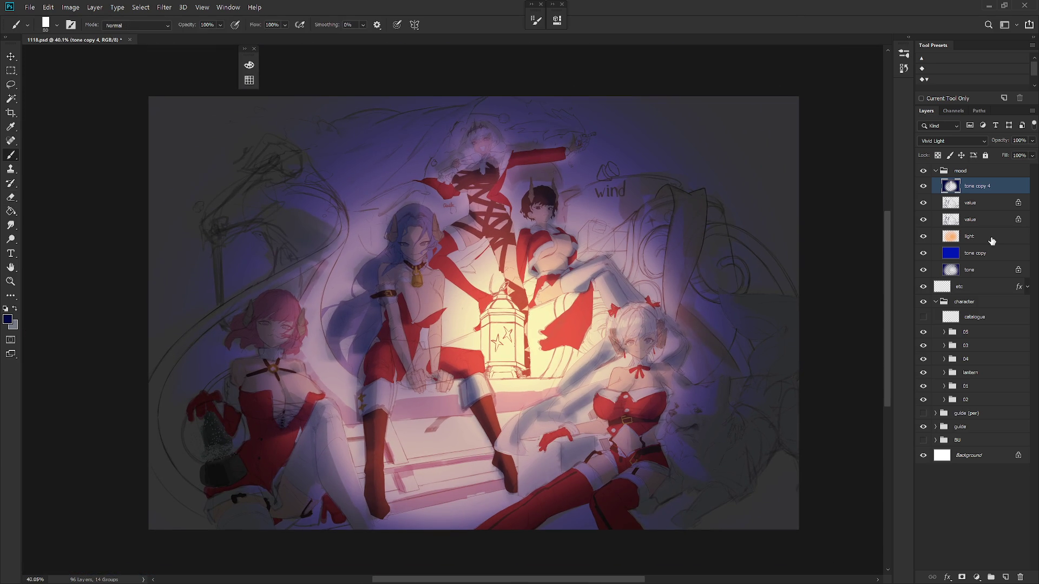
Step: Duplicate the light layer as 'light copy' and set its blend mode to Overlay
{"action": "left_click", "coordinate": [990, 240]}
{"action": "key", "text": "ctrl+j"}
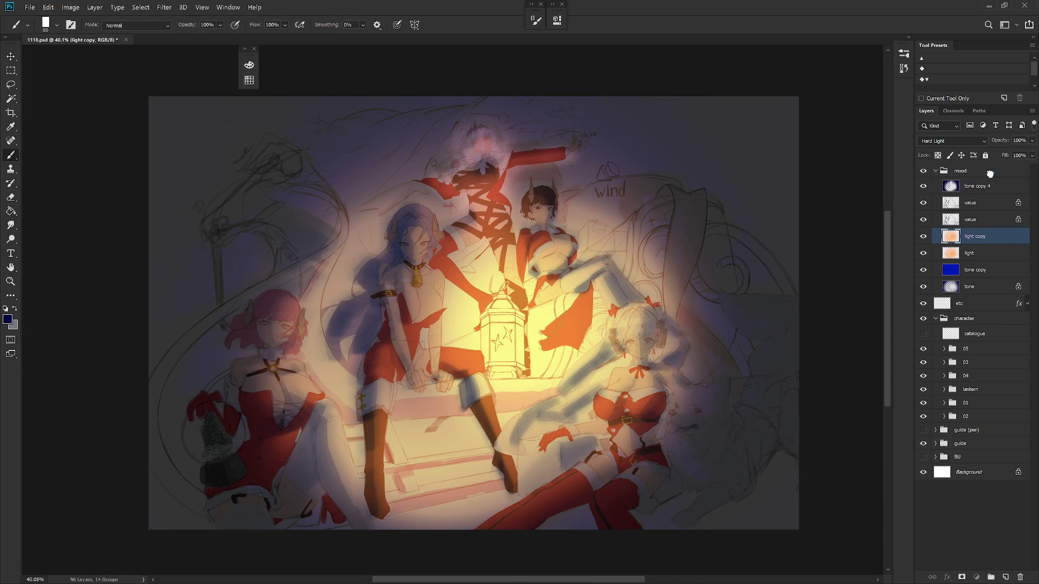
{"action": "key", "text": "ctrl+j"}
{"action": "left_click", "coordinate": [952, 141]}
{"action": "left_click", "coordinate": [942, 290]}
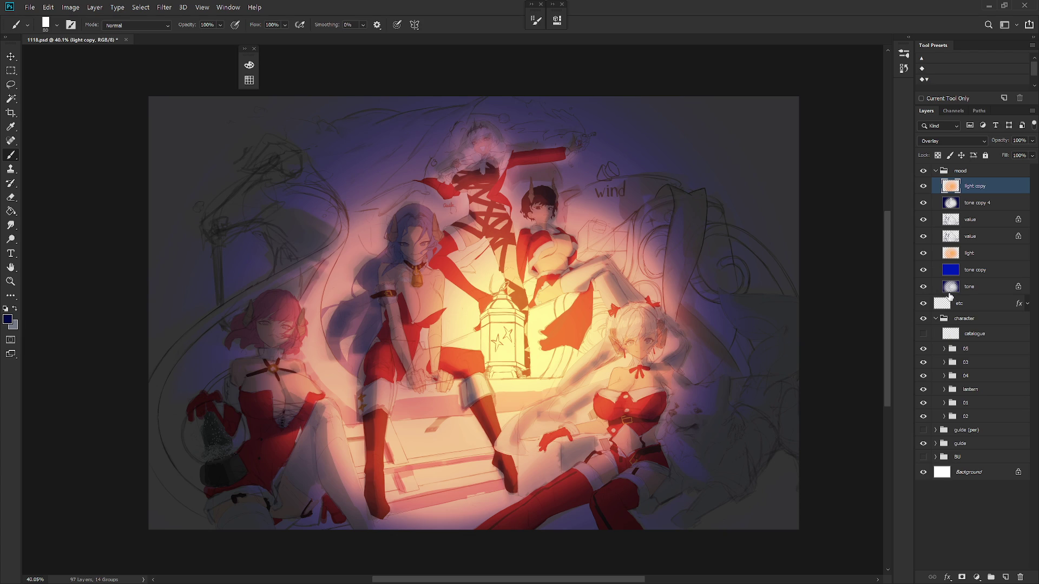
{"action": "scroll", "coordinate": [633, 362], "scroll_direction": "up", "scroll_amount": 2}
{"action": "scroll", "coordinate": [655, 375], "scroll_direction": "down", "scroll_amount": 2}
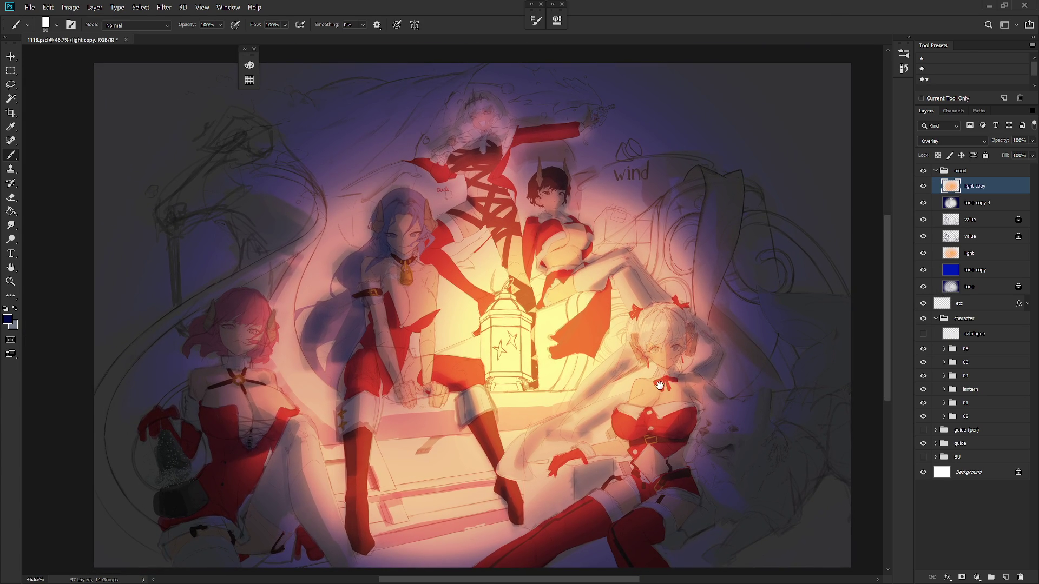
Step: Lock light copy's transparent pixels and fill its glow with white
{"action": "left_click", "coordinate": [938, 155]}
{"action": "key", "text": "F6"}
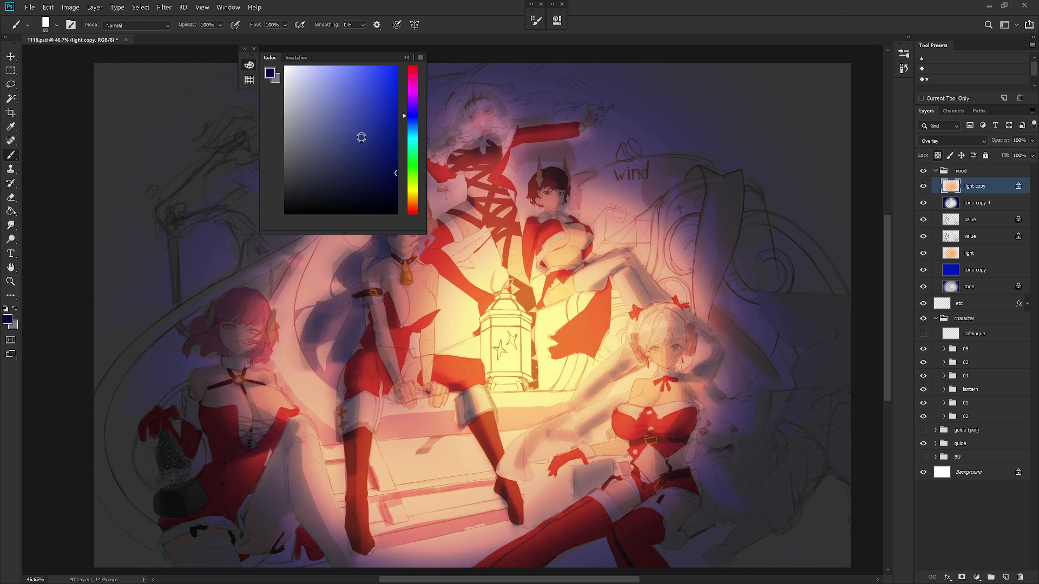
{"action": "left_click", "coordinate": [286, 67]}
{"action": "key", "text": "alt+BackSpace"}
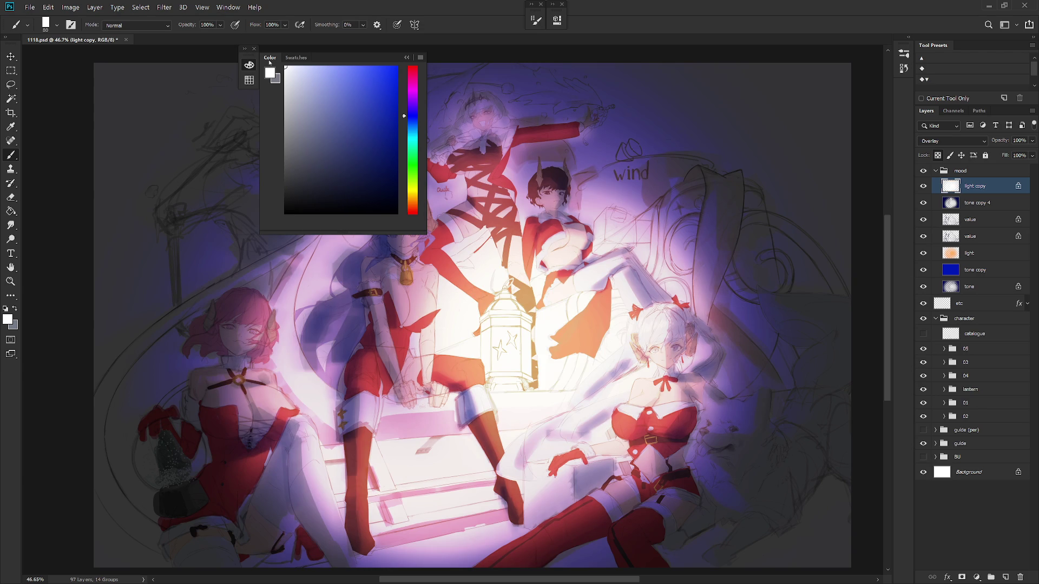
Step: Set light copy's opacity to 50%, check the lantern glow, and collapse the mood group
{"action": "left_click", "coordinate": [406, 57]}
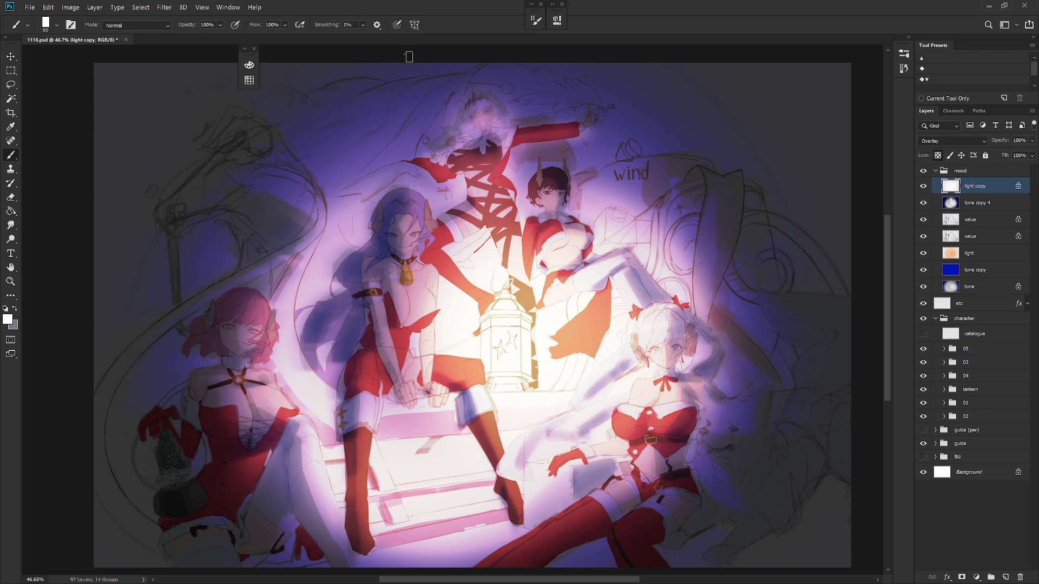
{"action": "double_click", "coordinate": [1019, 140]}
{"action": "type", "text": "50"}
{"action": "key", "text": "Return"}
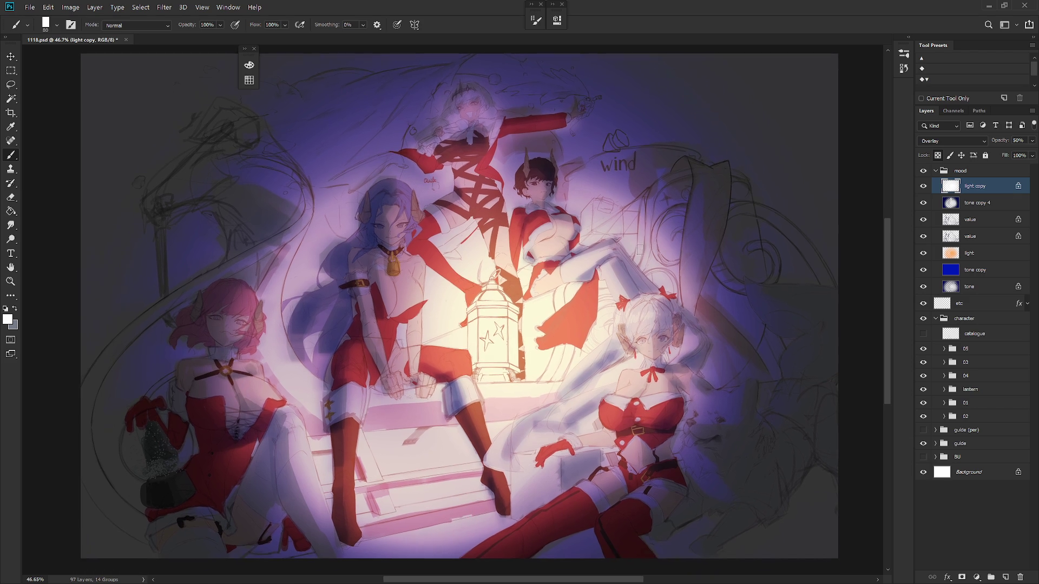
{"action": "scroll", "coordinate": [545, 295], "scroll_direction": "up", "scroll_amount": 3}
{"action": "left_click_drag", "start_coordinate": [545, 295], "coordinate": [549, 339]}
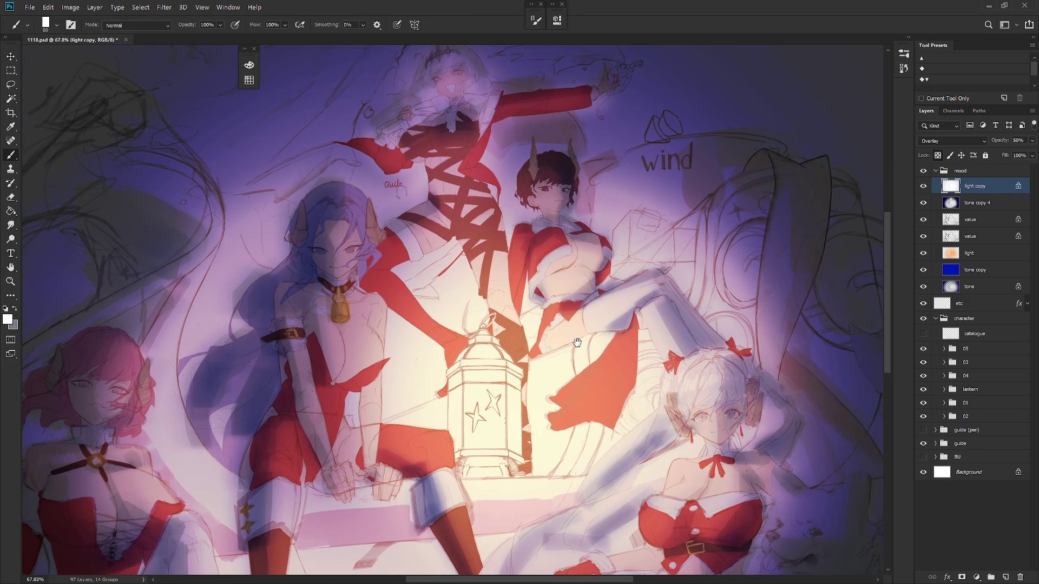
{"action": "scroll", "coordinate": [708, 313], "scroll_direction": "down", "scroll_amount": 3}
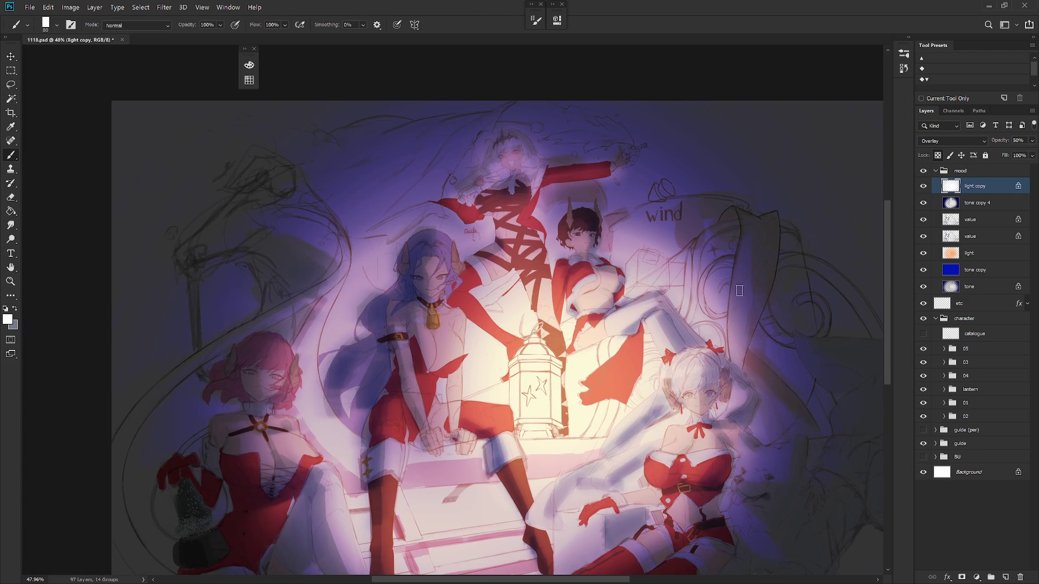
{"action": "left_click", "coordinate": [935, 171]}
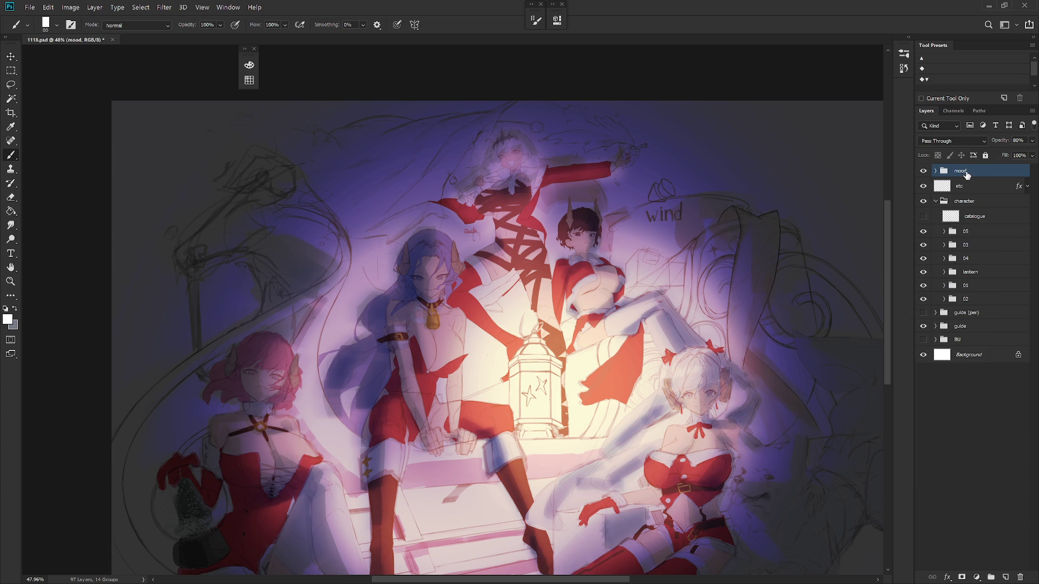
Step: Create Layer 17, collapse the character group, and pick the Draw 02 brush sized for lettering
{"action": "key", "text": "ctrl+shift+n"}
{"action": "key", "text": "Return"}
{"action": "left_click", "coordinate": [936, 218]}
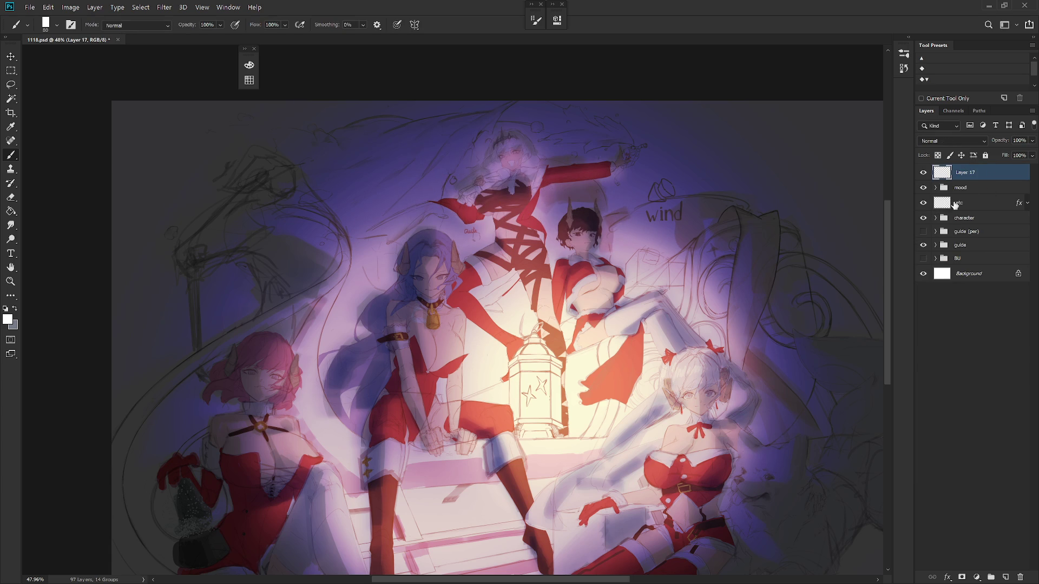
{"action": "right_click", "coordinate": [792, 290]}
{"action": "scroll", "coordinate": [768, 431], "scroll_direction": "up", "scroll_amount": 5}
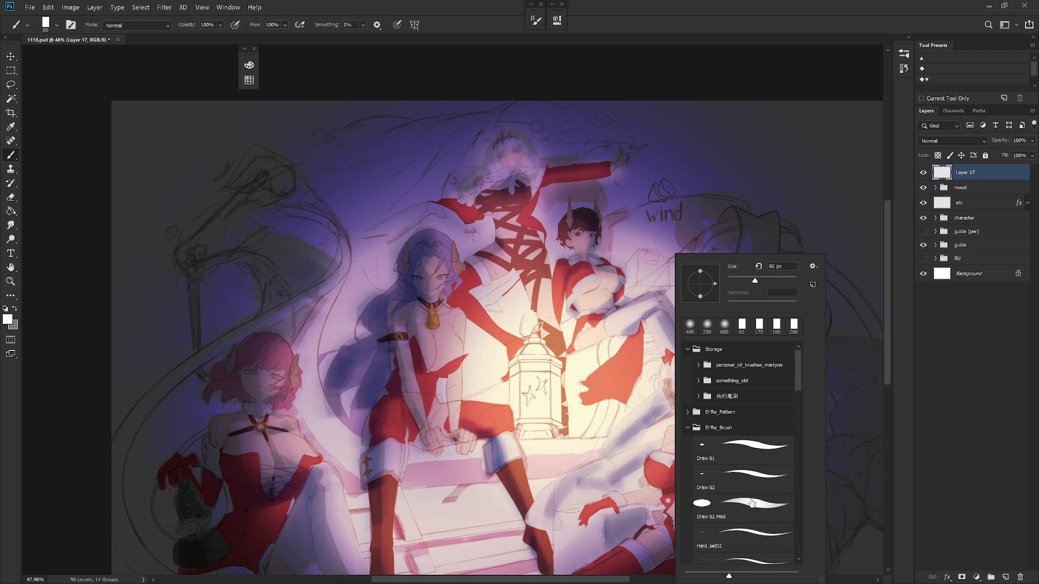
{"action": "left_click", "coordinate": [757, 479]}
{"action": "left_click", "coordinate": [978, 179]}
{"action": "key", "text": "bracketright"}
{"action": "key", "text": "bracketright"}
{"action": "key", "text": "bracketright"}
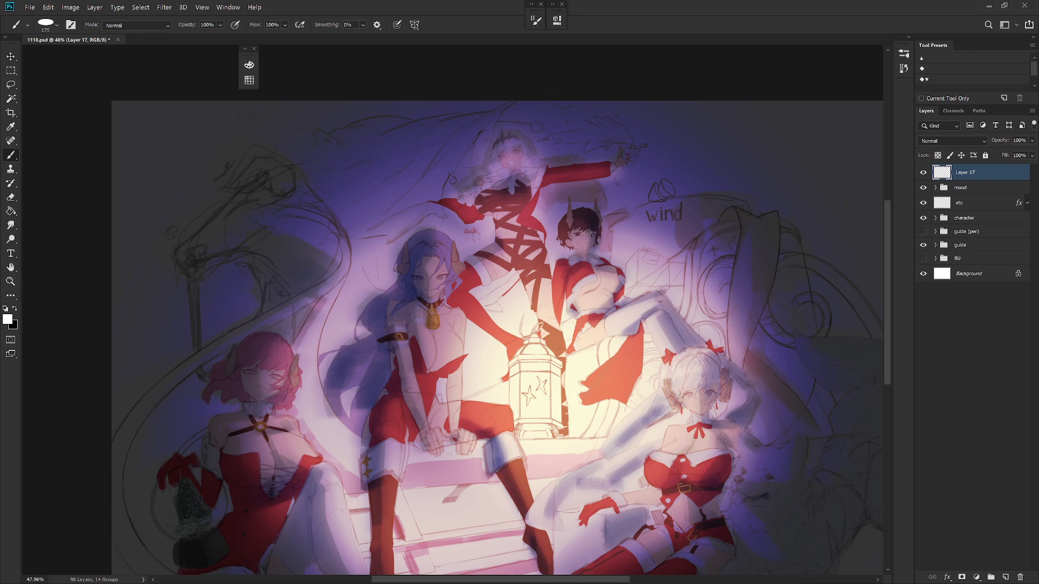
{"action": "left_click_drag", "start_coordinate": [581, 232], "coordinate": [538, 217]}
{"action": "key", "text": "bracketleft"}
{"action": "key", "text": "bracketleft"}
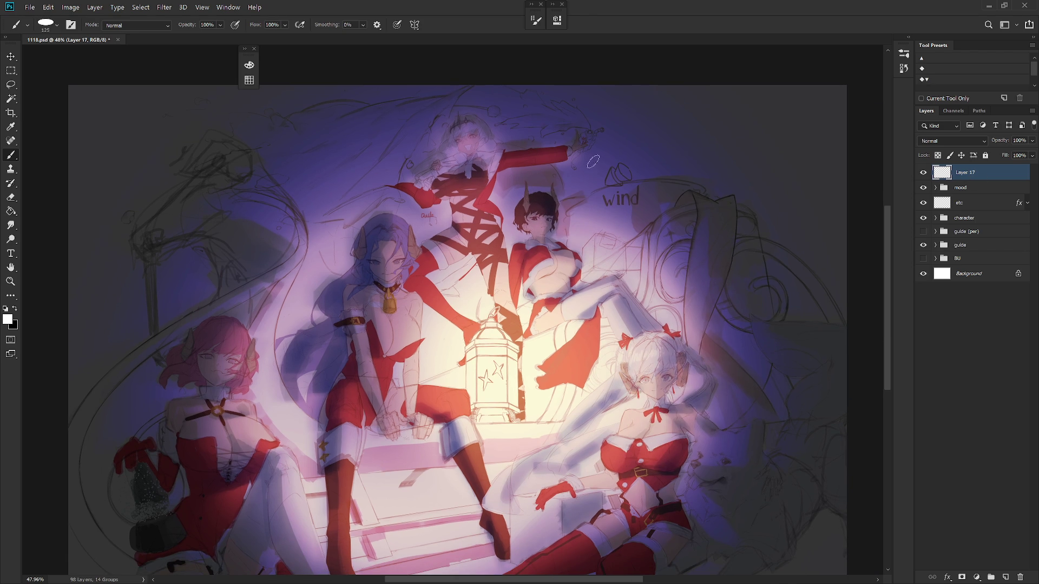
Step: Hand-letter 'DINNER' in white above 'wind', redoing the misshapen strokes
{"action": "left_click_drag", "start_coordinate": [595, 130], "coordinate": [587, 185]}
{"action": "mouse_move", "coordinate": [636, 145]}
{"action": "left_mouse_down"}
{"action": "mouse_move", "coordinate": [621, 180]}
{"action": "mouse_move", "coordinate": [659, 175]}
{"action": "left_mouse_up"}
{"action": "left_click", "coordinate": [639, 132]}
{"action": "key", "text": "ctrl+z"}
{"action": "key", "text": "ctrl+z"}
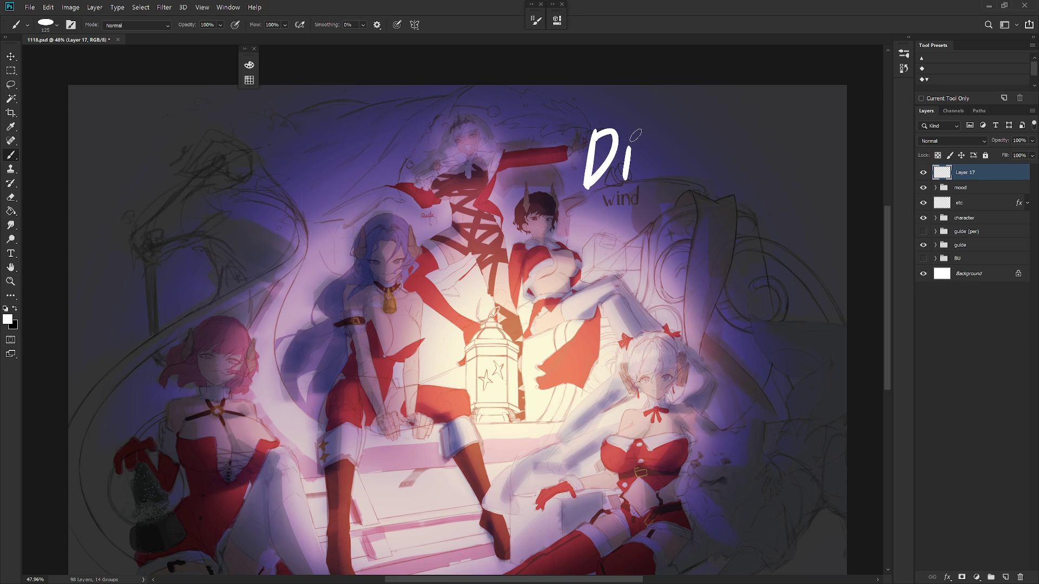
{"action": "left_click_drag", "start_coordinate": [622, 133], "coordinate": [645, 123]}
{"action": "mouse_move", "coordinate": [635, 127]}
{"action": "left_mouse_down"}
{"action": "mouse_move", "coordinate": [623, 183]}
{"action": "mouse_move", "coordinate": [647, 182]}
{"action": "mouse_move", "coordinate": [675, 114]}
{"action": "mouse_move", "coordinate": [698, 174]}
{"action": "mouse_move", "coordinate": [703, 117]}
{"action": "mouse_move", "coordinate": [729, 117]}
{"action": "mouse_move", "coordinate": [733, 161]}
{"action": "left_mouse_up"}
{"action": "mouse_move", "coordinate": [710, 147]}
{"action": "left_mouse_down"}
{"action": "mouse_move", "coordinate": [726, 144]}
{"action": "mouse_move", "coordinate": [729, 165]}
{"action": "mouse_move", "coordinate": [730, 146]}
{"action": "mouse_move", "coordinate": [769, 162]}
{"action": "left_mouse_up"}
{"action": "key", "text": "ctrl+z"}
{"action": "key", "text": "ctrl+z"}
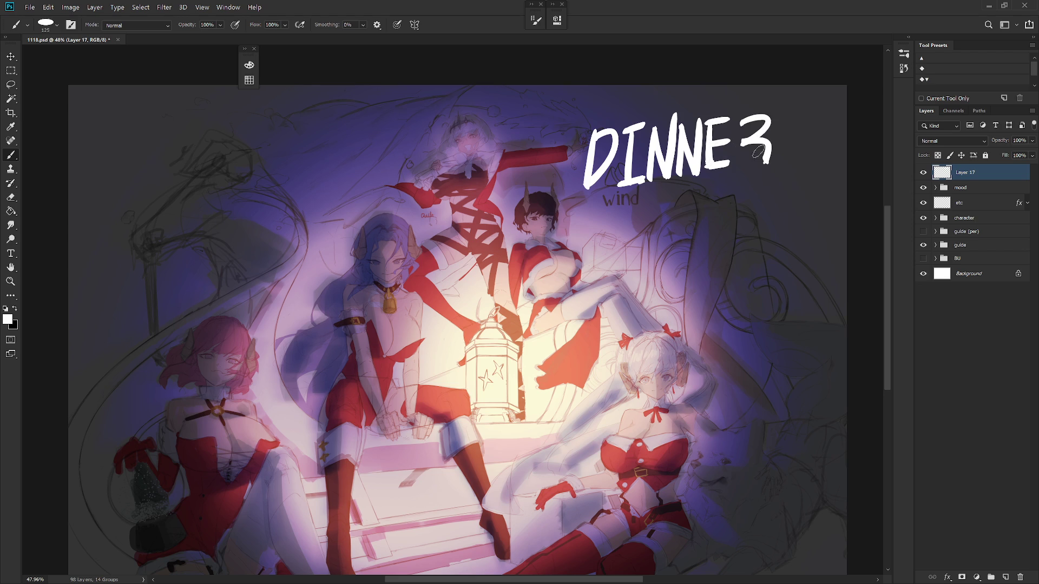
{"action": "left_click_drag", "start_coordinate": [739, 123], "coordinate": [737, 173]}
Step: Letter 'TIME.' in white below DINNER, with a period at the end
{"action": "left_click_drag", "start_coordinate": [611, 211], "coordinate": [646, 199]}
{"action": "mouse_move", "coordinate": [630, 204]}
{"action": "left_mouse_down"}
{"action": "mouse_move", "coordinate": [629, 255]}
{"action": "mouse_move", "coordinate": [675, 198]}
{"action": "mouse_move", "coordinate": [659, 248]}
{"action": "left_mouse_up"}
{"action": "left_click_drag", "start_coordinate": [649, 248], "coordinate": [681, 238]}
{"action": "mouse_move", "coordinate": [688, 198]}
{"action": "left_mouse_down"}
{"action": "mouse_move", "coordinate": [685, 243]}
{"action": "mouse_move", "coordinate": [713, 189]}
{"action": "mouse_move", "coordinate": [719, 241]}
{"action": "left_mouse_up"}
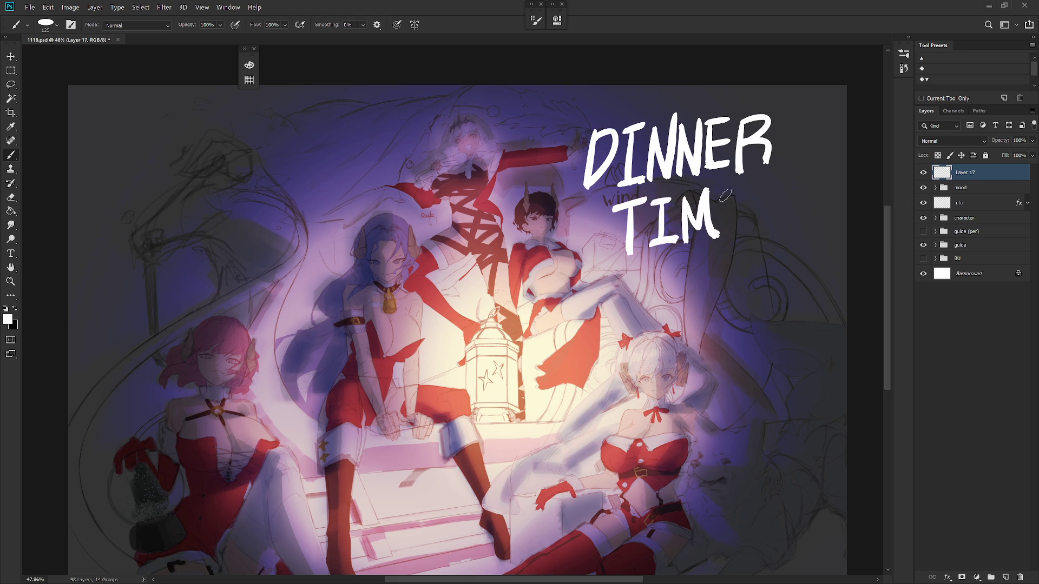
{"action": "left_click_drag", "start_coordinate": [721, 201], "coordinate": [743, 190]}
{"action": "mouse_move", "coordinate": [715, 213]}
{"action": "left_mouse_down"}
{"action": "mouse_move", "coordinate": [740, 208]}
{"action": "mouse_move", "coordinate": [717, 244]}
{"action": "left_mouse_up"}
{"action": "left_click_drag", "start_coordinate": [715, 243], "coordinate": [758, 231]}
{"action": "left_click", "coordinate": [753, 234]}
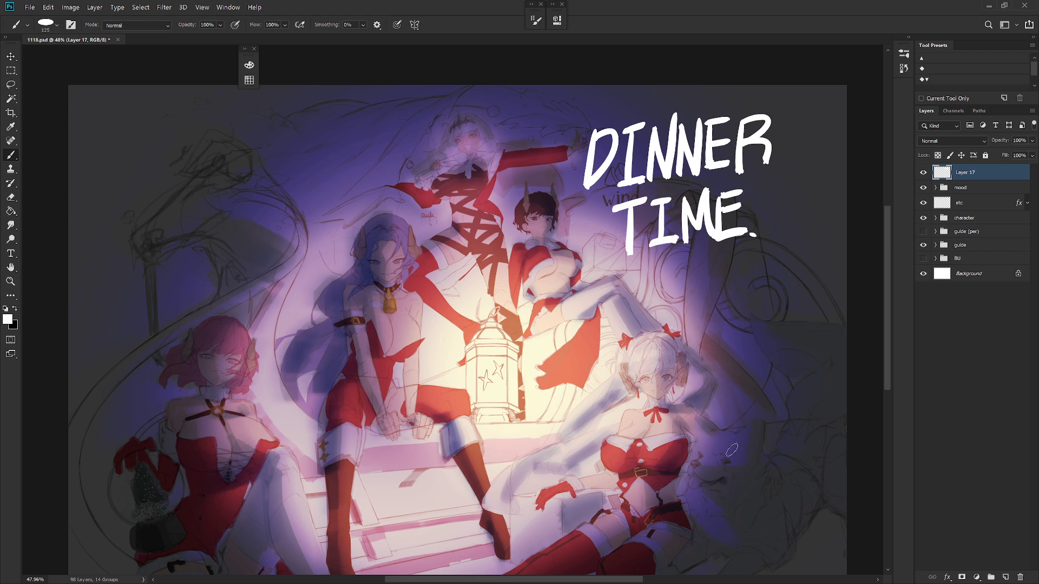
{"action": "right_click", "coordinate": [987, 176]}
Step: Give Layer 17's lettering a 20 px outside Stroke in a bright blue
{"action": "left_click", "coordinate": [905, 58]}
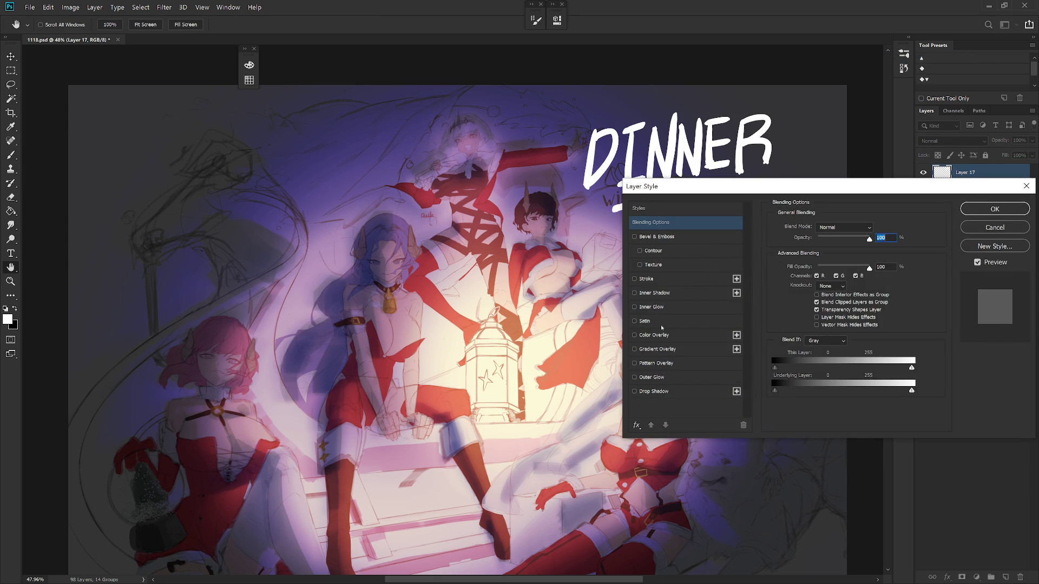
{"action": "left_click", "coordinate": [649, 282]}
{"action": "left_click", "coordinate": [797, 301]}
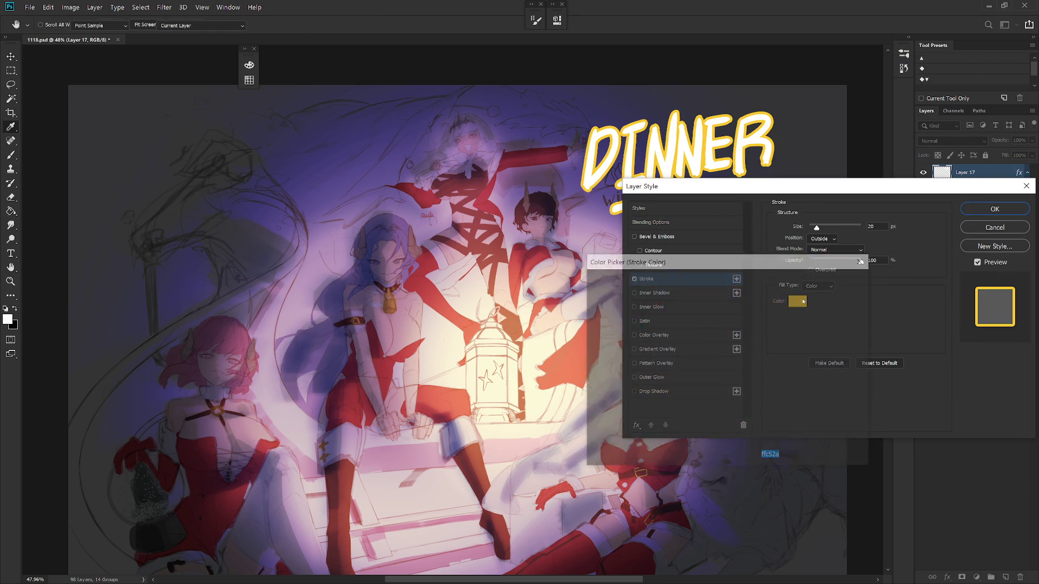
{"action": "left_click", "coordinate": [727, 422]}
{"action": "left_click_drag", "start_coordinate": [714, 348], "coordinate": [753, 282]}
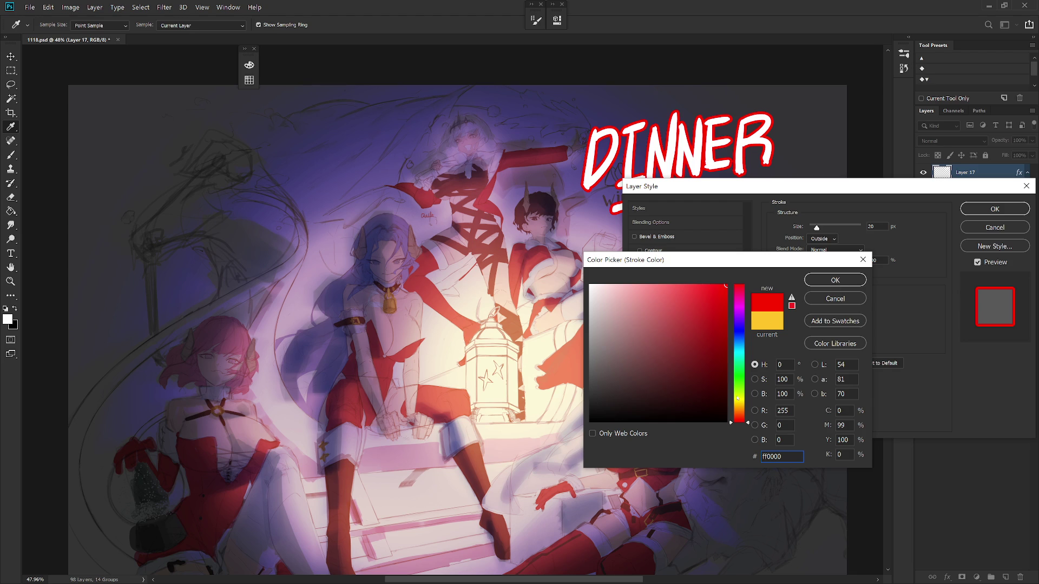
{"action": "left_click", "coordinate": [738, 339]}
{"action": "left_click", "coordinate": [722, 377]}
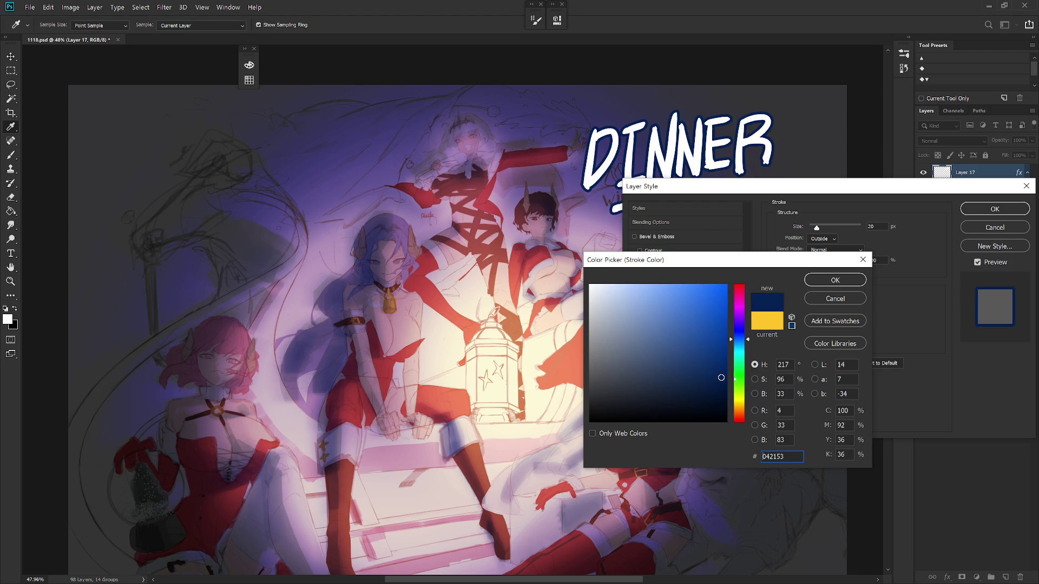
{"action": "mouse_move", "coordinate": [734, 379]}
{"action": "left_mouse_down"}
{"action": "mouse_move", "coordinate": [715, 362]}
{"action": "mouse_move", "coordinate": [749, 367]}
{"action": "mouse_move", "coordinate": [721, 385]}
{"action": "mouse_move", "coordinate": [708, 362]}
{"action": "mouse_move", "coordinate": [717, 319]}
{"action": "left_mouse_up"}
{"action": "left_click", "coordinate": [835, 280]}
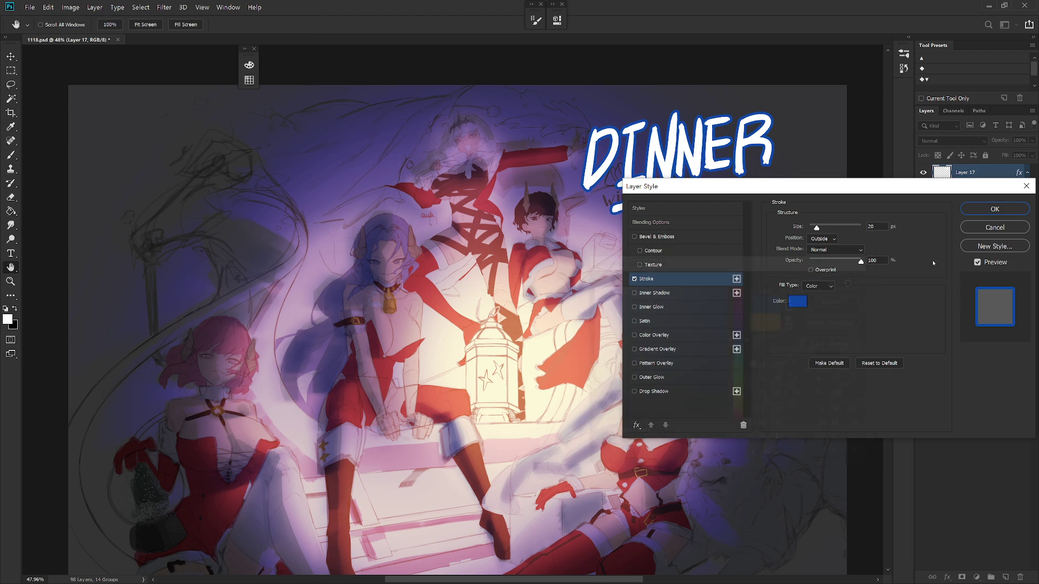
{"action": "left_click", "coordinate": [993, 210]}
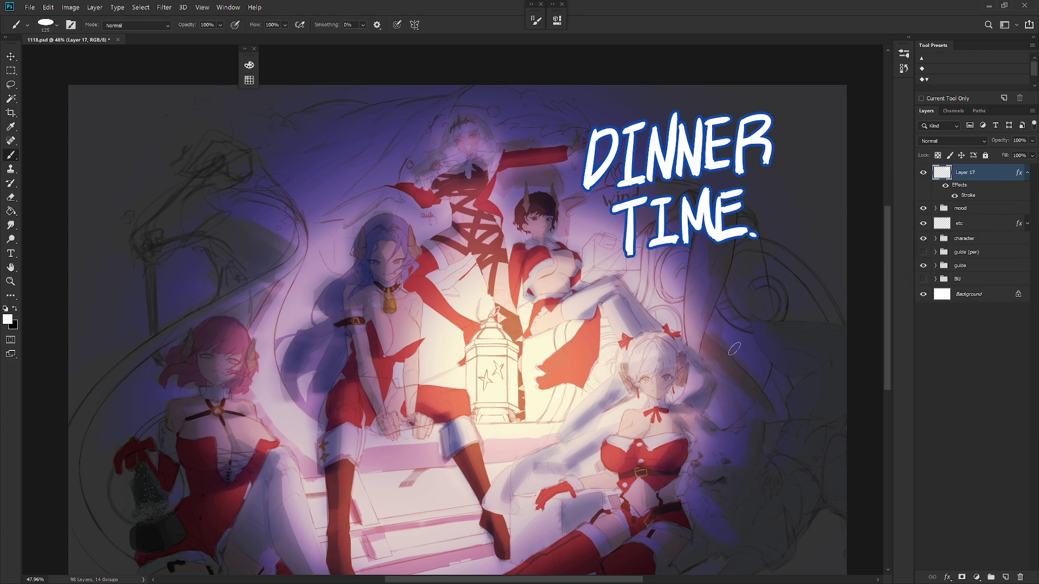
Step: Set the mood group's opacity to 90%
{"action": "left_click", "coordinate": [973, 210]}
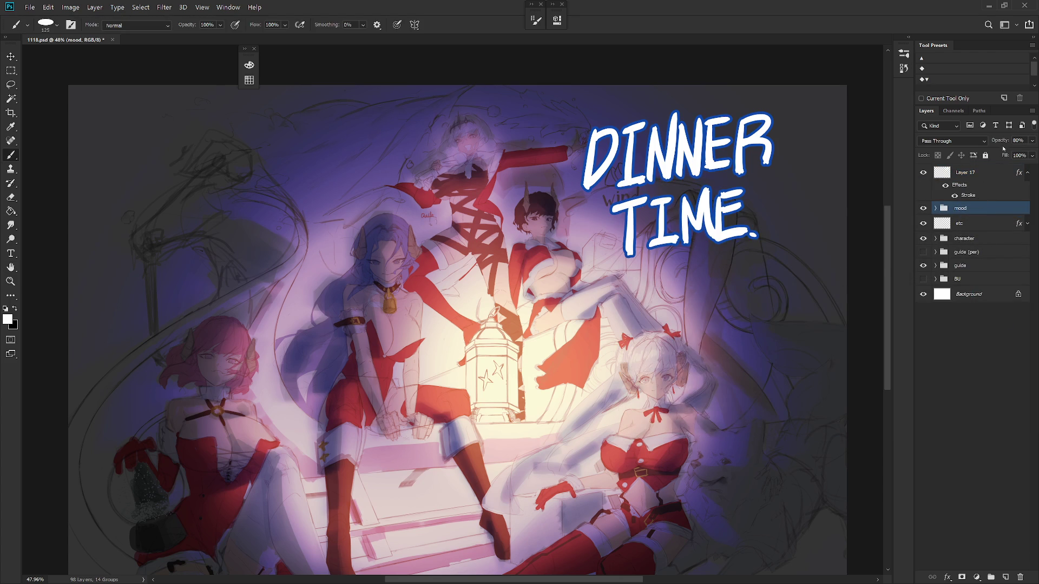
{"action": "left_click_drag", "start_coordinate": [1034, 142], "coordinate": [1035, 158]}
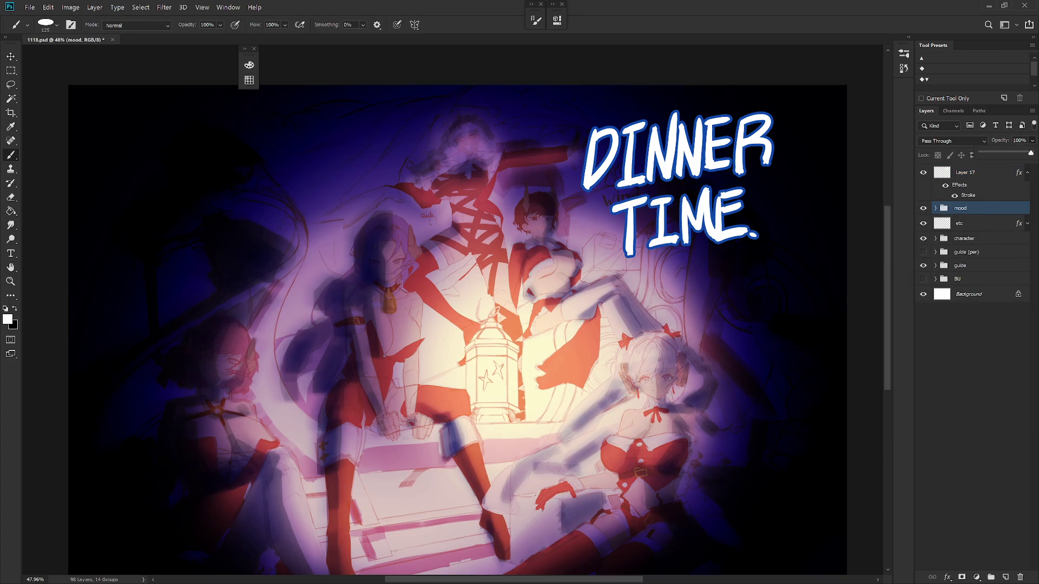
{"action": "left_click", "coordinate": [1025, 139]}
{"action": "type", "text": "90"}
{"action": "key", "text": "Return"}
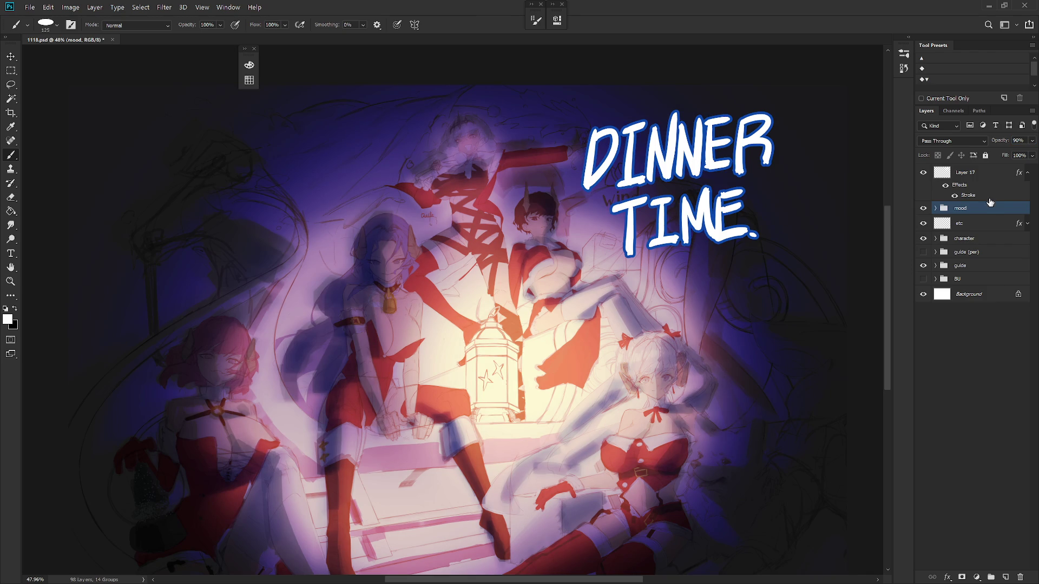
Step: View the artwork in full-screen mode with only the Layers list, and reselect Layer 17
{"action": "key", "text": "f"}
{"action": "key", "text": "f"}
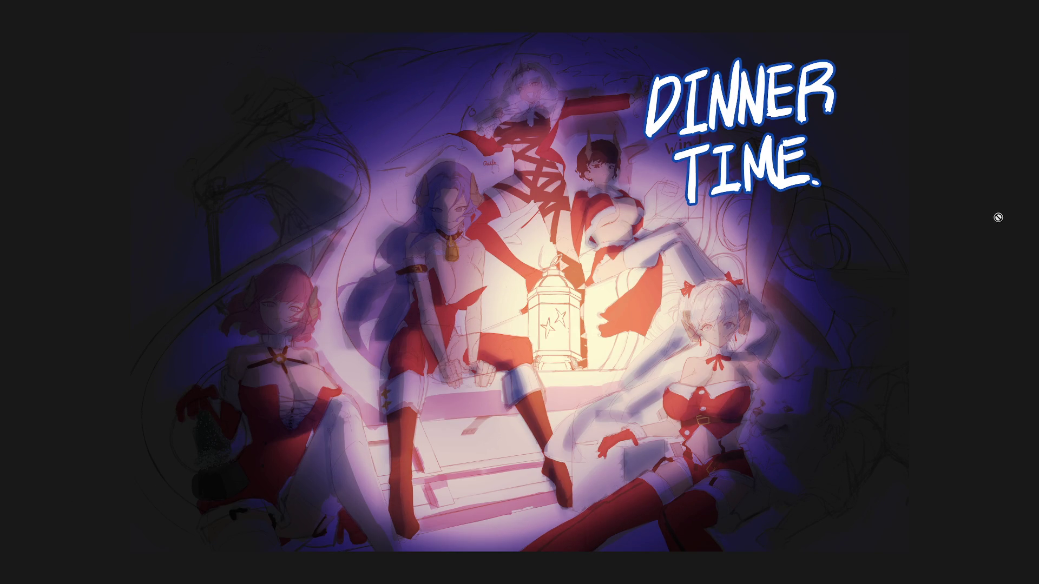
{"action": "scroll", "coordinate": [714, 389], "scroll_direction": "up", "scroll_amount": 3}
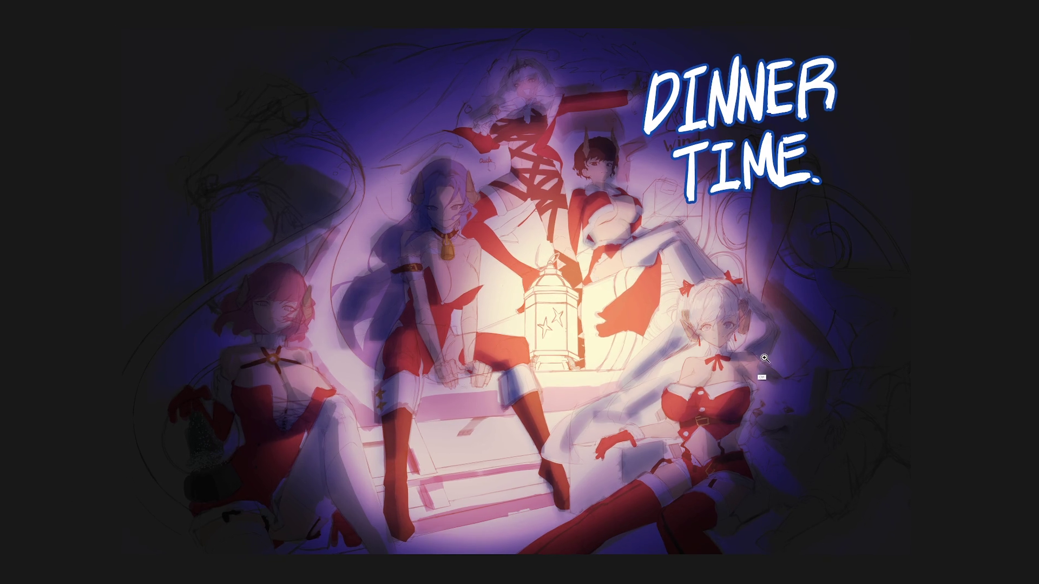
{"action": "scroll", "coordinate": [707, 402], "scroll_direction": "up", "scroll_amount": 3}
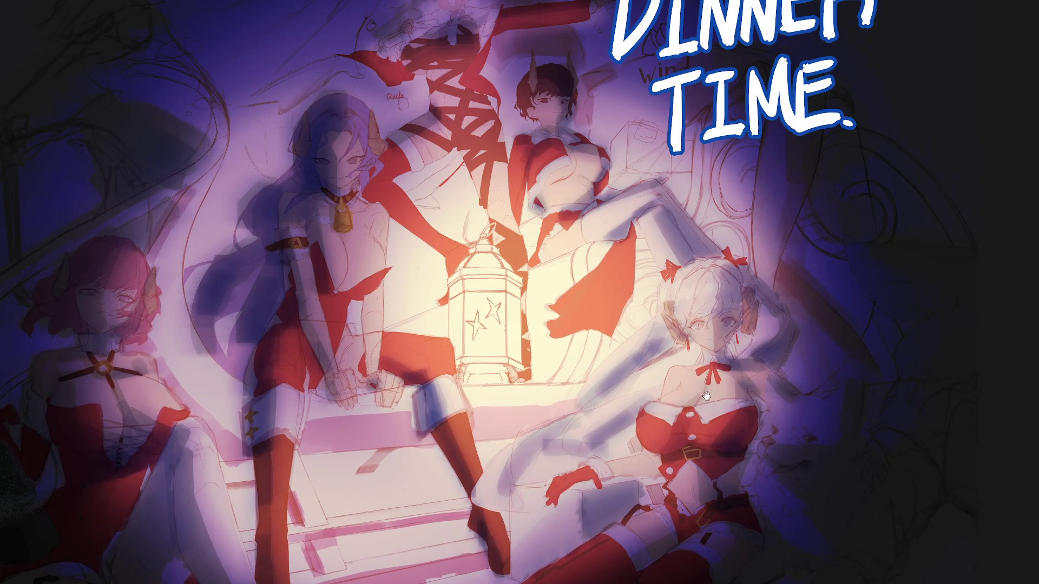
{"action": "scroll", "coordinate": [711, 453], "scroll_direction": "down", "scroll_amount": 1}
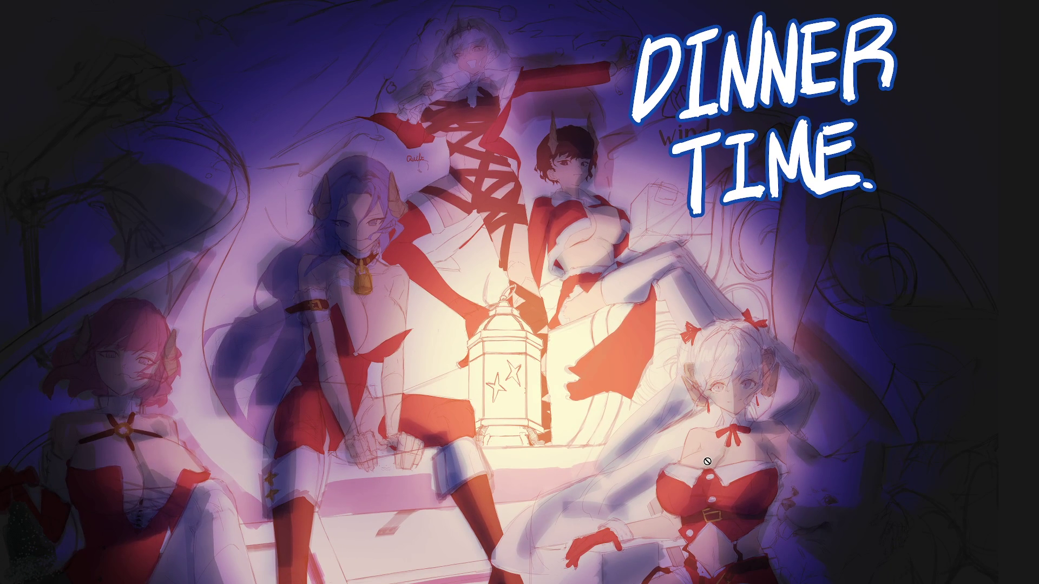
{"action": "key", "text": "shift+Tab"}
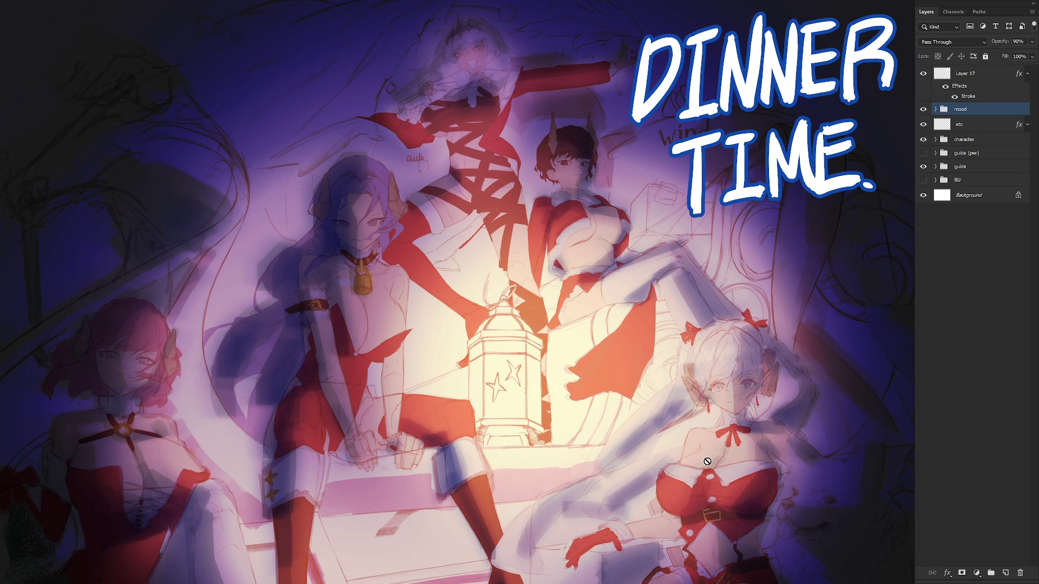
{"action": "scroll", "coordinate": [769, 509], "scroll_direction": "right", "scroll_amount": 2}
{"action": "key", "text": "alt+bracketright"}
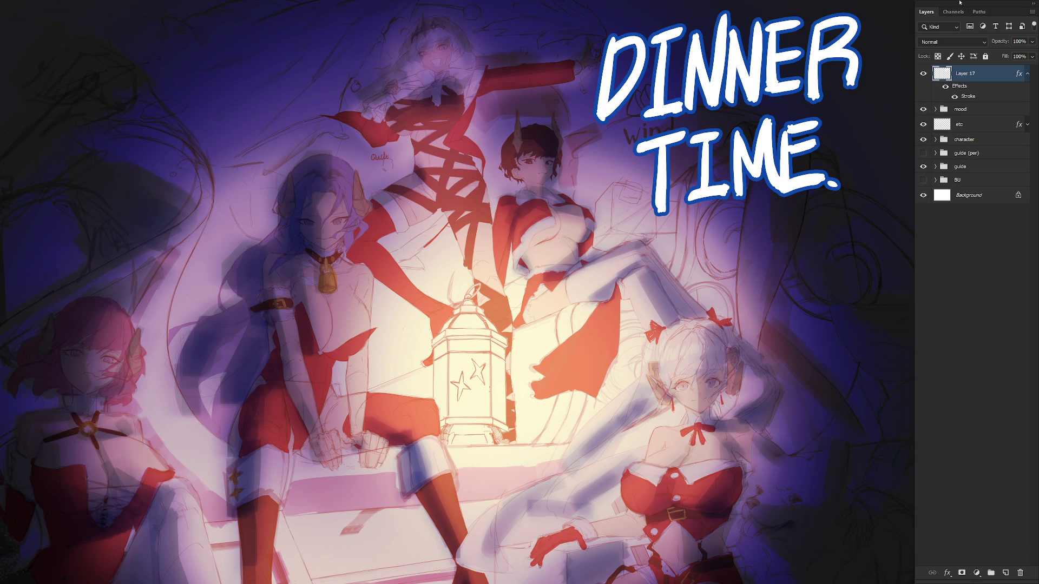
Step: Expand the mood group and delete the light copy layer
{"action": "left_click", "coordinate": [944, 111]}
{"action": "left_click", "coordinate": [936, 110]}
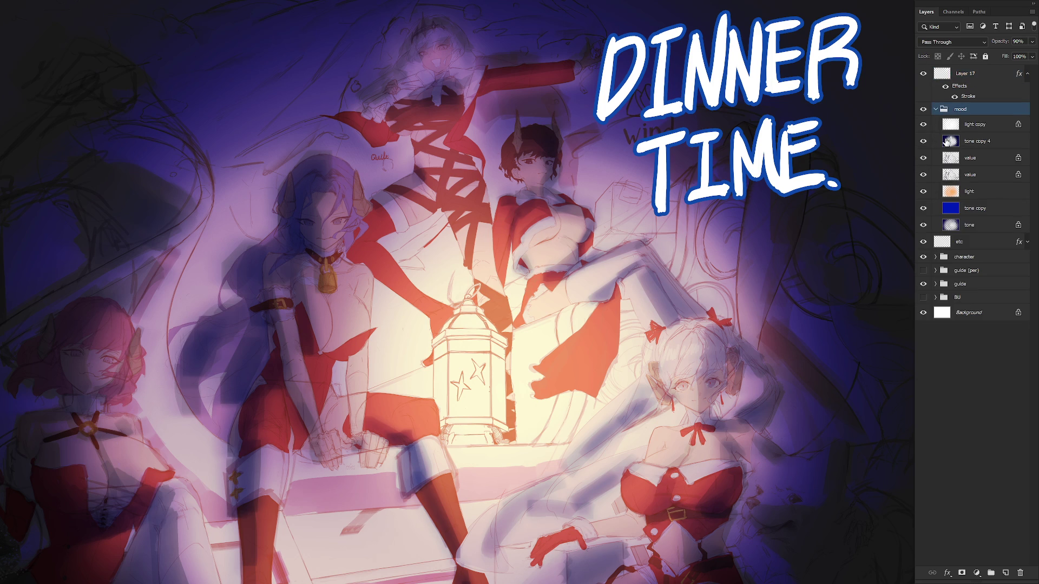
{"action": "left_click", "coordinate": [924, 139]}
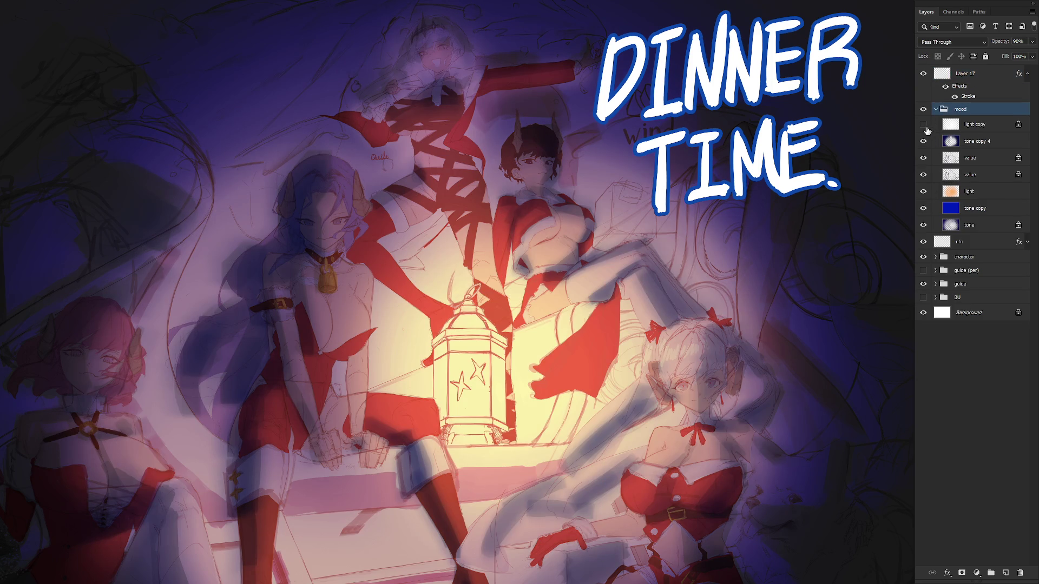
{"action": "left_click", "coordinate": [981, 126]}
{"action": "left_click", "coordinate": [923, 124]}
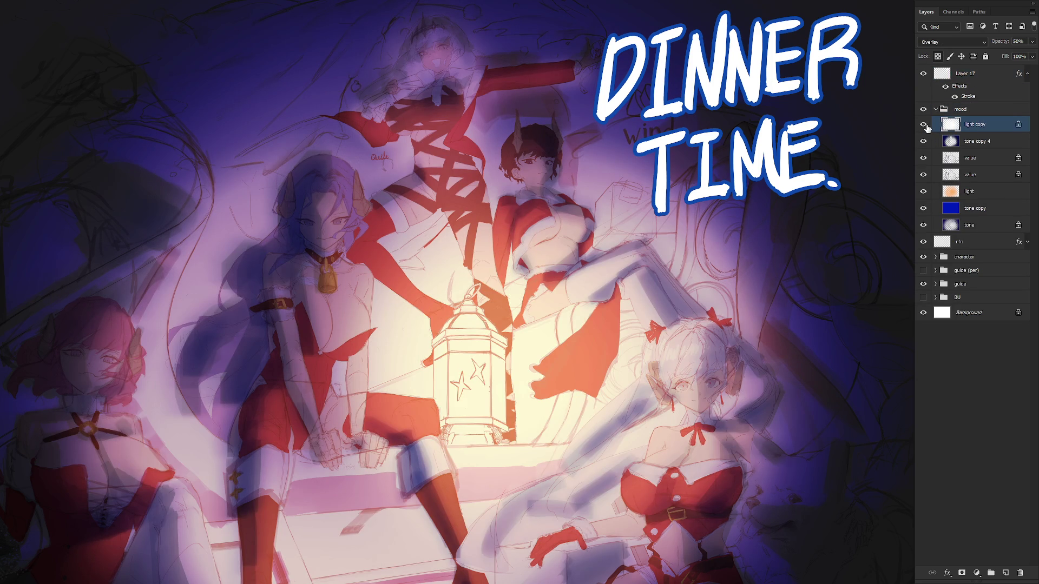
{"action": "left_click", "coordinate": [923, 125]}
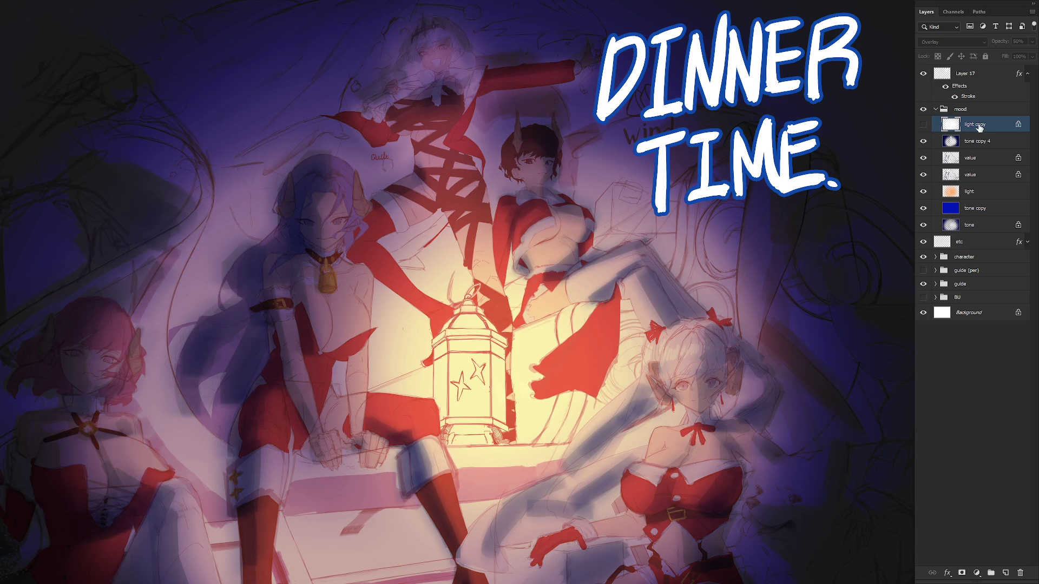
{"action": "left_click_drag", "start_coordinate": [982, 127], "coordinate": [1020, 572]}
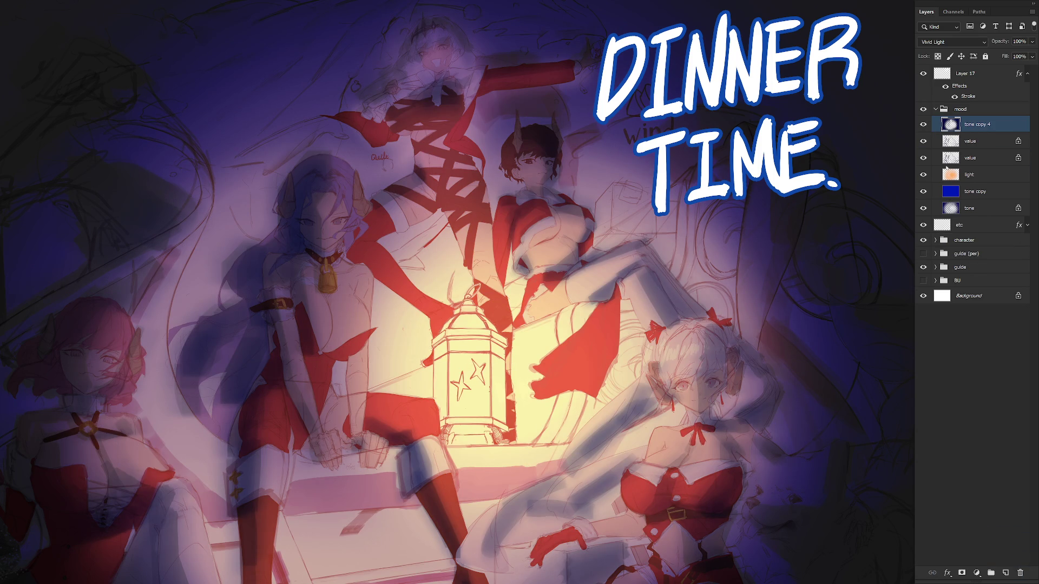
Step: Move the light layer to the top of the mood group and set it to Overlay
{"action": "left_click_drag", "start_coordinate": [969, 175], "coordinate": [980, 124]}
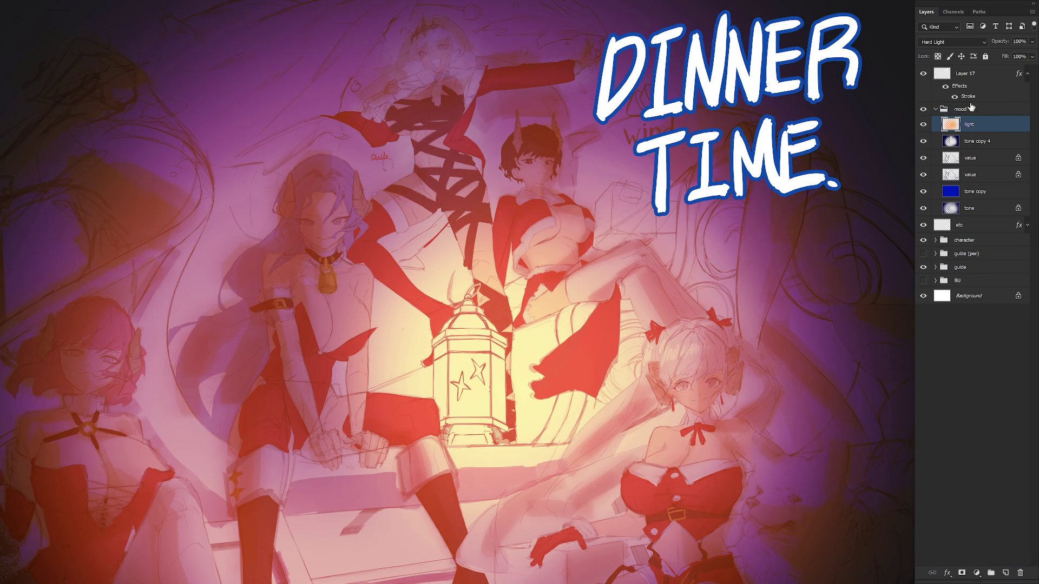
{"action": "left_click", "coordinate": [952, 44]}
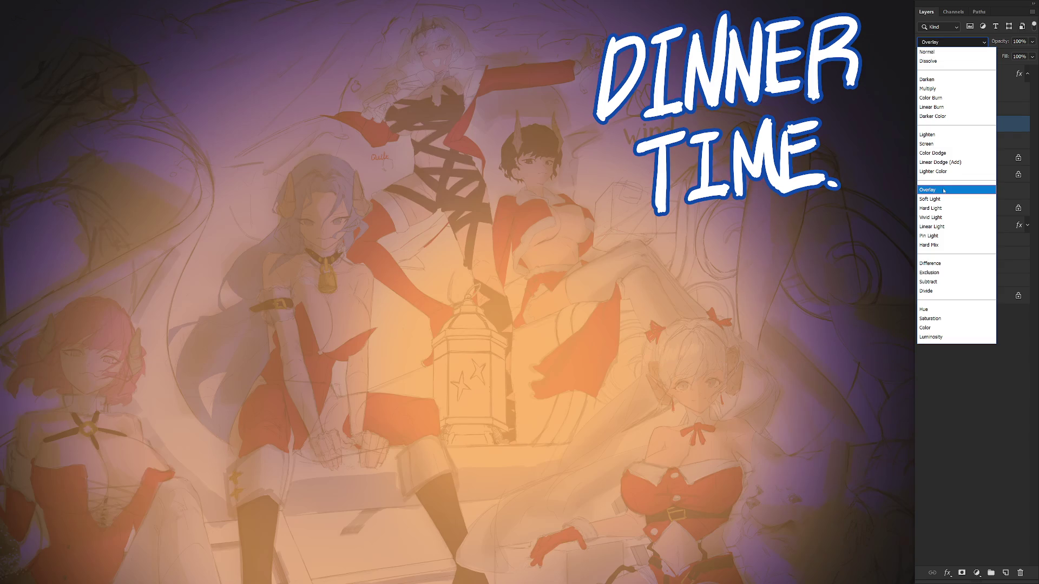
{"action": "left_click", "coordinate": [943, 190]}
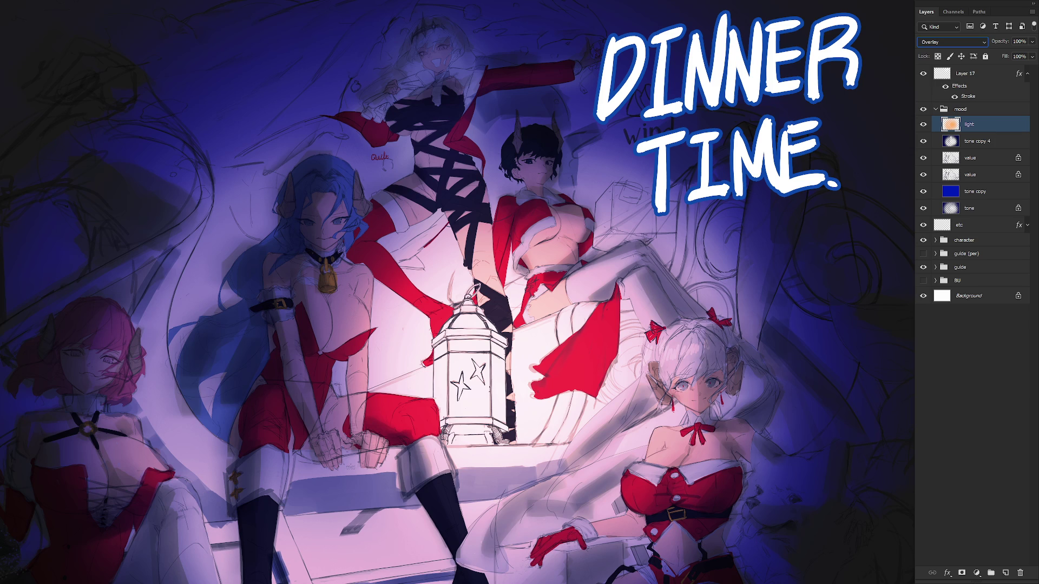
Step: Raise the lower value layer to 100% opacity and hide the upper value and tone copy 4 layers
{"action": "left_click", "coordinate": [968, 155]}
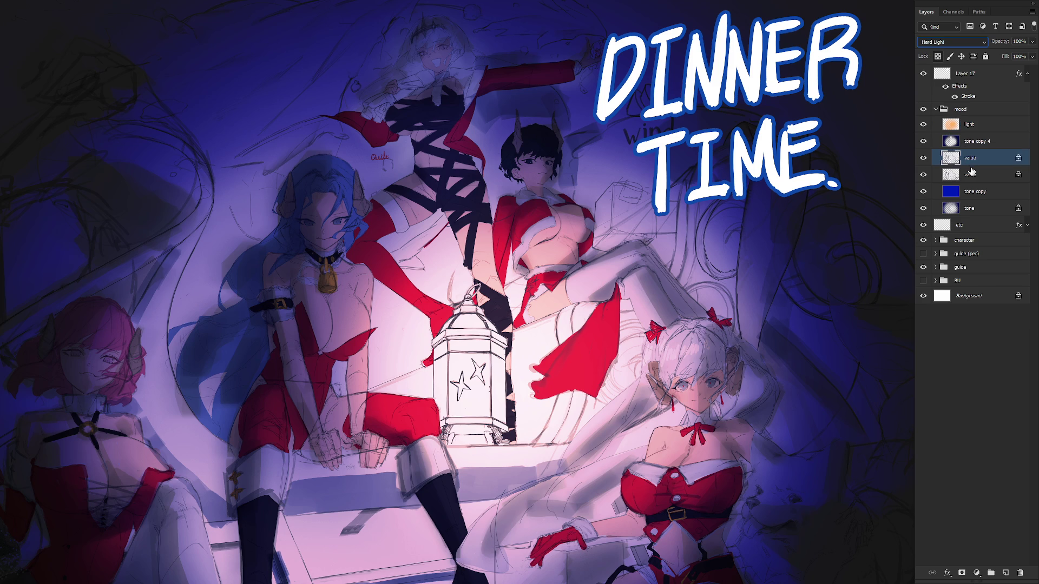
{"action": "left_click", "coordinate": [956, 174]}
{"action": "left_click", "coordinate": [591, 275], "text": "alt"}
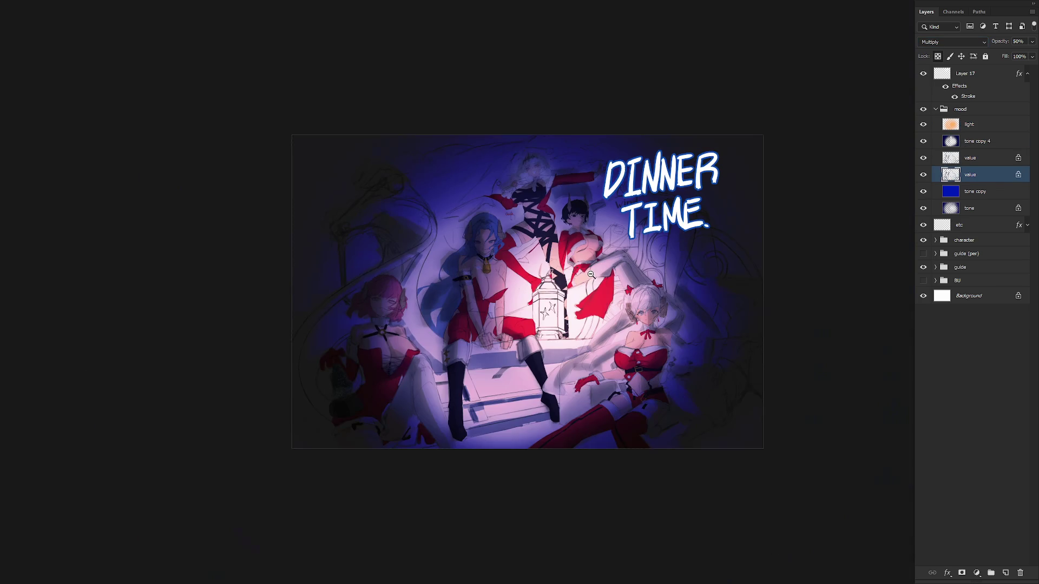
{"action": "left_click_drag", "start_coordinate": [1032, 40], "coordinate": [1035, 54]}
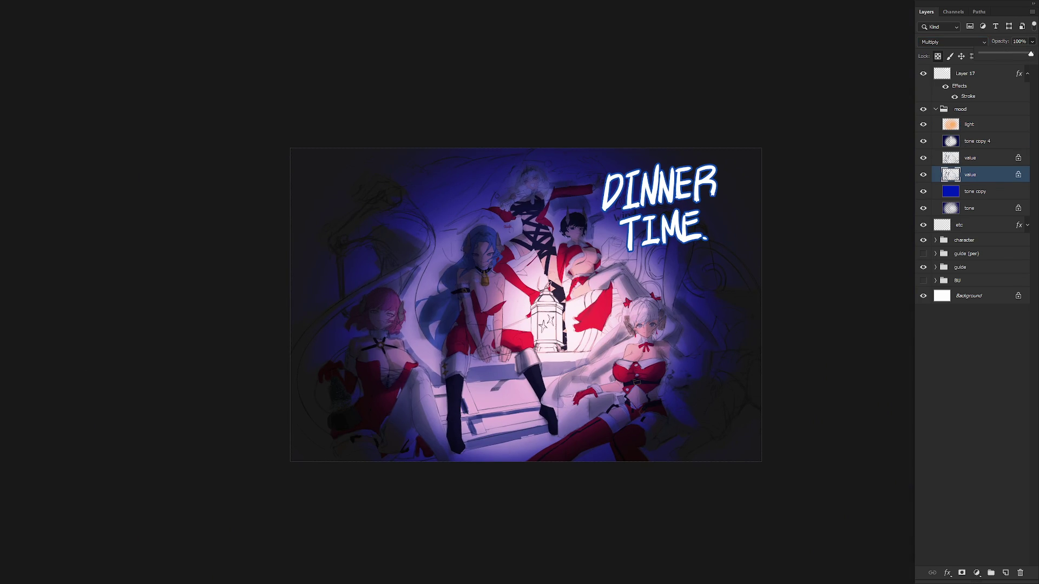
{"action": "left_click", "coordinate": [923, 158]}
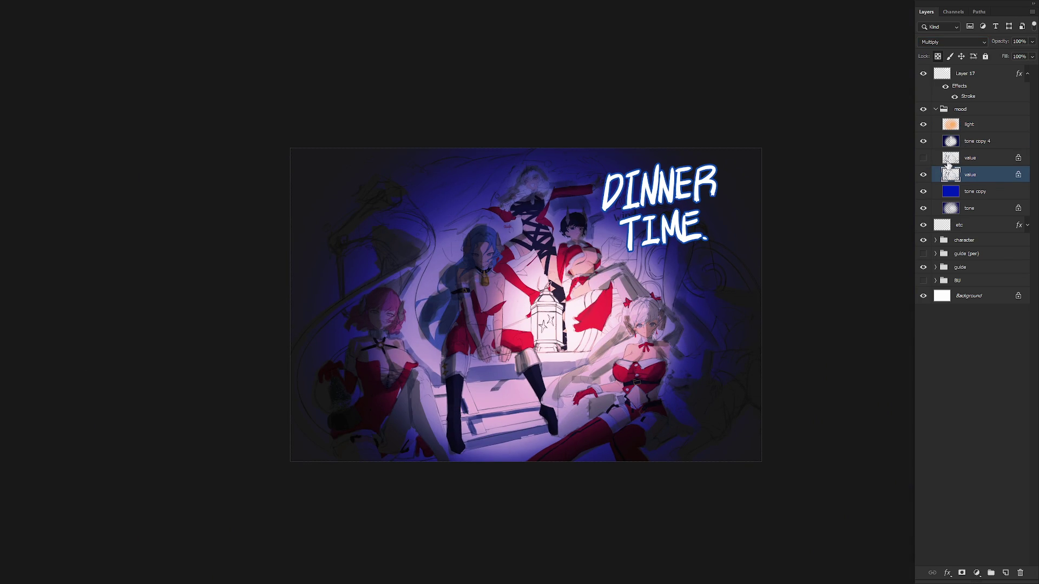
{"action": "left_click", "coordinate": [923, 141]}
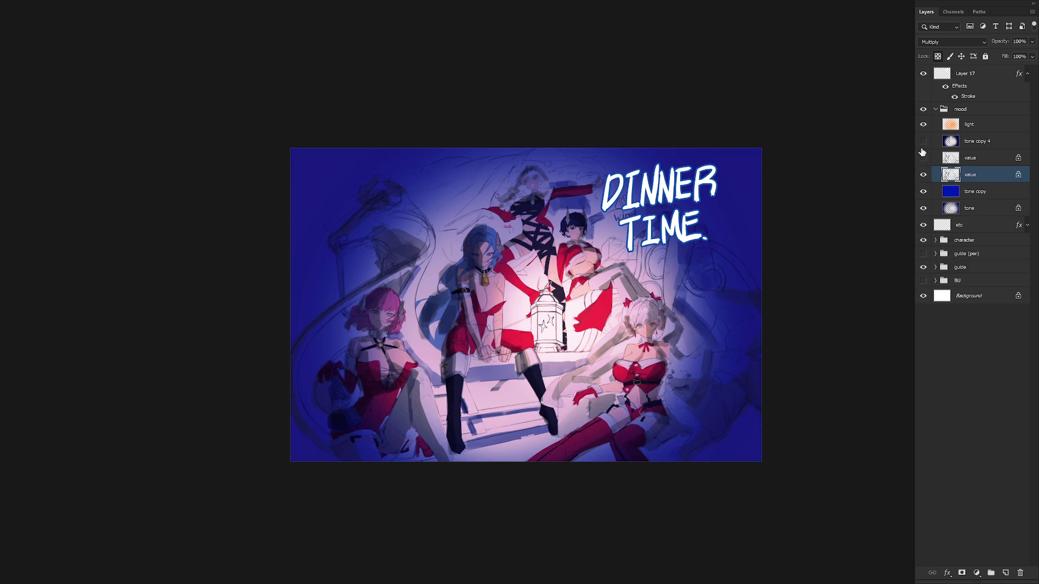
Step: Set the light layer to Hard Light and move it below the value layers
{"action": "left_click", "coordinate": [973, 132]}
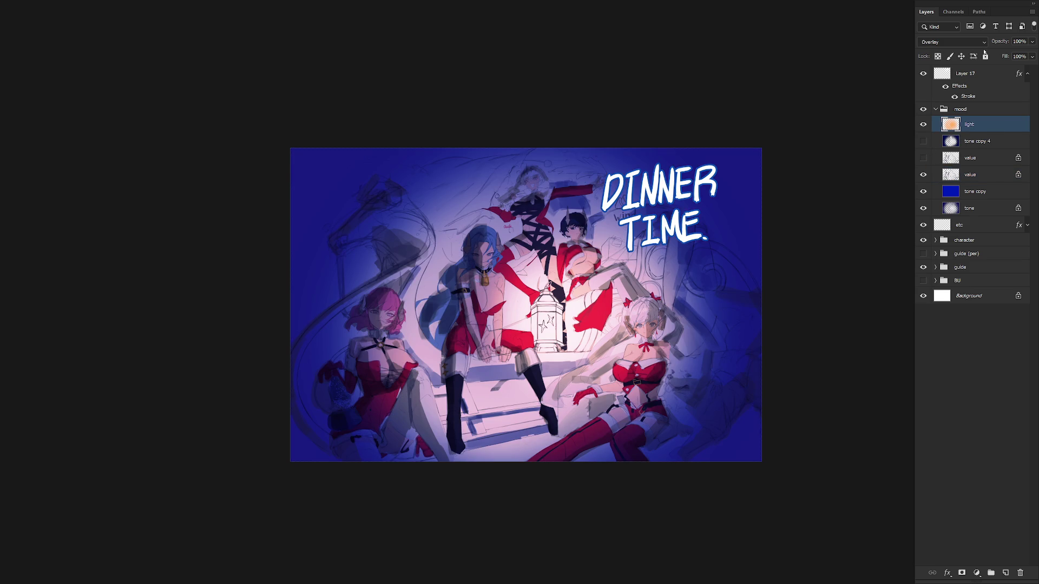
{"action": "left_click", "coordinate": [979, 43]}
{"action": "left_click", "coordinate": [940, 208]}
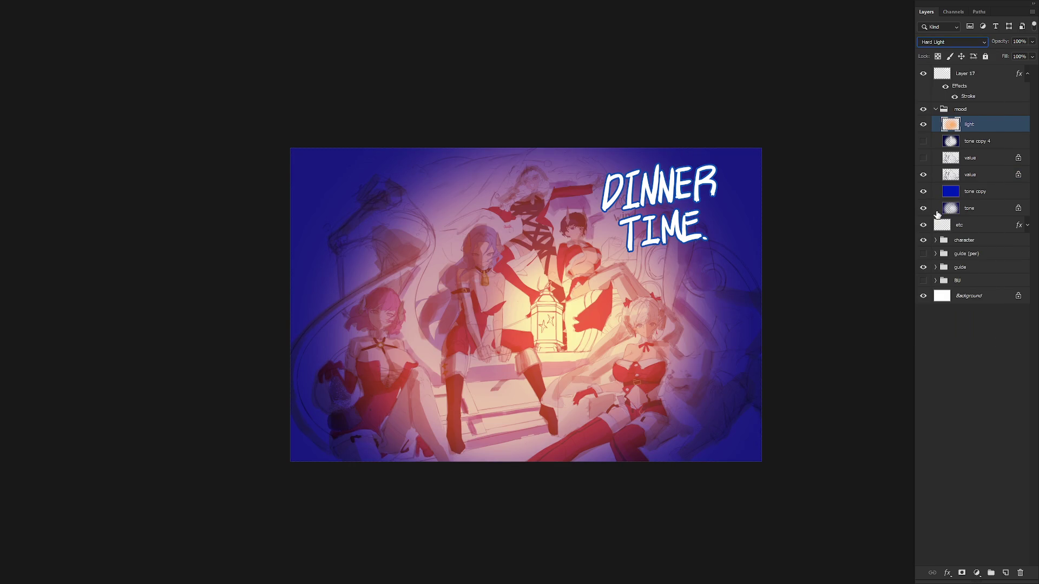
{"action": "mouse_move", "coordinate": [983, 129]}
{"action": "left_mouse_down"}
{"action": "mouse_move", "coordinate": [989, 180]}
{"action": "mouse_move", "coordinate": [966, 160]}
{"action": "left_mouse_up"}
{"action": "left_click", "coordinate": [586, 276], "text": "ctrl"}
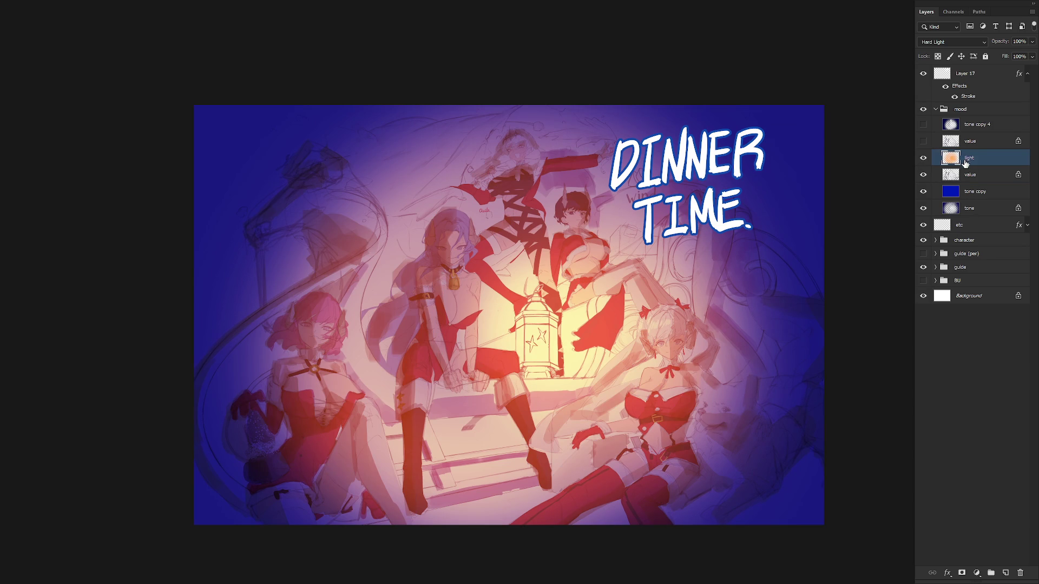
{"action": "key", "text": "ctrl+bracketleft"}
Step: Merge the two value layers with Ctrl+E and hide the whole mood group
{"action": "left_click", "coordinate": [924, 141]}
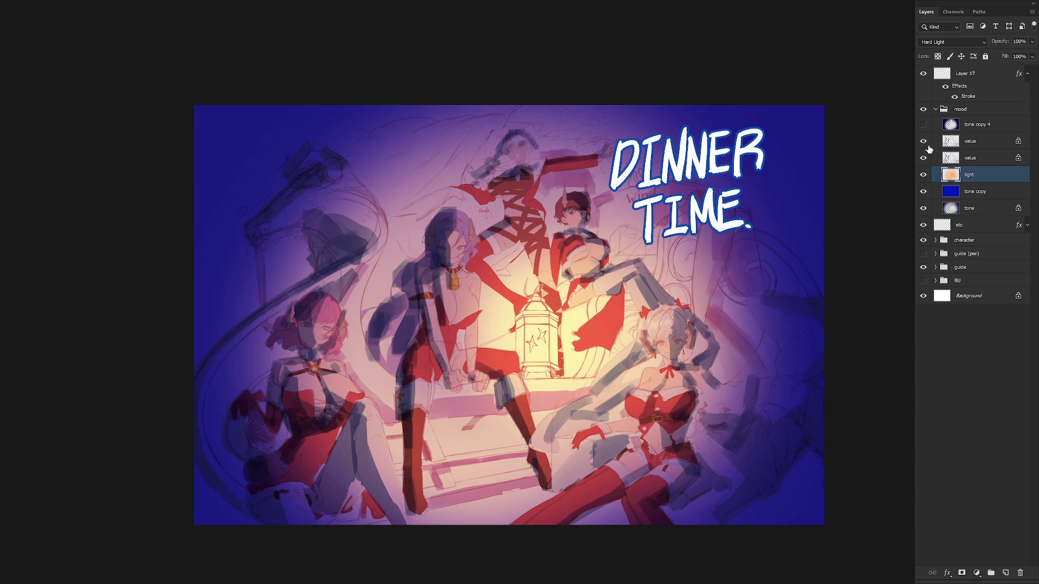
{"action": "left_click", "coordinate": [969, 147]}
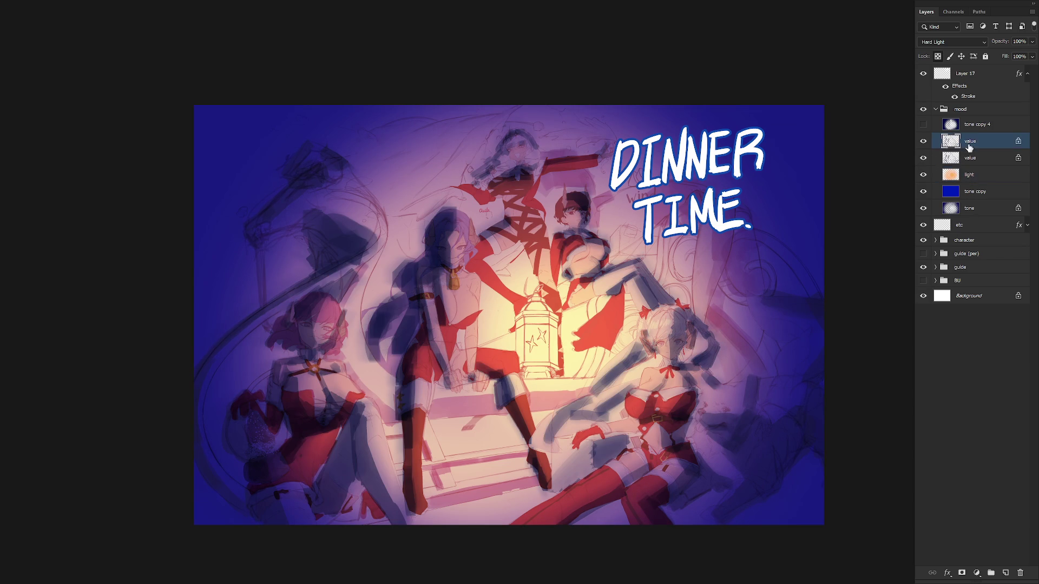
{"action": "key", "text": "ctrl+e"}
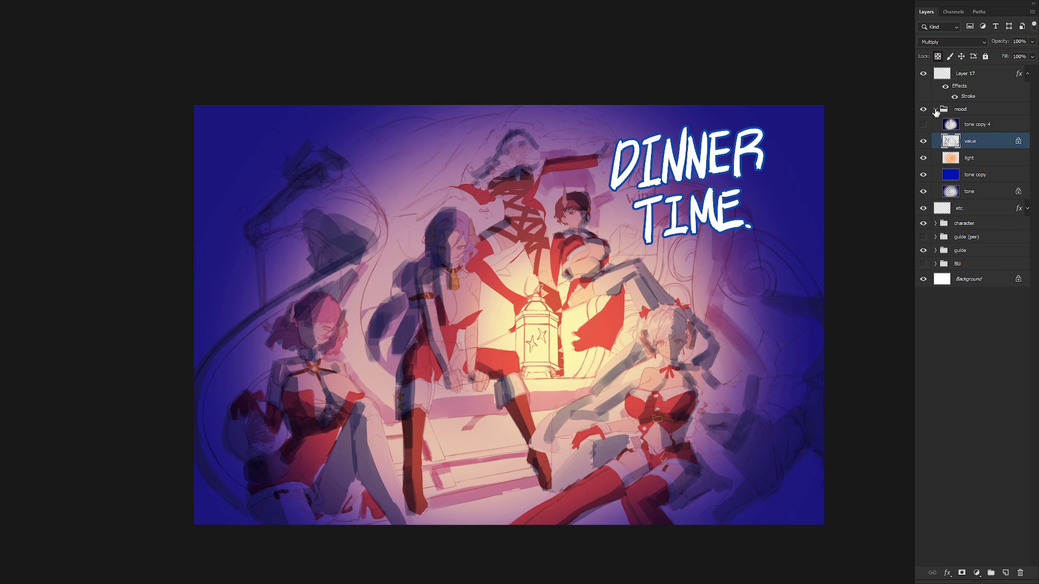
{"action": "left_click", "coordinate": [935, 109]}
{"action": "left_click", "coordinate": [924, 109]}
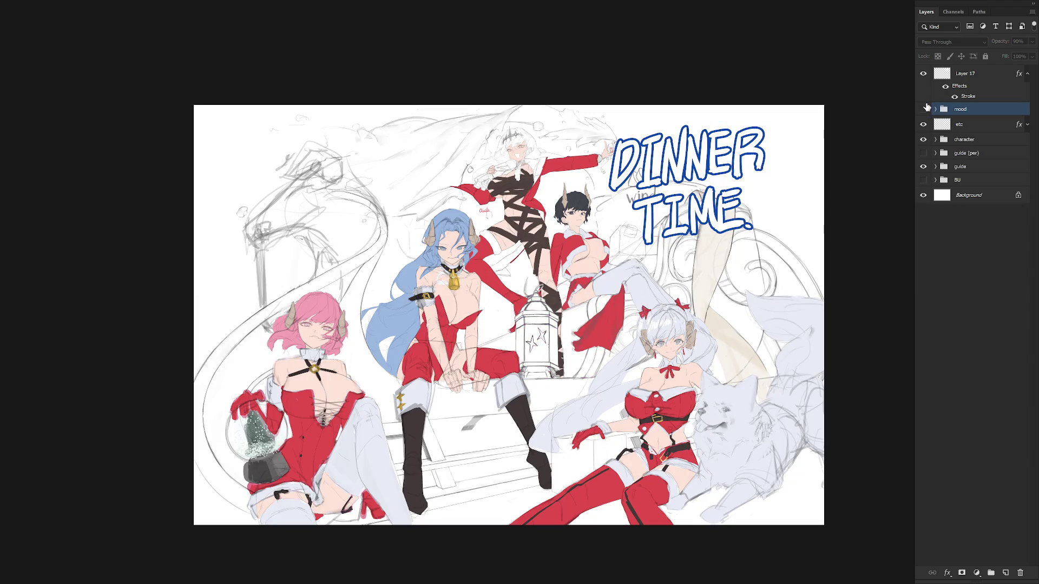
{"action": "left_click", "coordinate": [972, 74]}
Step: Delete the DINNER TIME title layer
{"action": "key", "text": "Delete"}
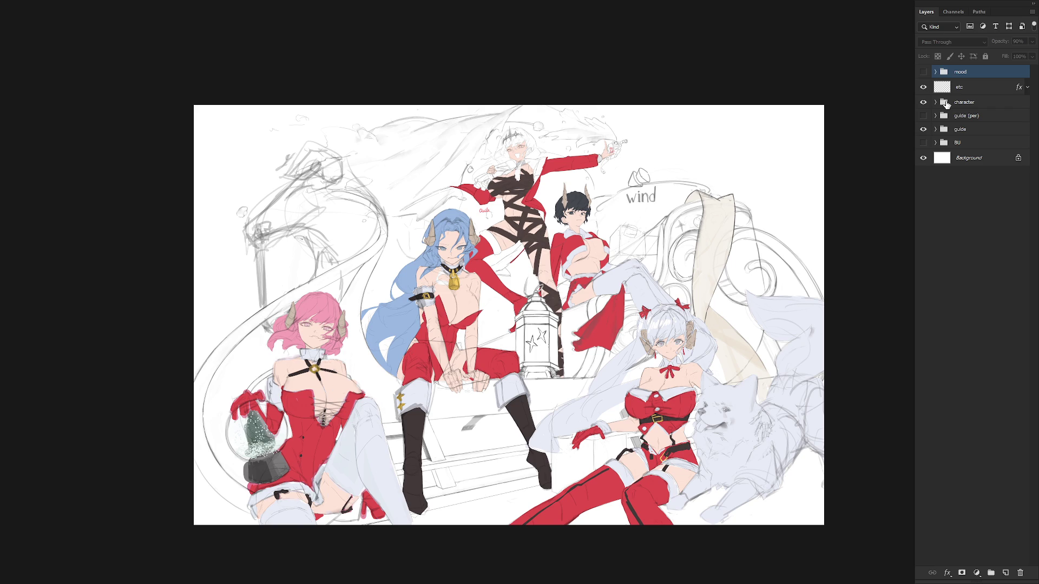
{"action": "scroll", "coordinate": [668, 265], "scroll_direction": "up", "scroll_amount": 3}
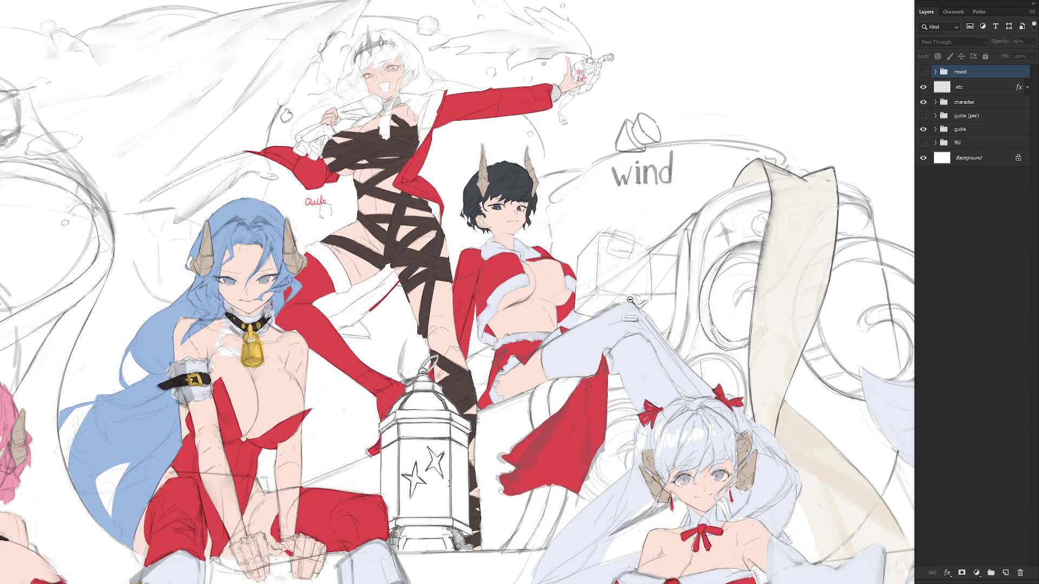
{"action": "scroll", "coordinate": [632, 319], "scroll_direction": "down", "scroll_amount": 2}
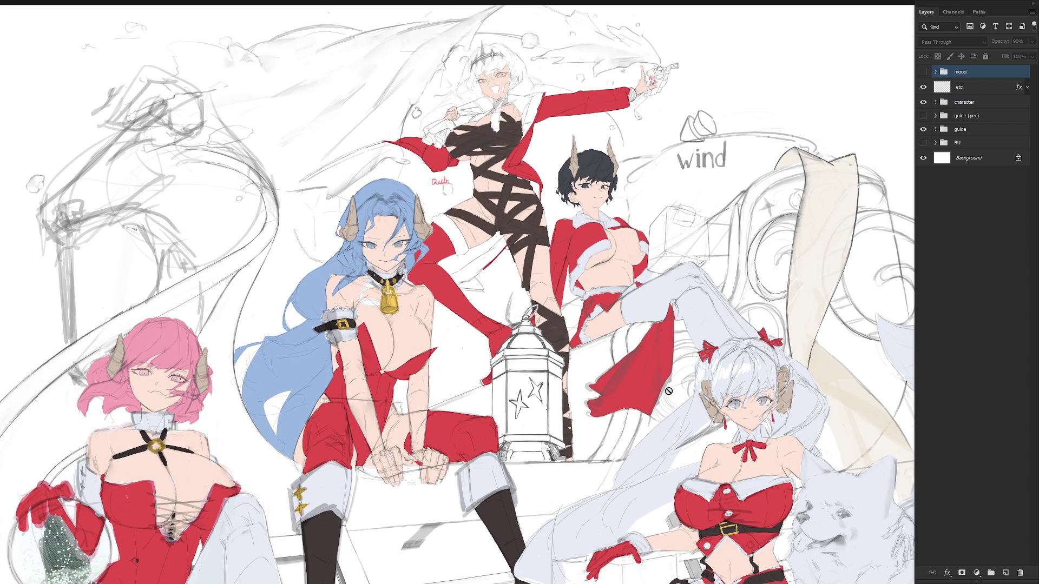
{"action": "scroll", "coordinate": [619, 315], "scroll_direction": "down", "scroll_amount": 2}
Step: Expand the character group, leave full-screen mode and save 1118.psd
{"action": "left_click", "coordinate": [936, 102]}
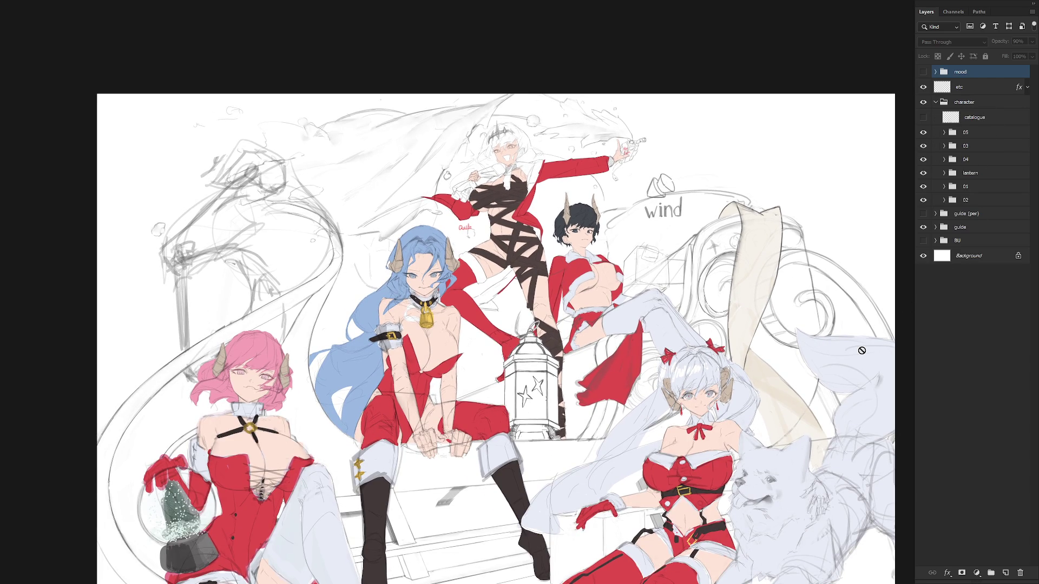
{"action": "key", "text": "ctrl+s"}
{"action": "key", "text": "f"}
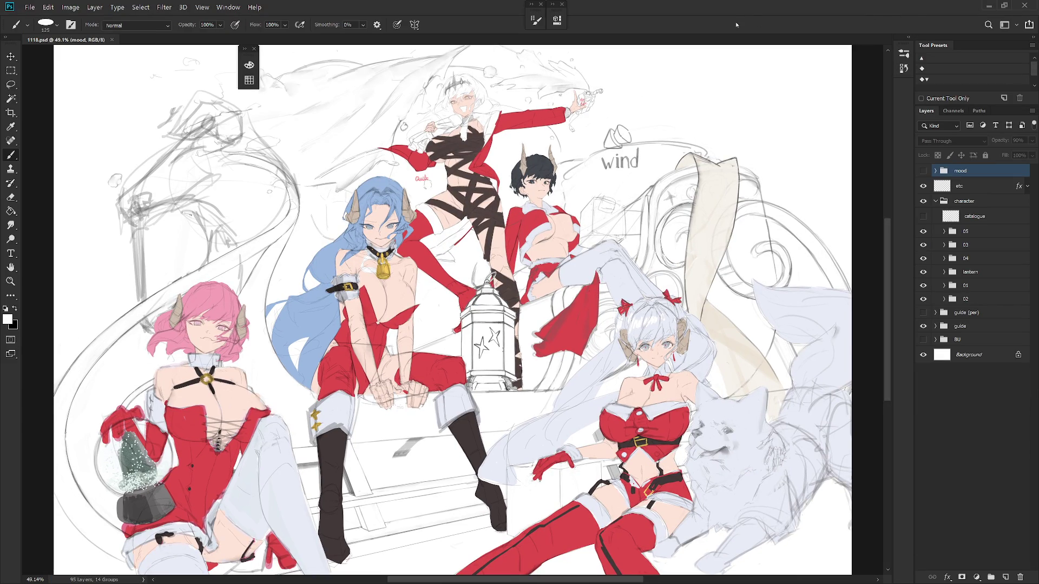
Step: In the Open dialog, make a duplicate of 1118.psd
{"action": "key", "text": "ctrl+o"}
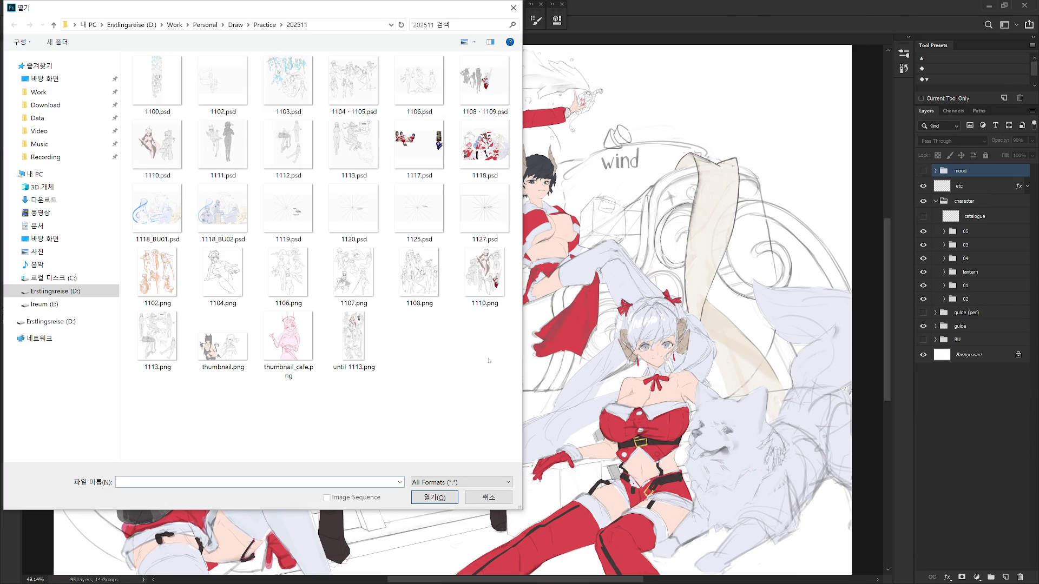
{"action": "left_click", "coordinate": [485, 145]}
{"action": "key", "text": "ctrl+c"}
{"action": "key", "text": "ctrl+v"}
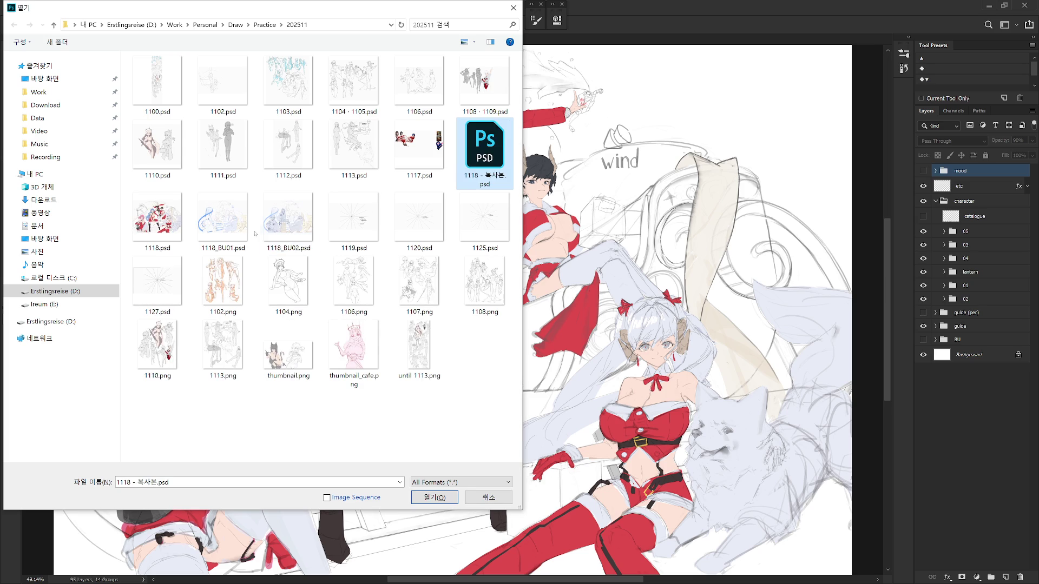
{"action": "left_click", "coordinate": [287, 216]}
{"action": "left_click", "coordinate": [174, 216]}
{"action": "key", "text": "F2"}
{"action": "key", "text": "ctrl+v"}
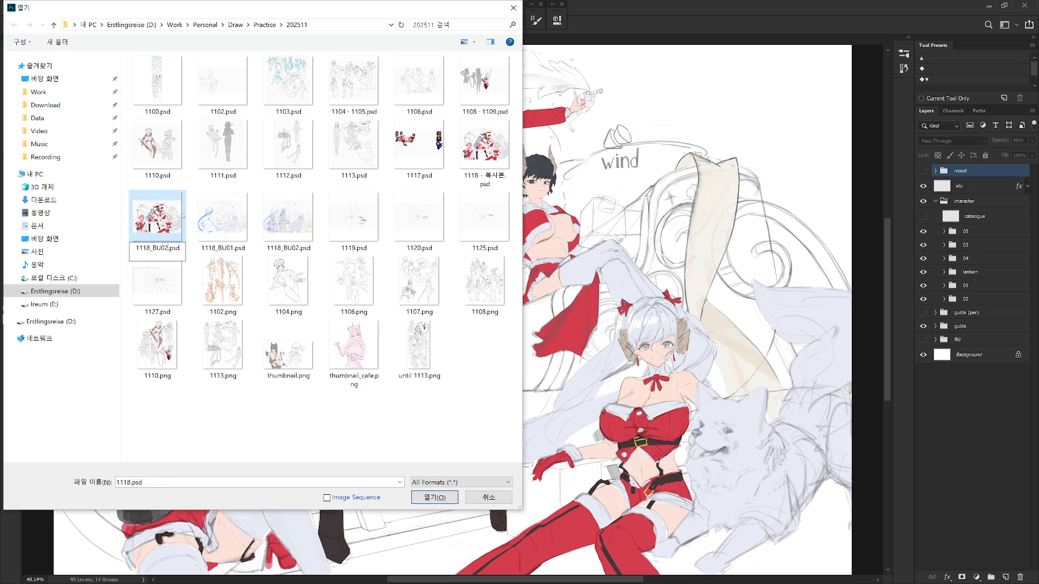
{"action": "key", "text": "Escape"}
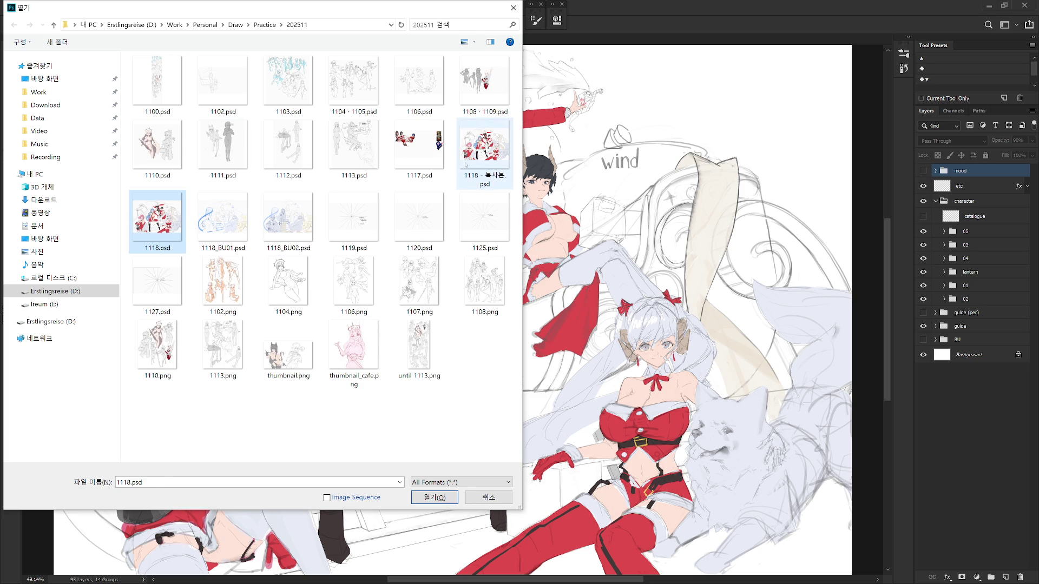
Step: Rename the duplicate to 1118_BU03.psd and cancel the dialog
{"action": "left_click", "coordinate": [499, 161]}
{"action": "key", "text": "F2"}
{"action": "key", "text": "ctrl+v"}
{"action": "key", "text": "BackSpace"}
{"action": "type", "text": "3"}
{"action": "key", "text": "Return"}
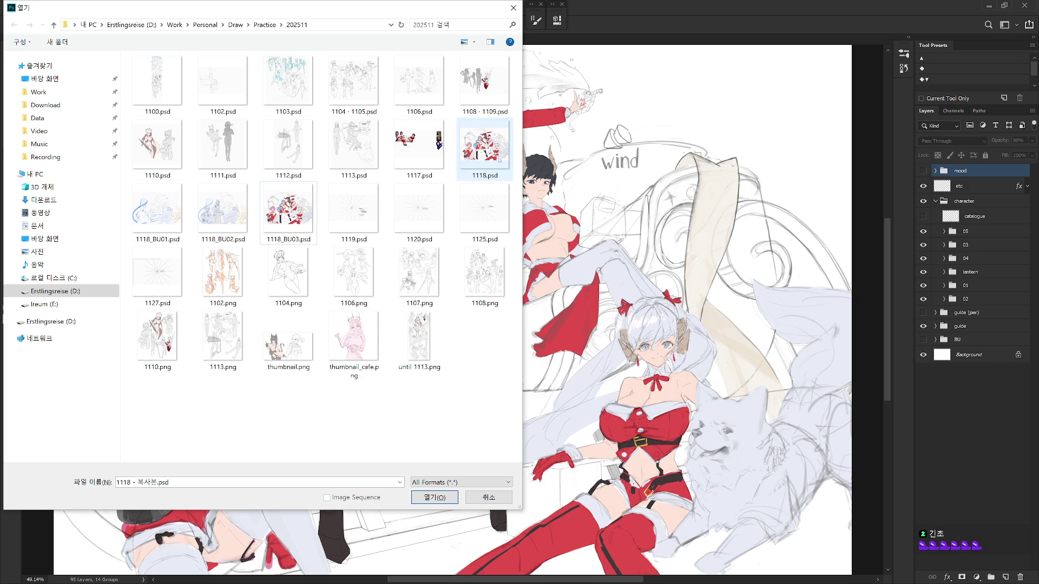
{"action": "left_click", "coordinate": [488, 497]}
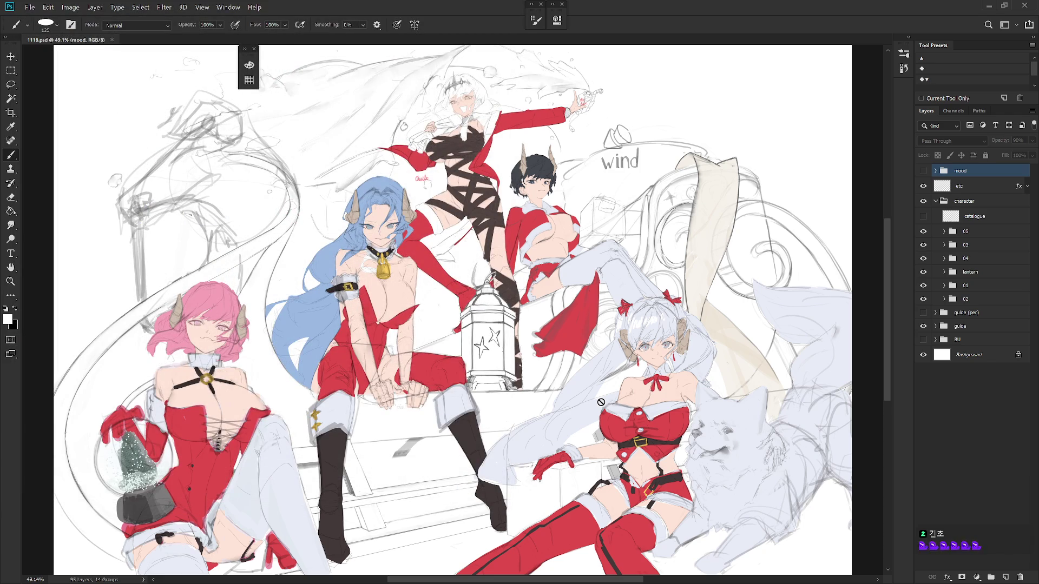
Step: Hide the guide sketch layer
{"action": "left_click", "coordinate": [945, 299]}
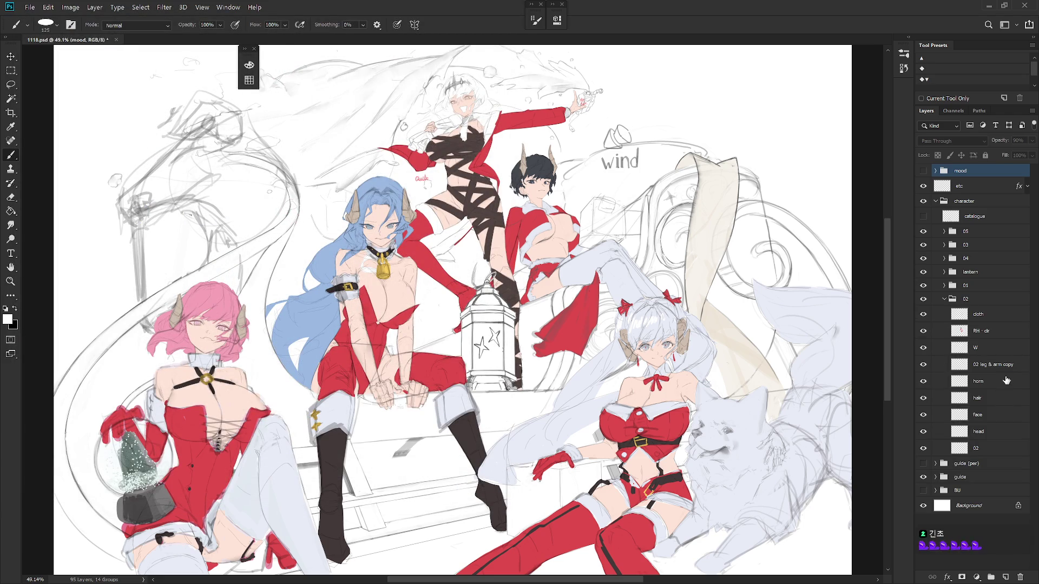
{"action": "left_click", "coordinate": [979, 381]}
{"action": "left_click_drag", "start_coordinate": [699, 457], "coordinate": [690, 418]}
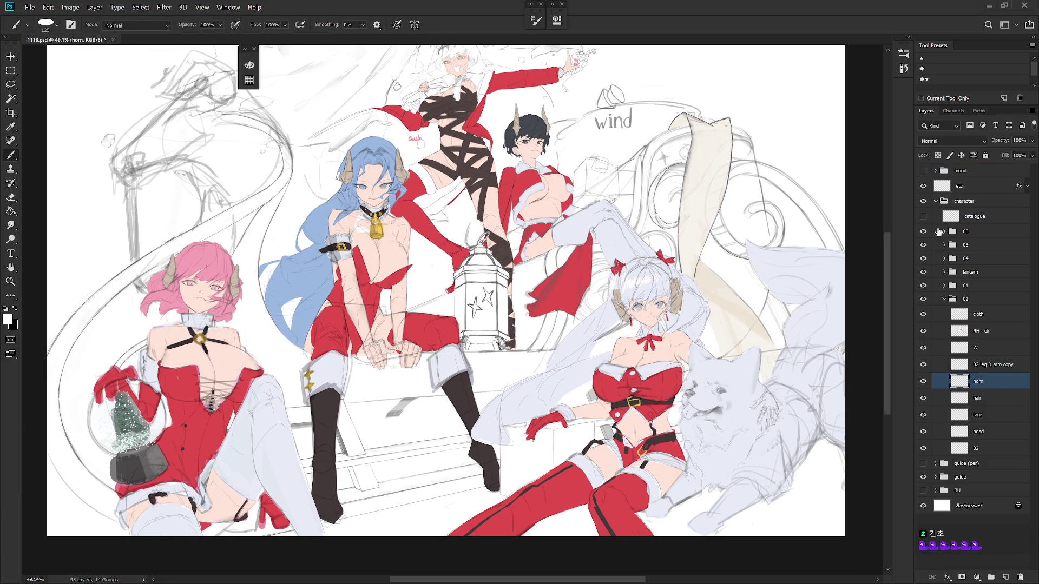
{"action": "left_click", "coordinate": [936, 201]}
{"action": "left_click", "coordinate": [923, 228]}
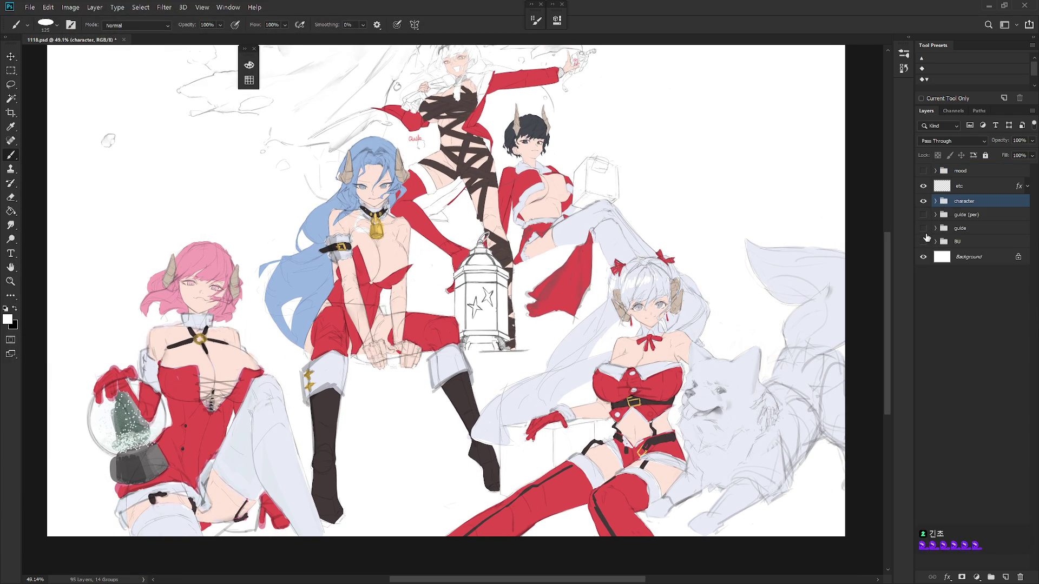
Step: Hide groups 05, 03, 04, lantern and 01, plus group 02's cloth and colour layers
{"action": "left_click", "coordinate": [936, 201]}
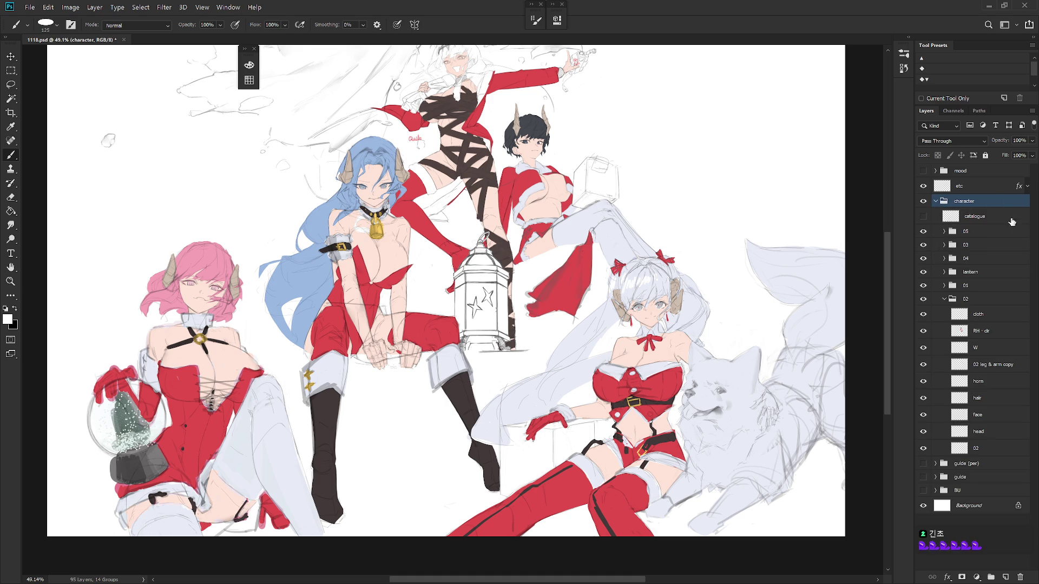
{"action": "left_click", "coordinate": [944, 298]}
{"action": "left_click_drag", "start_coordinate": [923, 231], "coordinate": [923, 285]}
{"action": "left_click", "coordinate": [944, 299]}
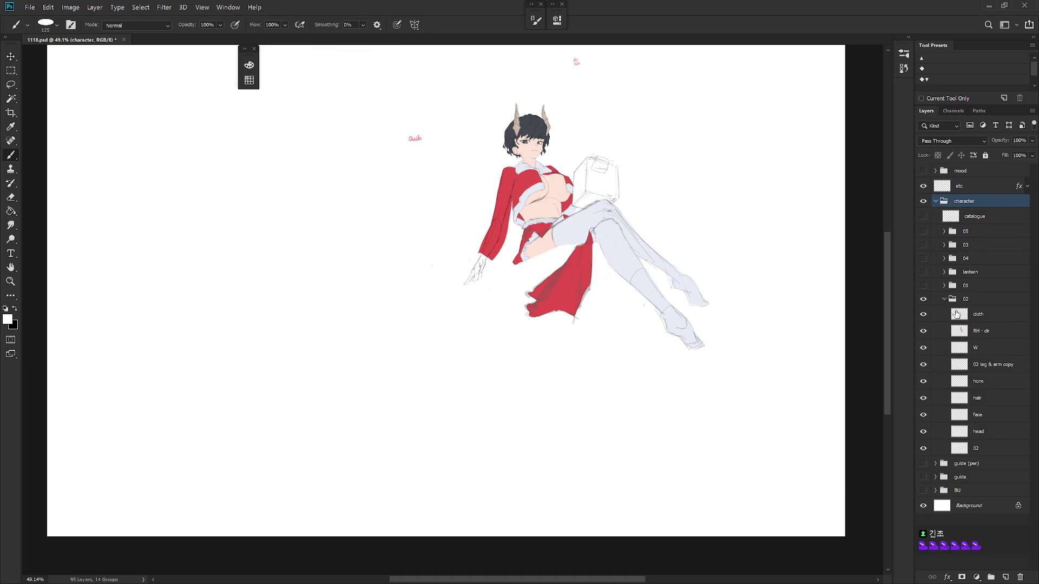
{"action": "left_click", "coordinate": [924, 331]}
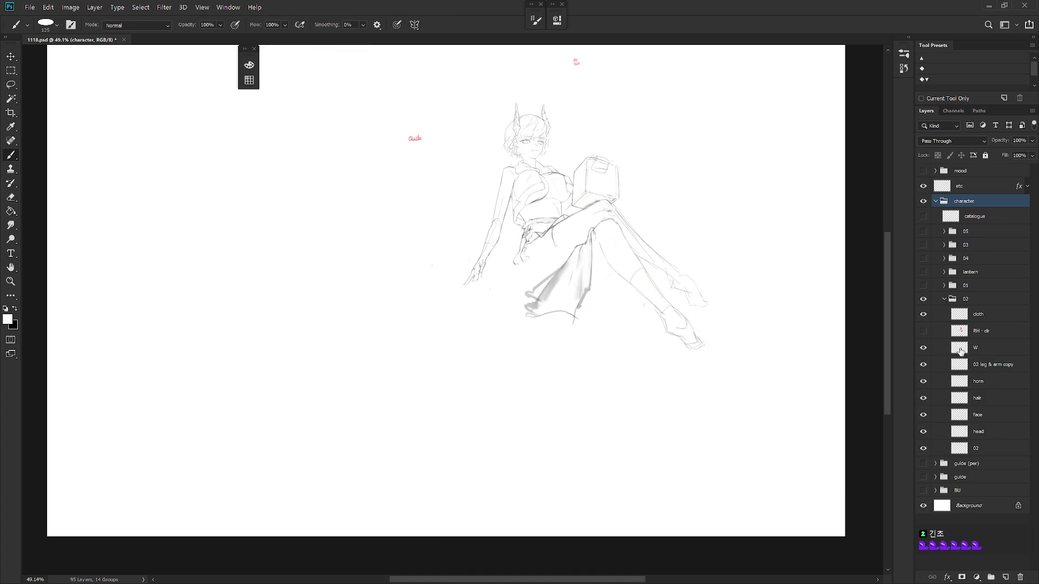
{"action": "left_click", "coordinate": [925, 315]}
{"action": "scroll", "coordinate": [629, 332], "scroll_direction": "up", "scroll_amount": 2}
{"action": "scroll", "coordinate": [605, 275], "scroll_direction": "up", "scroll_amount": 2}
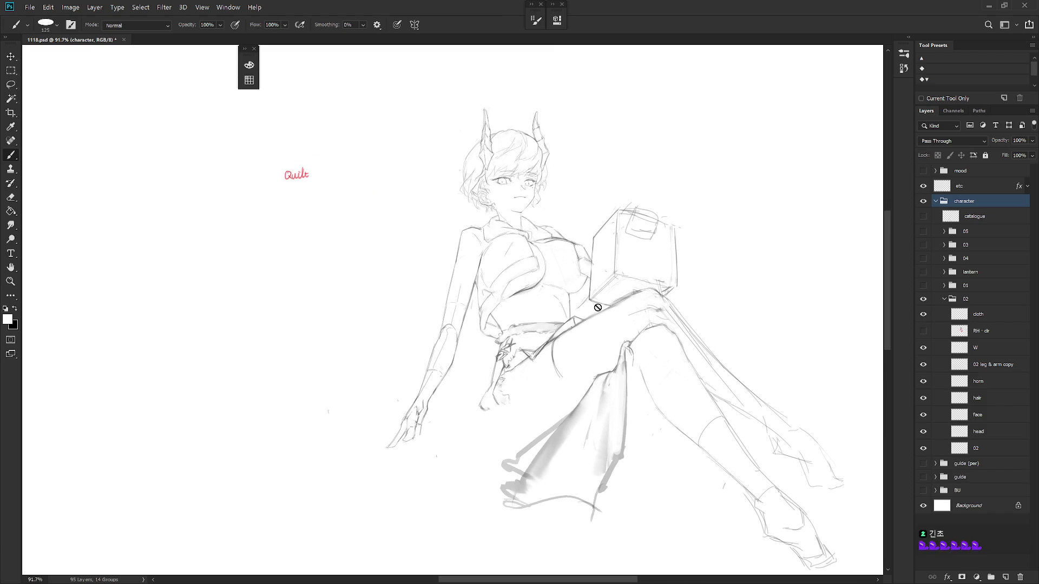
Step: Duplicate the 02 sketch layer and hide layers W through 02 copy and the cloth layer
{"action": "left_click", "coordinate": [923, 431]}
{"action": "left_click", "coordinate": [923, 432]}
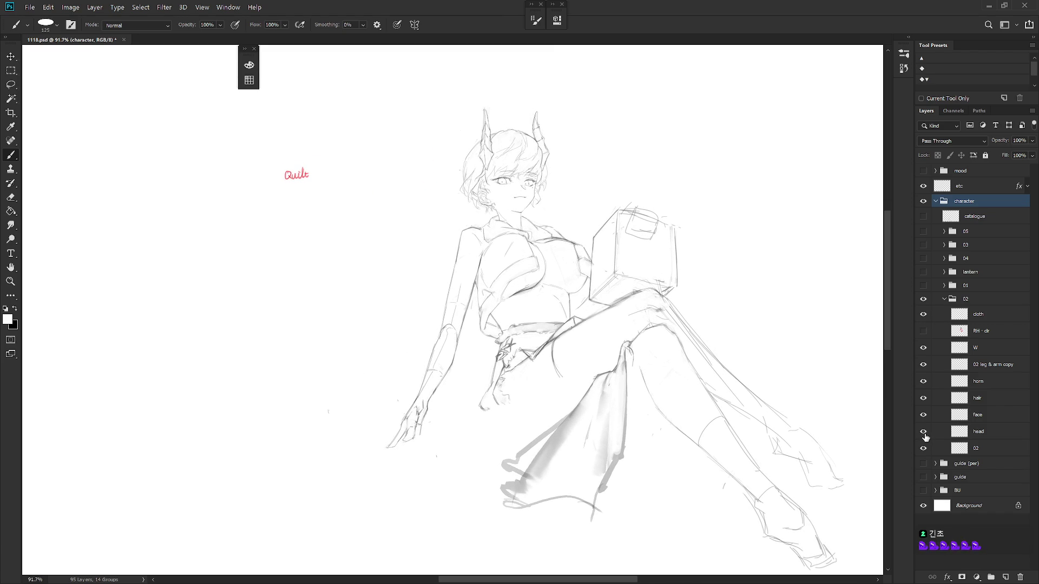
{"action": "left_click", "coordinate": [979, 448]}
{"action": "key", "text": "ctrl+j"}
{"action": "double_click", "coordinate": [984, 450]}
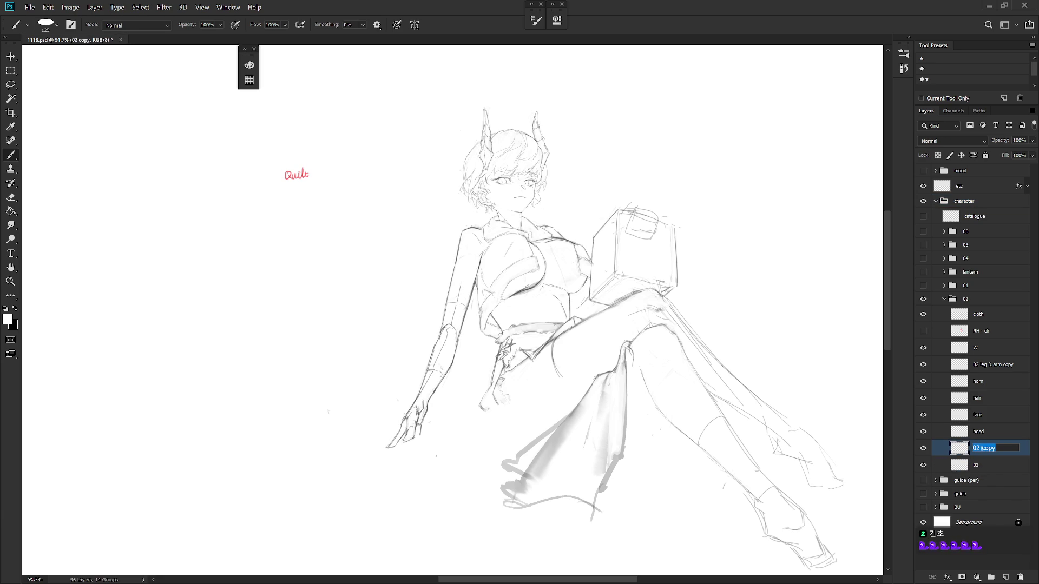
{"action": "left_click", "coordinate": [979, 466]}
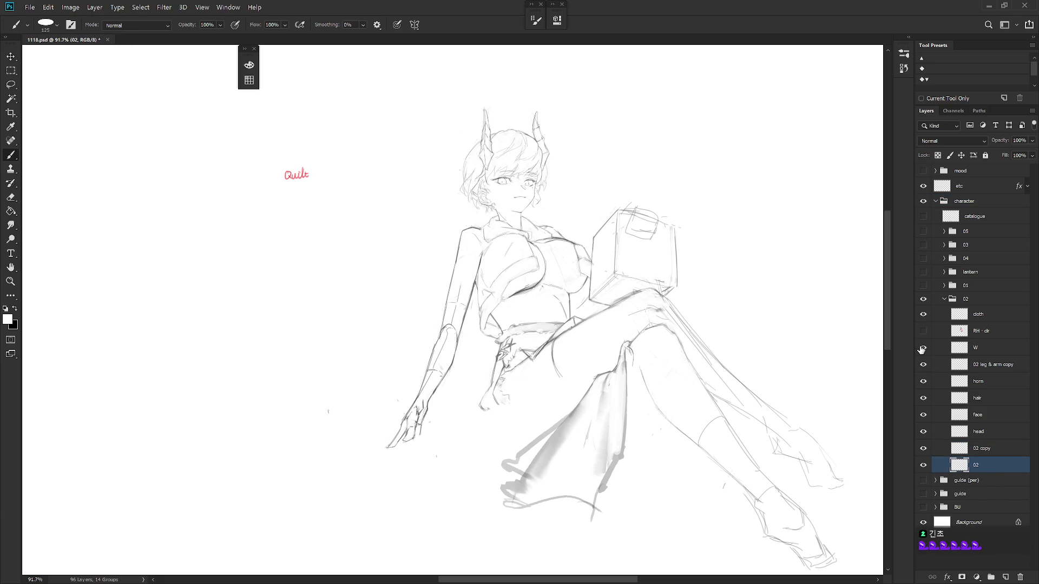
{"action": "left_click_drag", "start_coordinate": [923, 347], "coordinate": [923, 449]}
{"action": "left_click", "coordinate": [923, 449]}
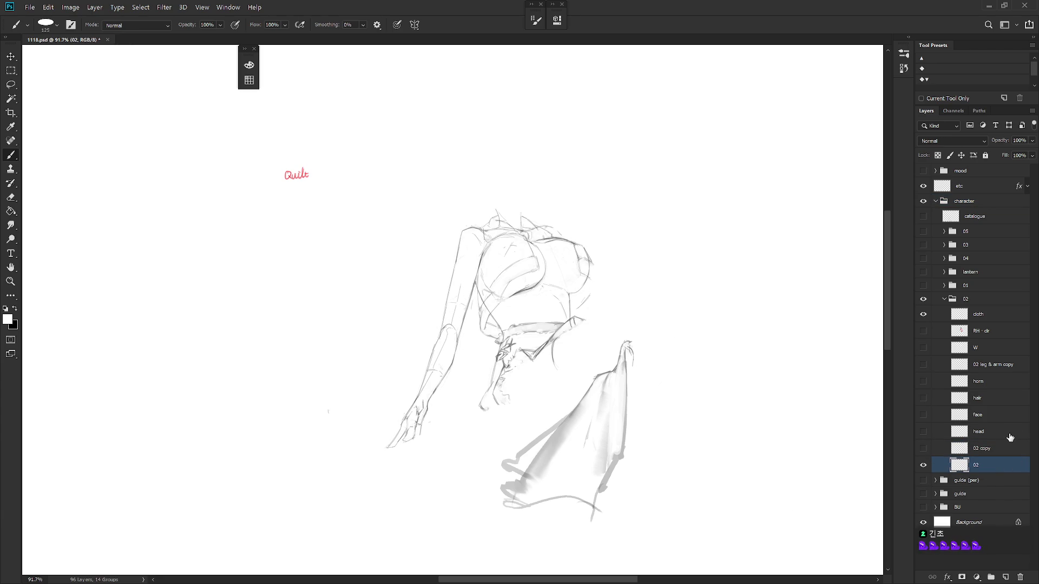
{"action": "left_click", "coordinate": [923, 314]}
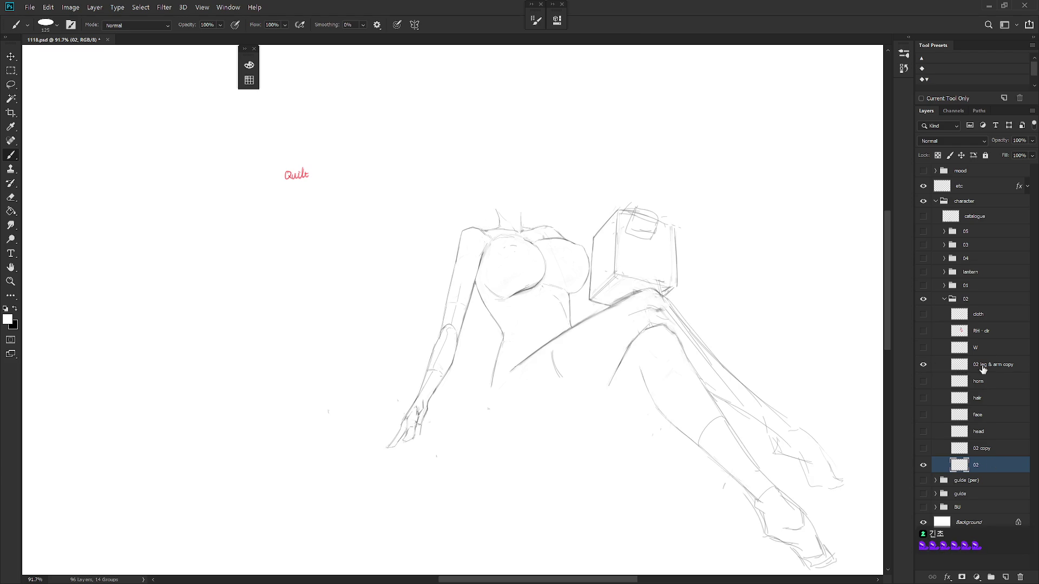
Step: Duplicate '02 leg & arm copy', move it below 02 and merge it into 02
{"action": "left_click", "coordinate": [923, 365]}
{"action": "left_click", "coordinate": [990, 371]}
{"action": "key", "text": "ctrl+j"}
{"action": "left_click_drag", "start_coordinate": [994, 378], "coordinate": [993, 485]}
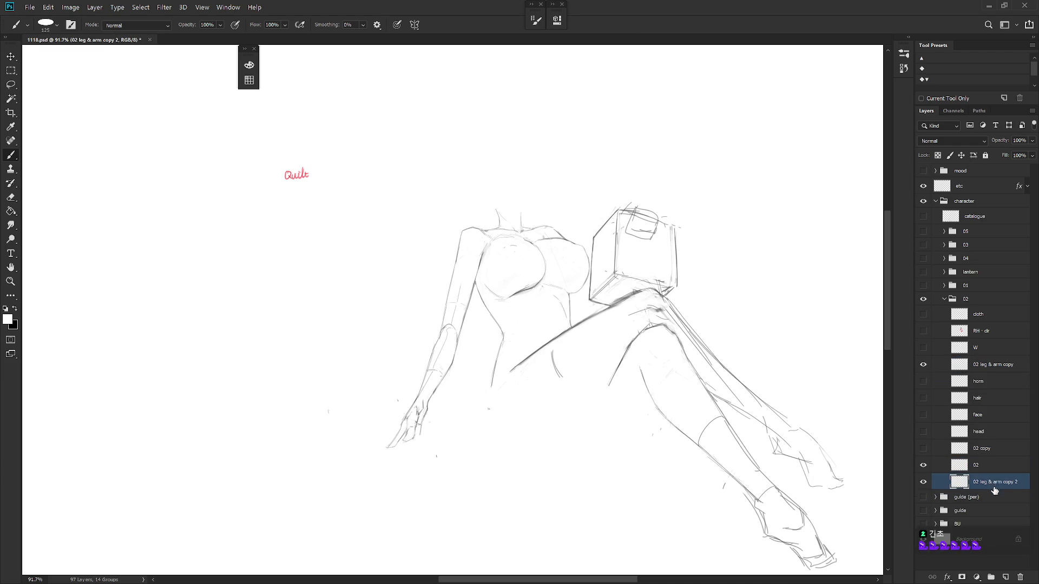
{"action": "left_click", "coordinate": [998, 470], "text": "shift"}
{"action": "key", "text": "ctrl+e"}
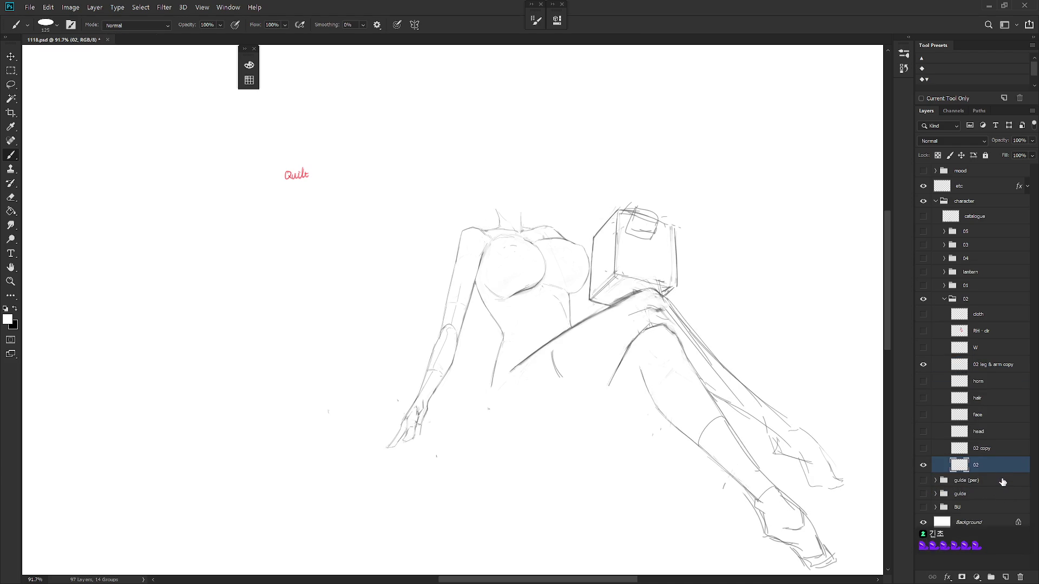
Step: Rename the merged layer 'RH - BU01' and the 02 copy 'RH'
{"action": "double_click", "coordinate": [977, 466]}
{"action": "key", "text": "BackSpace"}
{"action": "type", "text": "BU"}
{"action": "key", "text": "Return"}
{"action": "key", "text": "ctrl+z"}
{"action": "double_click", "coordinate": [980, 464]}
{"action": "type", "text": "RH"}
{"action": "type", "text": " · BU01"}
{"action": "key", "text": "Return"}
{"action": "double_click", "coordinate": [981, 448]}
{"action": "type", "text": "RH"}
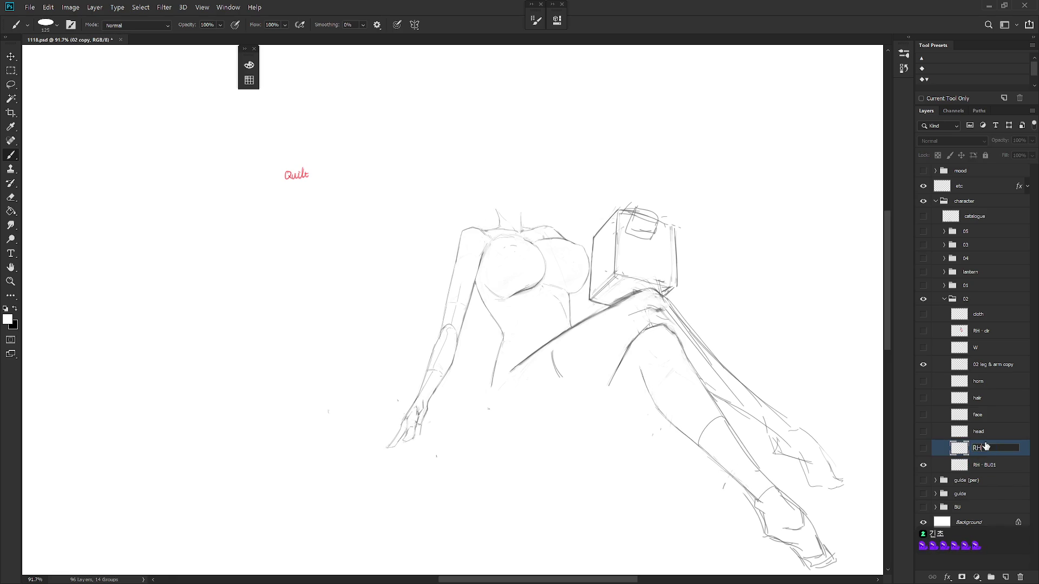
{"action": "key", "text": "Return"}
Step: Show the RH, head and face sketch layers
{"action": "left_click", "coordinate": [923, 449]}
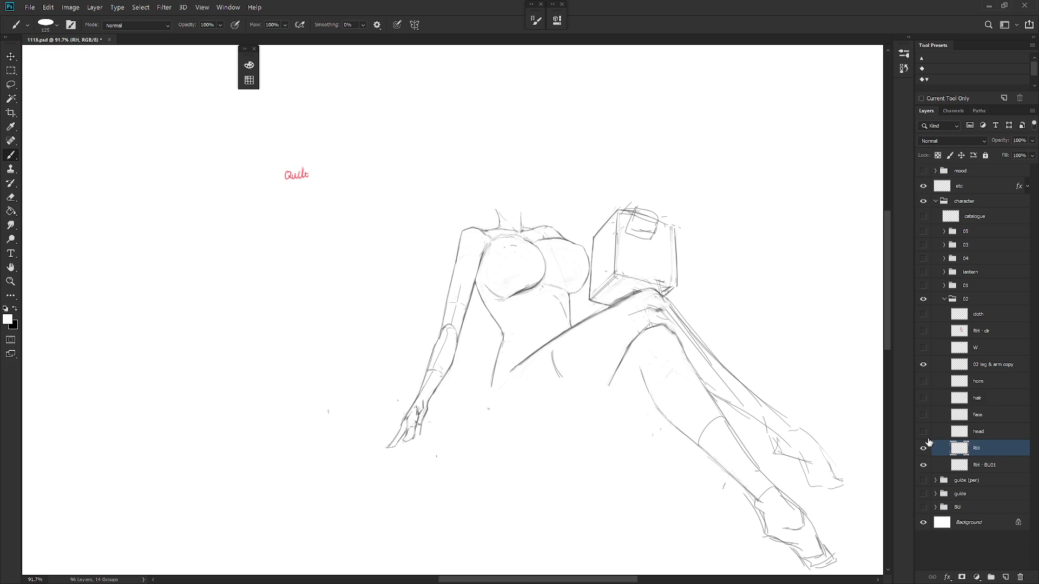
{"action": "left_click", "coordinate": [923, 432]}
{"action": "left_click", "coordinate": [923, 415]}
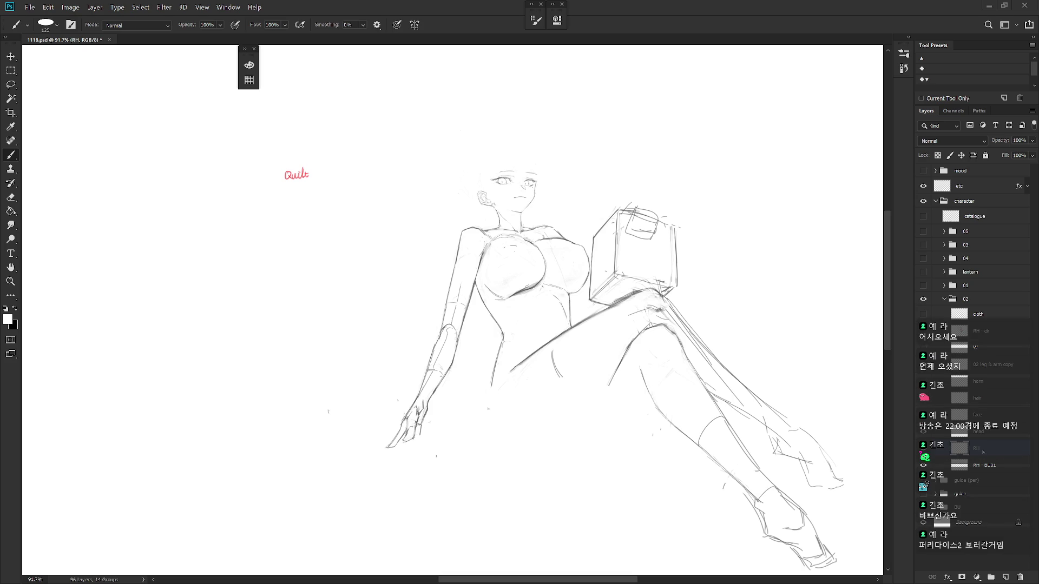
Step: Lasso-select the stray marks around the hand and below the legs
{"action": "scroll", "coordinate": [612, 273], "scroll_direction": "down", "scroll_amount": 2}
{"action": "key", "text": "l"}
{"action": "mouse_move", "coordinate": [619, 450]}
{"action": "left_mouse_down"}
{"action": "mouse_move", "coordinate": [661, 427]}
{"action": "mouse_move", "coordinate": [643, 385]}
{"action": "mouse_move", "coordinate": [488, 394]}
{"action": "mouse_move", "coordinate": [470, 471]}
{"action": "mouse_move", "coordinate": [490, 472]}
{"action": "mouse_move", "coordinate": [511, 493]}
{"action": "left_mouse_up"}
{"action": "key", "text": "ctrl+z"}
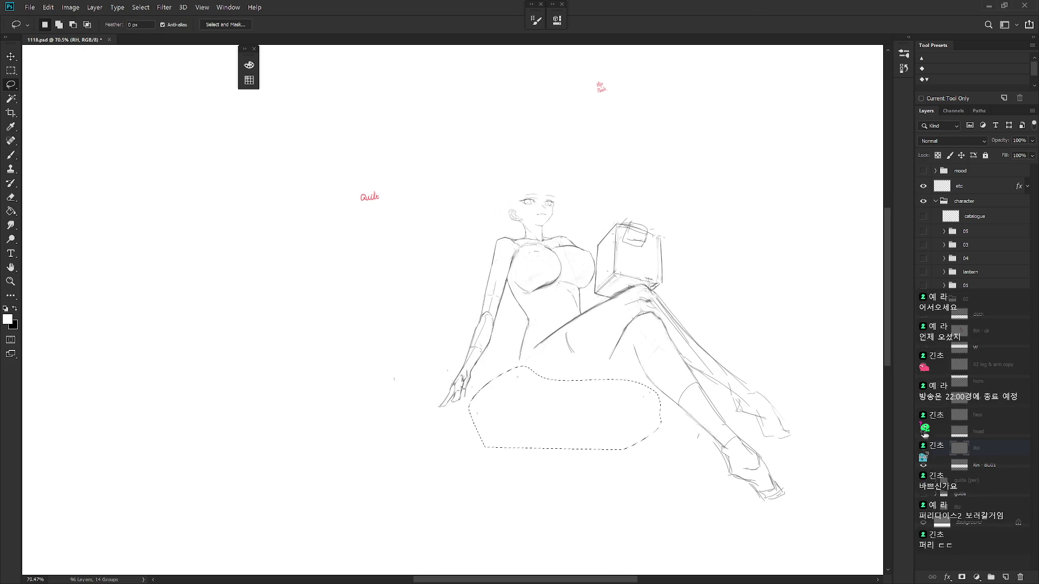
{"action": "left_click", "coordinate": [923, 432]}
{"action": "left_click", "coordinate": [979, 465]}
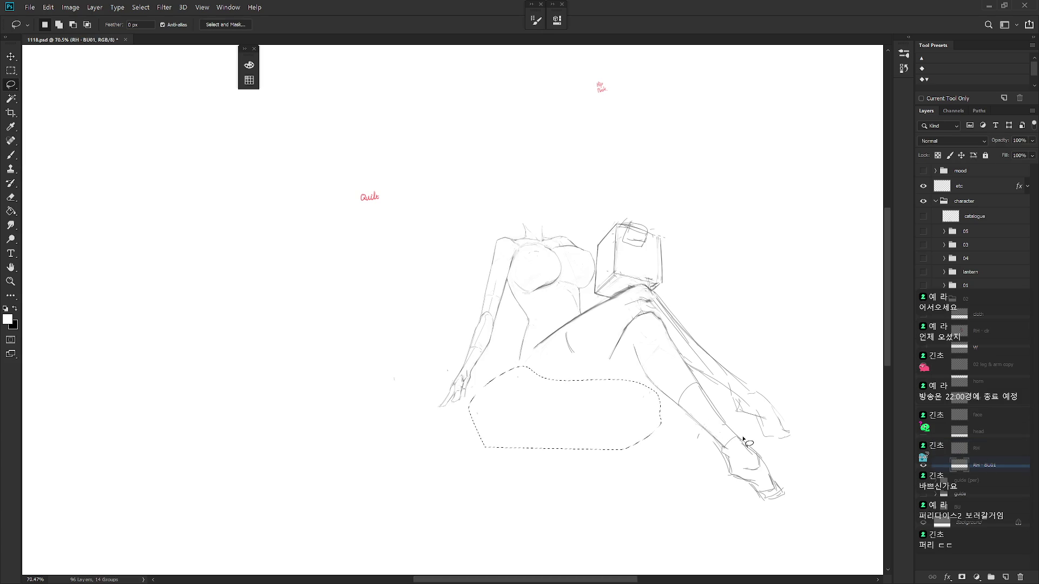
{"action": "left_click", "coordinate": [994, 366]}
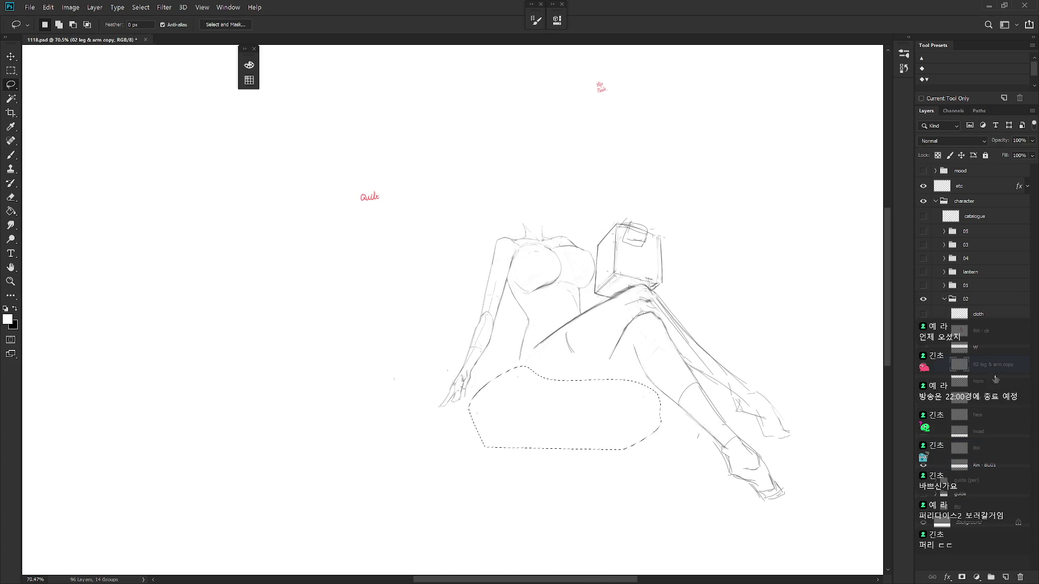
{"action": "mouse_move", "coordinate": [529, 489]}
{"action": "left_mouse_down"}
{"action": "mouse_move", "coordinate": [631, 456]}
{"action": "mouse_move", "coordinate": [567, 399]}
{"action": "mouse_move", "coordinate": [474, 382]}
{"action": "mouse_move", "coordinate": [439, 430]}
{"action": "mouse_move", "coordinate": [459, 365]}
{"action": "mouse_move", "coordinate": [354, 414]}
{"action": "left_mouse_up"}
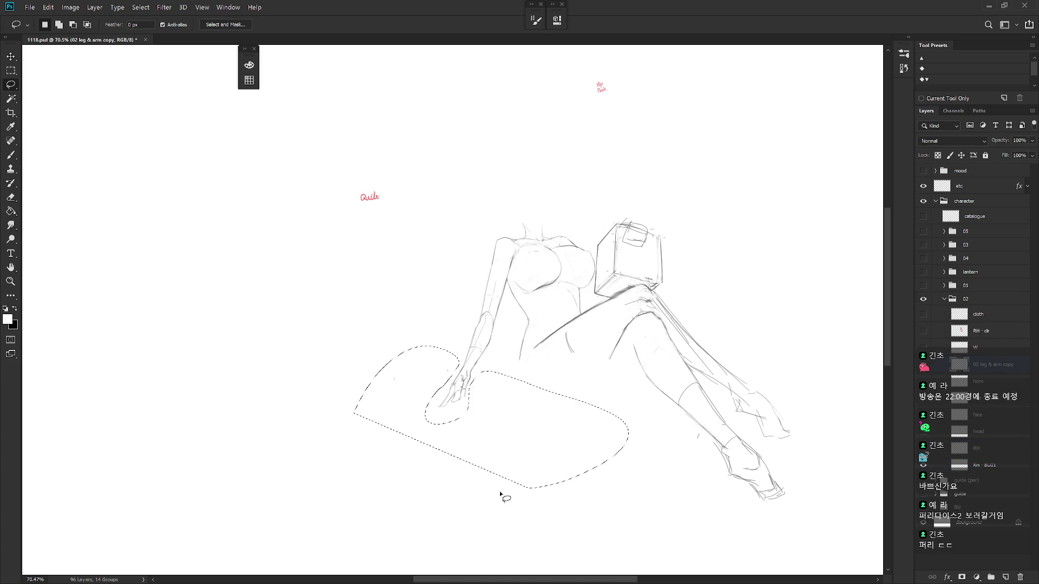
{"action": "left_click_drag", "start_coordinate": [704, 433], "coordinate": [614, 456], "text": "shift"}
{"action": "left_click", "coordinate": [985, 466]}
{"action": "key", "text": "ctrl+d"}
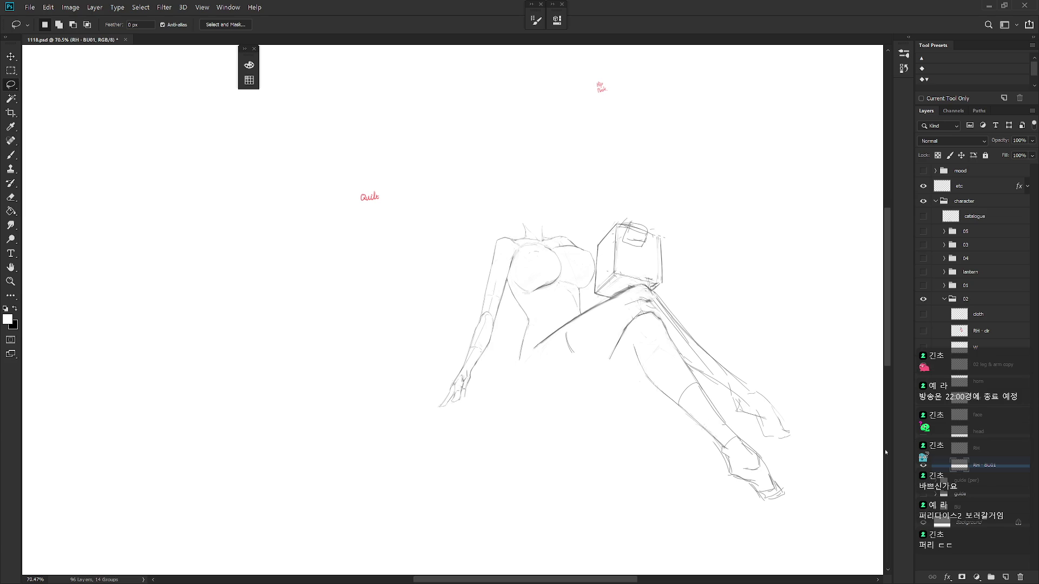
Step: Delete the stray marks near the hand on the RH layer
{"action": "left_click", "coordinate": [924, 449]}
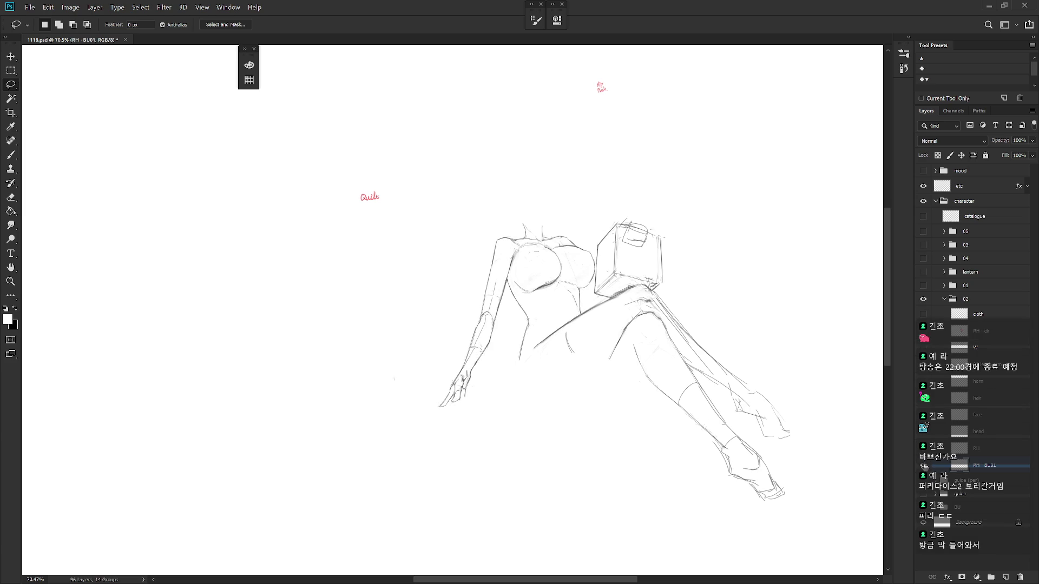
{"action": "left_click", "coordinate": [923, 465]}
{"action": "left_click", "coordinate": [982, 448]}
{"action": "mouse_move", "coordinate": [533, 496]}
{"action": "left_mouse_down"}
{"action": "mouse_move", "coordinate": [603, 480]}
{"action": "mouse_move", "coordinate": [484, 379]}
{"action": "mouse_move", "coordinate": [464, 418]}
{"action": "mouse_move", "coordinate": [366, 407]}
{"action": "mouse_move", "coordinate": [582, 503]}
{"action": "left_mouse_up"}
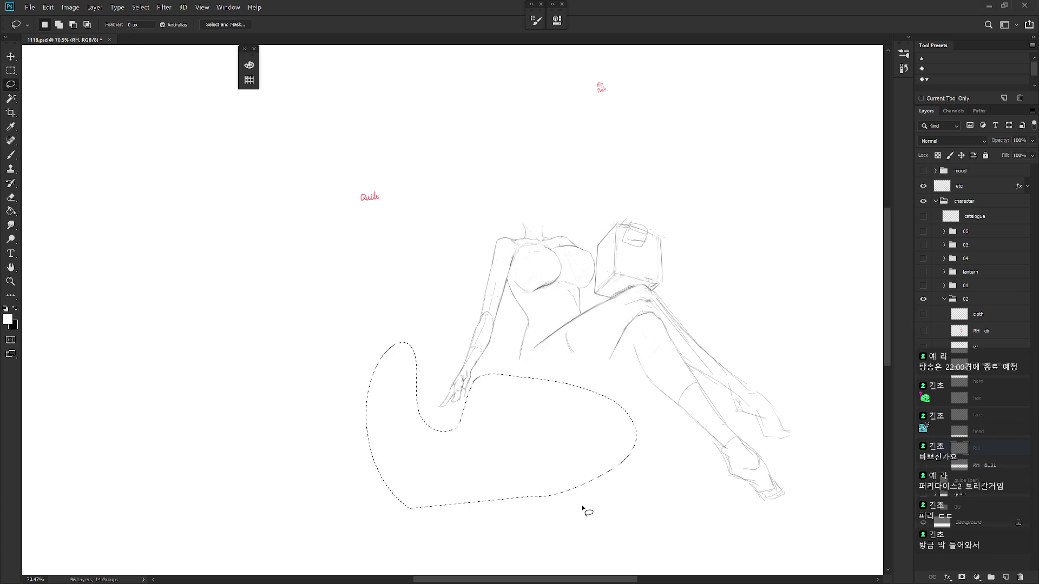
{"action": "key", "text": "Delete"}
{"action": "key", "text": "ctrl+d"}
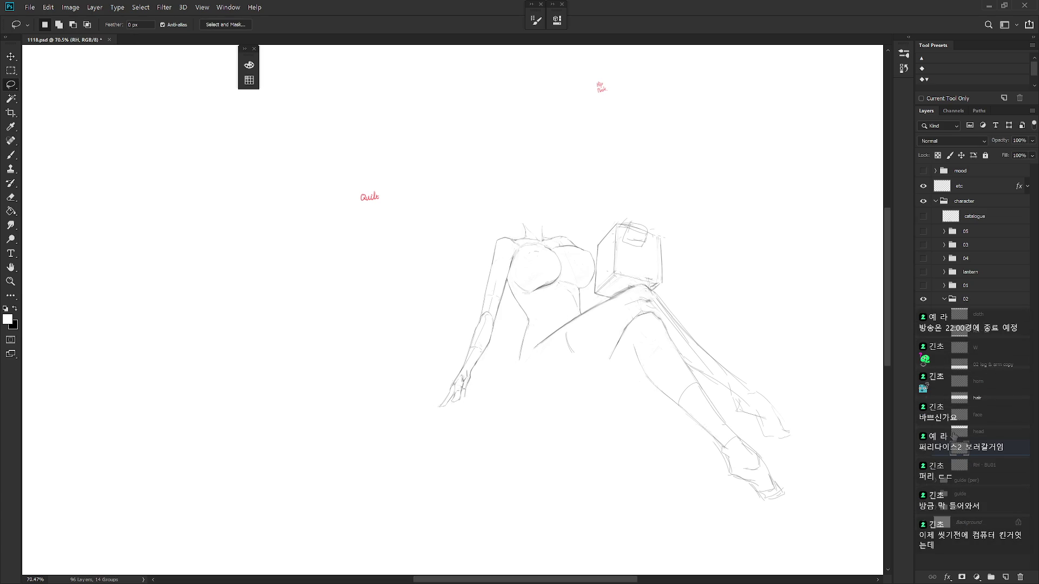
Step: Turn the horn, hair and face sketches back on
{"action": "left_click", "coordinate": [923, 382]}
{"action": "left_click", "coordinate": [923, 398]}
{"action": "left_click", "coordinate": [924, 415]}
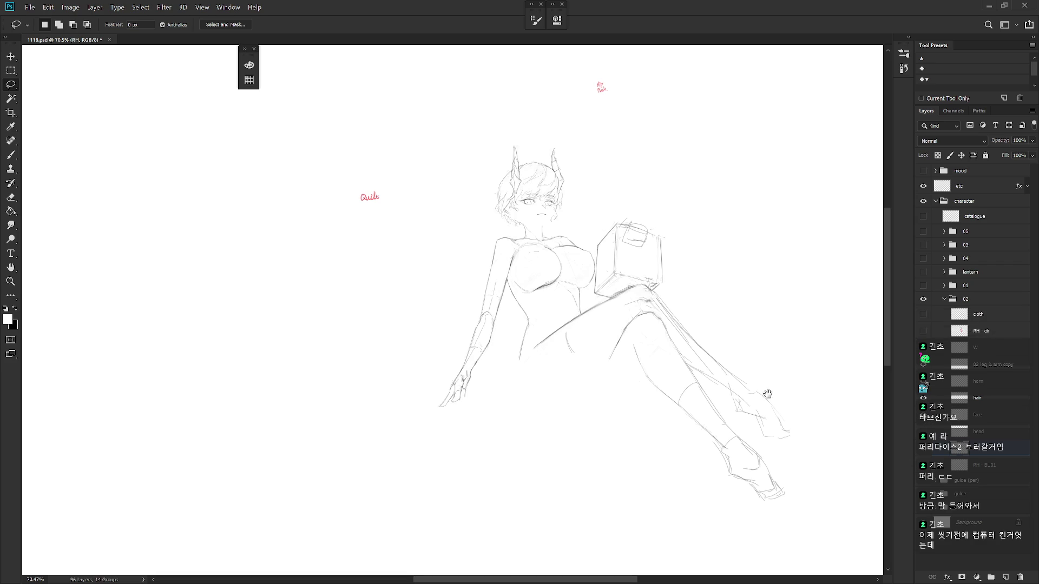
{"action": "left_click_drag", "start_coordinate": [767, 400], "coordinate": [779, 437]}
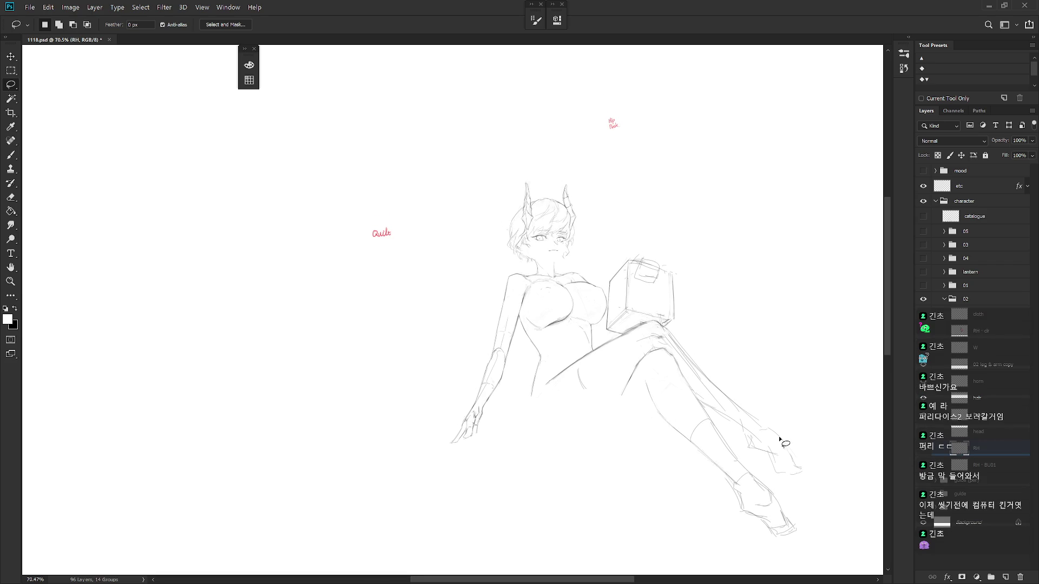
Step: Rename the horn layer to 'head'
{"action": "left_click", "coordinate": [990, 433]}
{"action": "scroll", "coordinate": [556, 220], "scroll_direction": "up", "scroll_amount": 3}
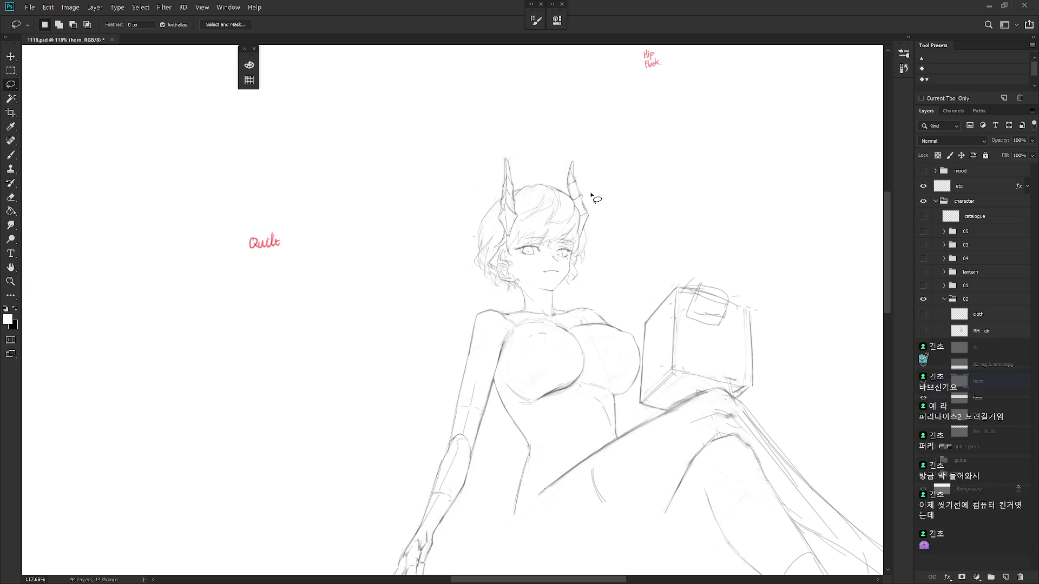
{"action": "double_click", "coordinate": [980, 382]}
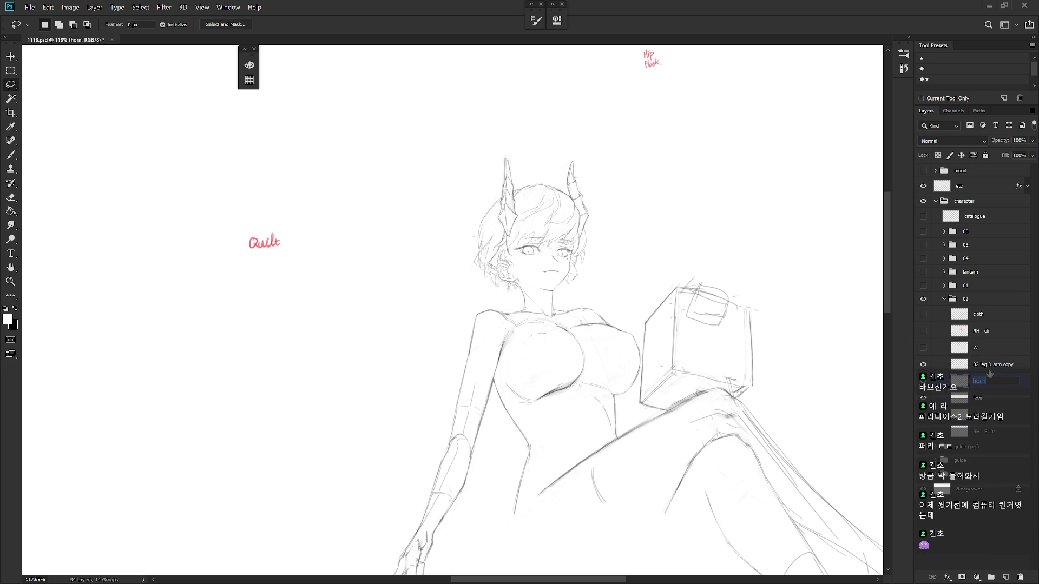
{"action": "type", "text": "head"}
{"action": "key", "text": "Return"}
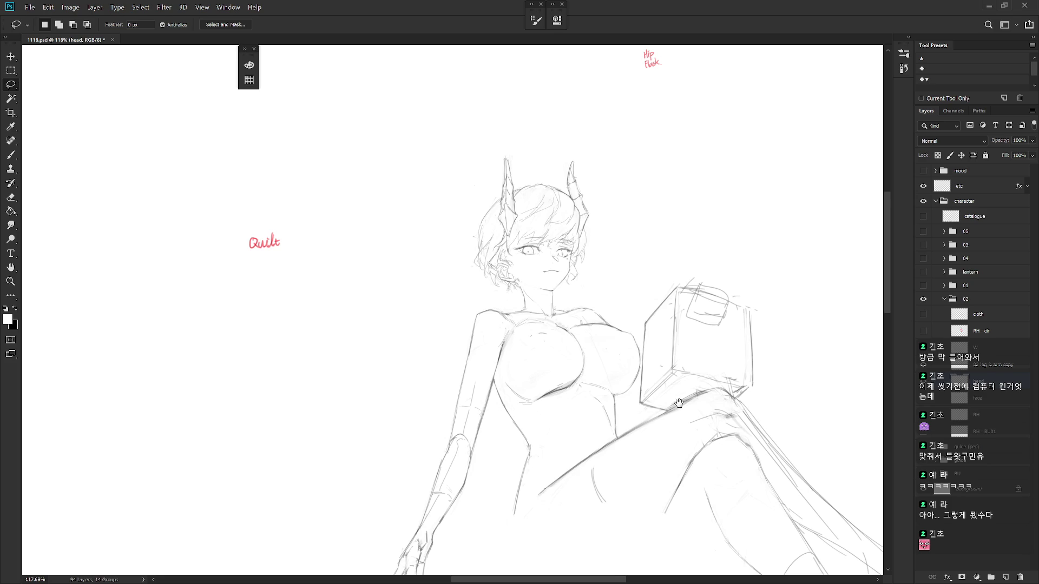
Step: Show the clothing sketch over the seated figure
{"action": "scroll", "coordinate": [678, 403], "scroll_direction": "down", "scroll_amount": 3}
{"action": "left_click_drag", "start_coordinate": [648, 416], "coordinate": [625, 397]}
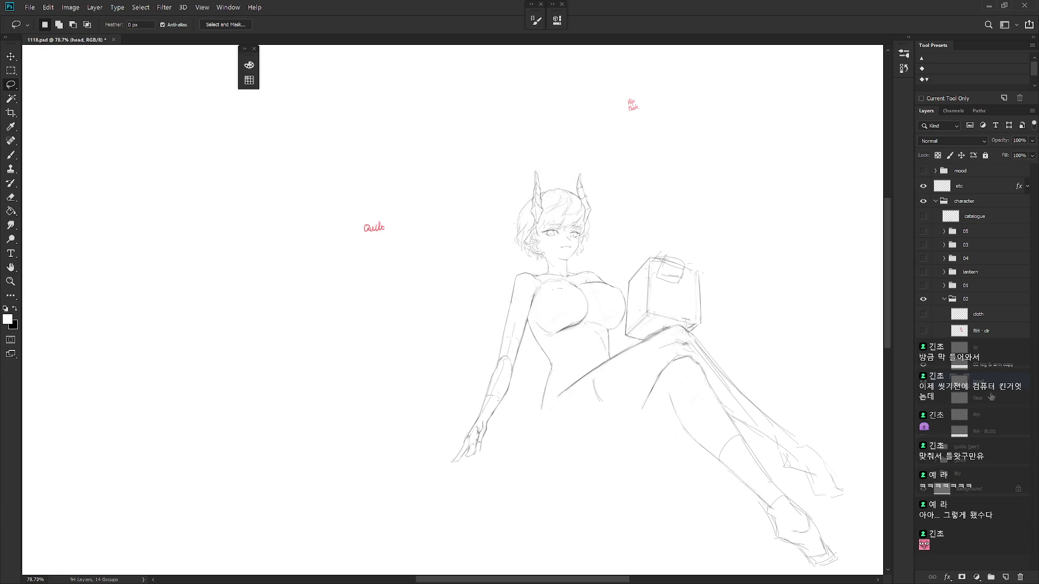
{"action": "left_click", "coordinate": [924, 352]}
{"action": "left_click", "coordinate": [923, 352]}
{"action": "left_click", "coordinate": [923, 314]}
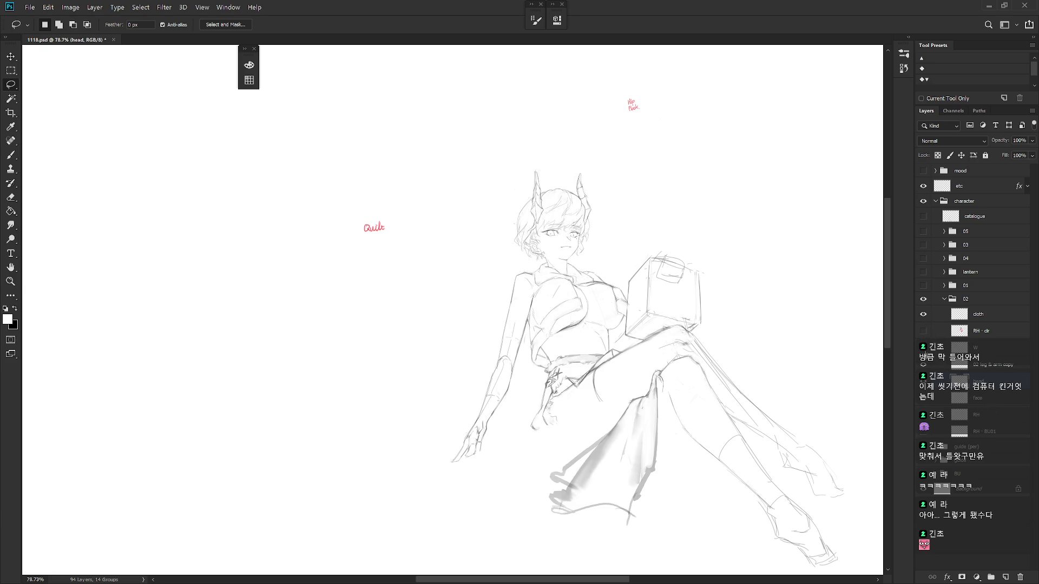
Step: Hide W, delete the 02 leg & arm copy layer, and show the sleigh and group 01
{"action": "left_click", "coordinate": [959, 350], "text": "ctrl"}
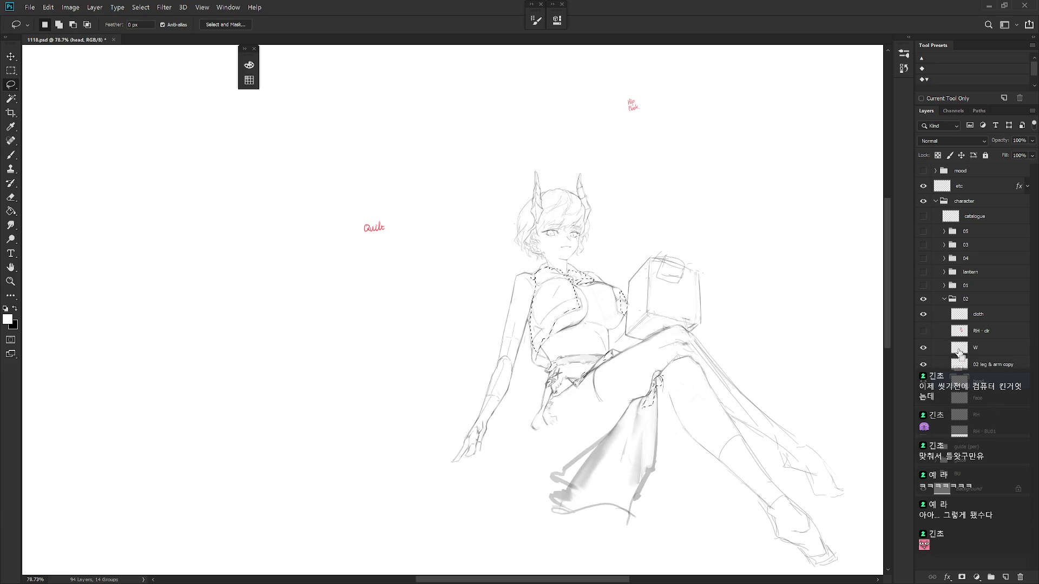
{"action": "left_click", "coordinate": [996, 365]}
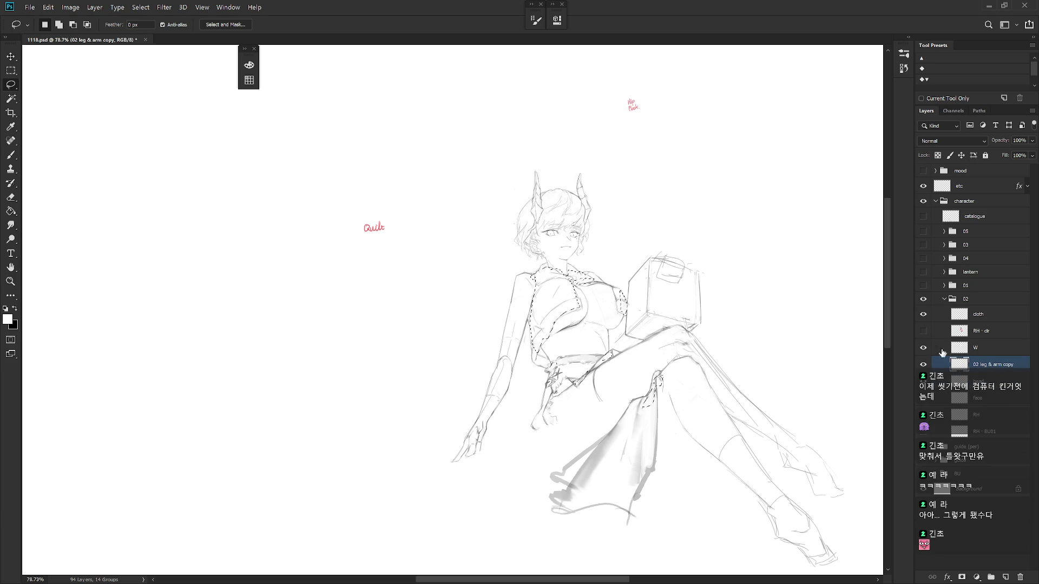
{"action": "left_click", "coordinate": [924, 347]}
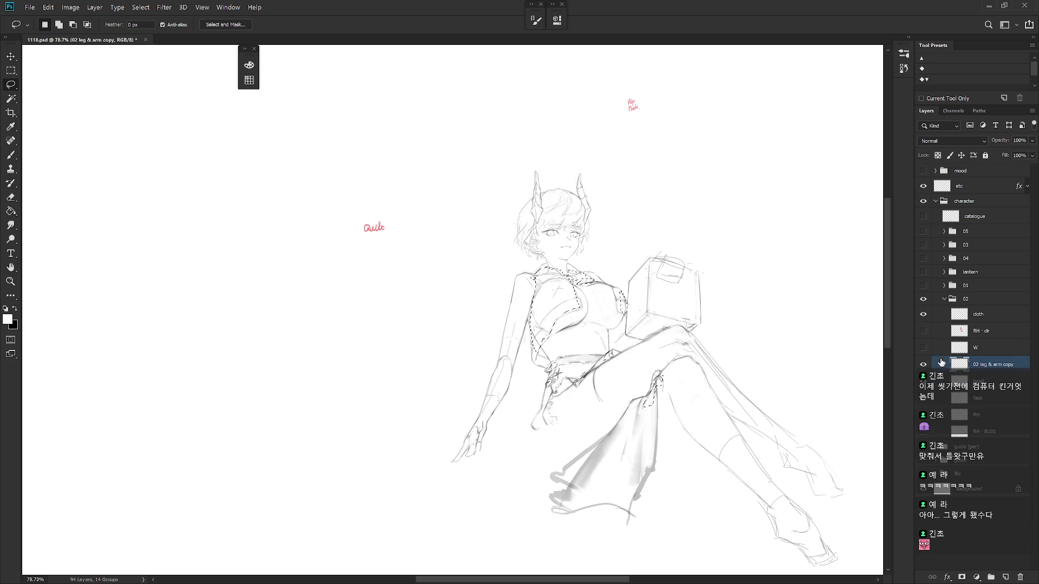
{"action": "left_click", "coordinate": [990, 419]}
{"action": "left_click_drag", "start_coordinate": [991, 416], "coordinate": [992, 401]}
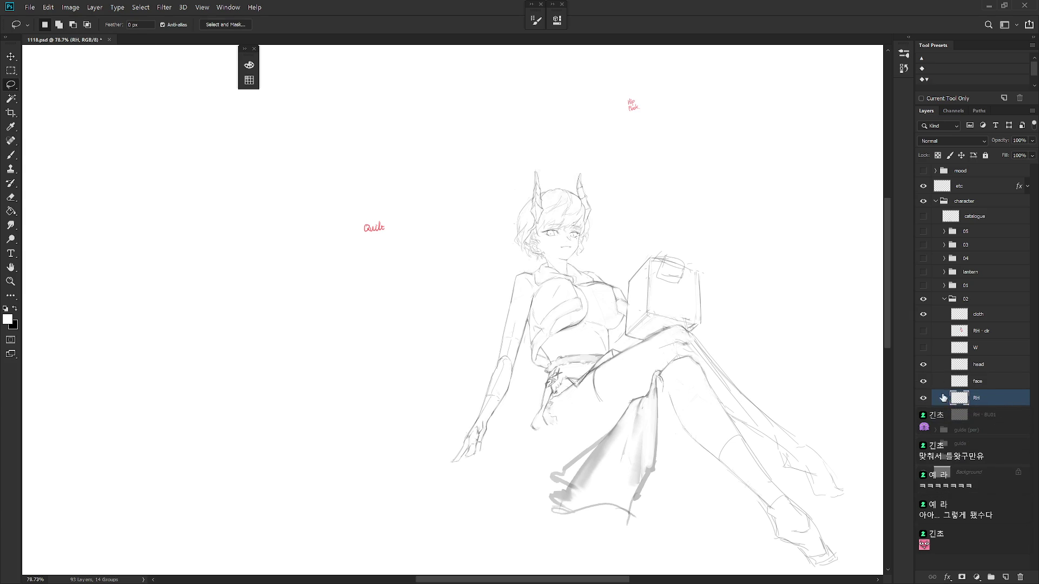
{"action": "left_click", "coordinate": [924, 399]}
{"action": "left_click", "coordinate": [923, 399]}
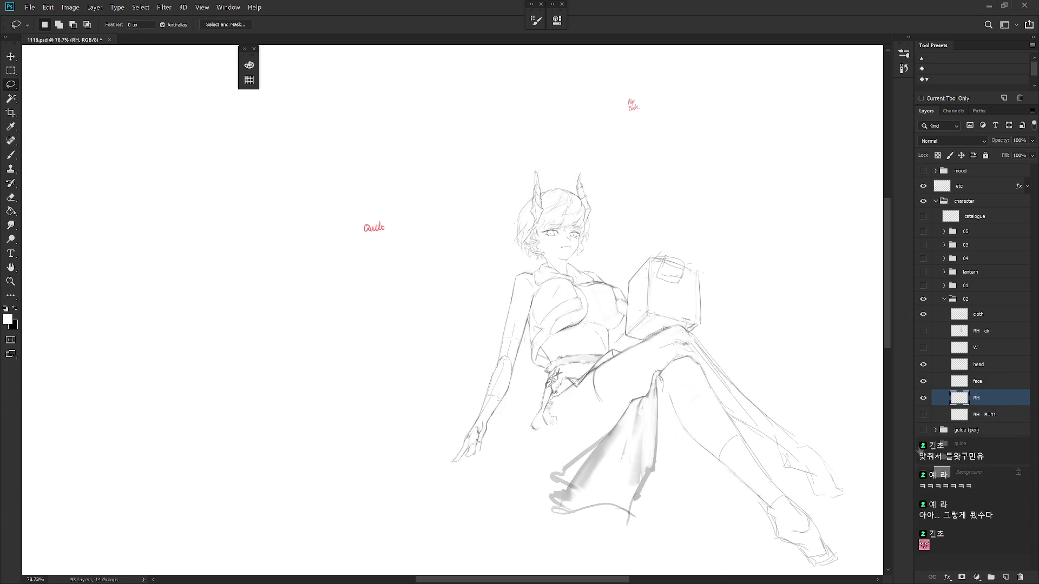
{"action": "left_click", "coordinate": [924, 444]}
{"action": "left_click", "coordinate": [923, 286]}
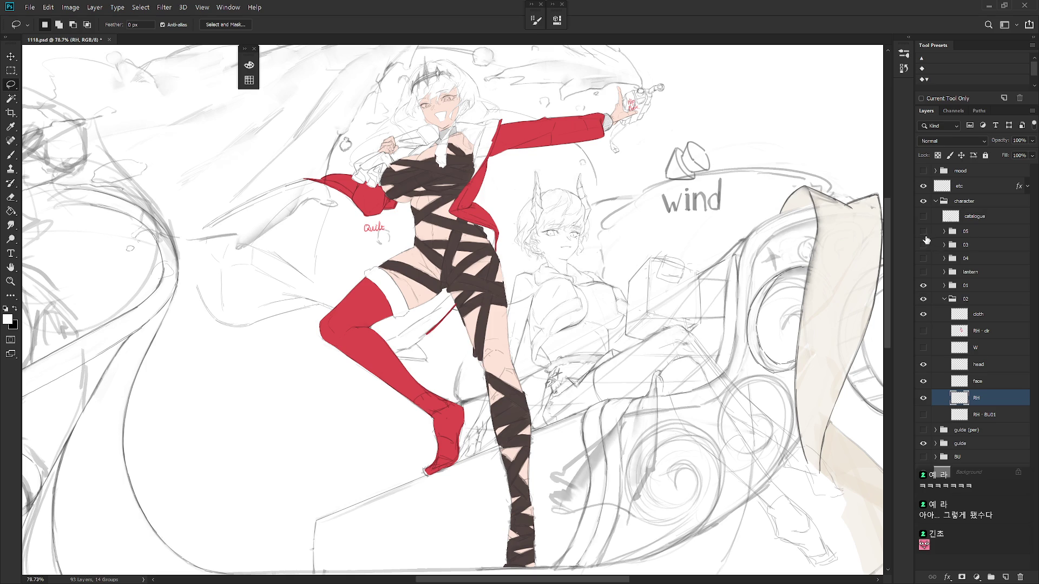
Step: Briefly show groups 05, 03 and 04, then hide them and turn on the lantern group
{"action": "left_click_drag", "start_coordinate": [923, 232], "coordinate": [923, 258]}
{"action": "left_click", "coordinate": [923, 271]}
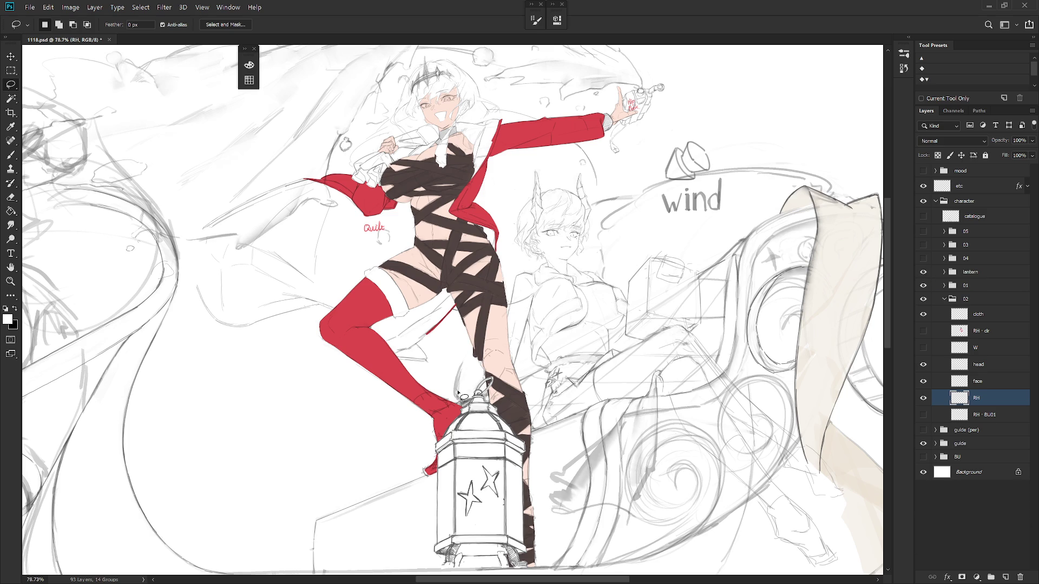
{"action": "scroll", "coordinate": [539, 400], "scroll_direction": "down", "scroll_amount": 3}
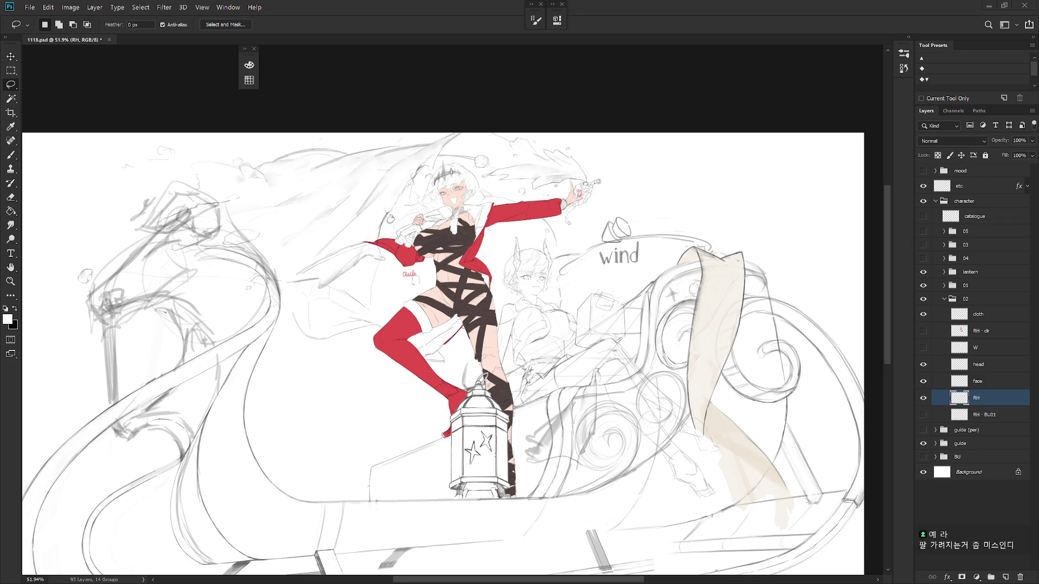
Step: Scale the seated girl's head and face sketch layers down to about 96.5%
{"action": "left_click", "coordinate": [978, 365]}
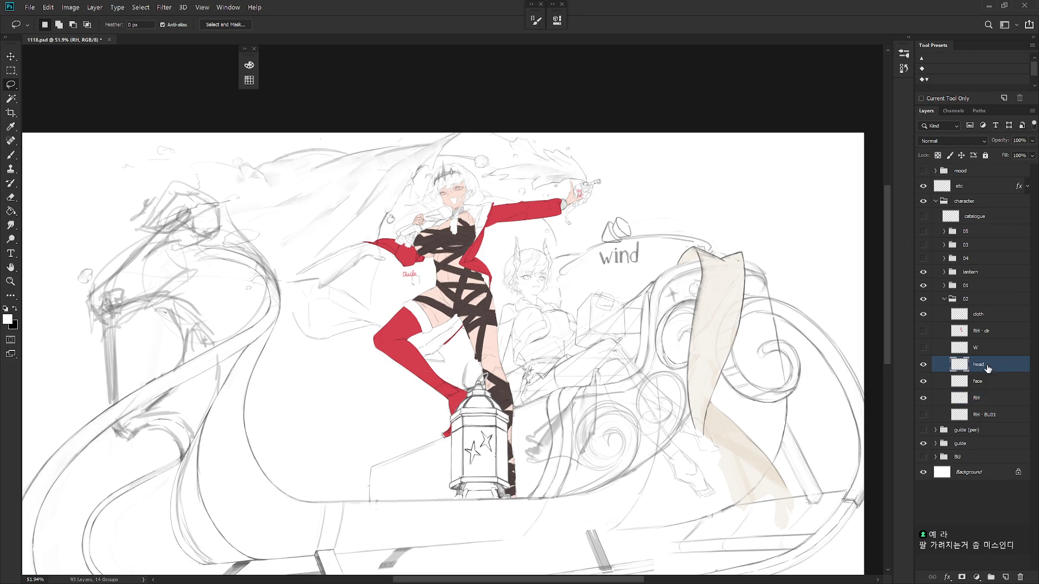
{"action": "left_click", "coordinate": [978, 381], "text": "shift"}
{"action": "scroll", "coordinate": [627, 298], "scroll_direction": "up", "scroll_amount": 4}
{"action": "left_click_drag", "start_coordinate": [627, 298], "coordinate": [622, 329]}
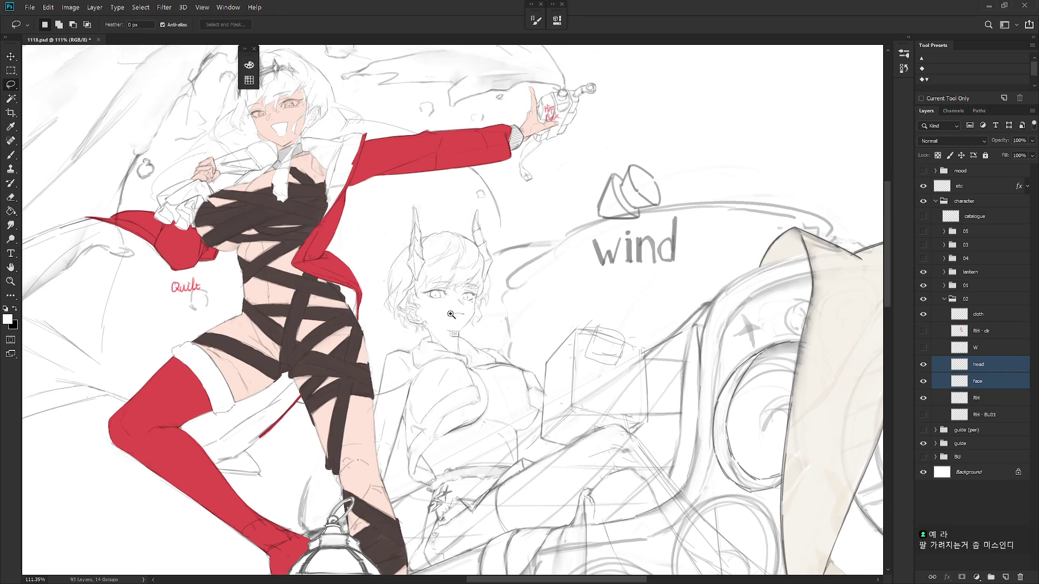
{"action": "scroll", "coordinate": [486, 309], "scroll_direction": "up", "scroll_amount": 3}
{"action": "key", "text": "ctrl+t"}
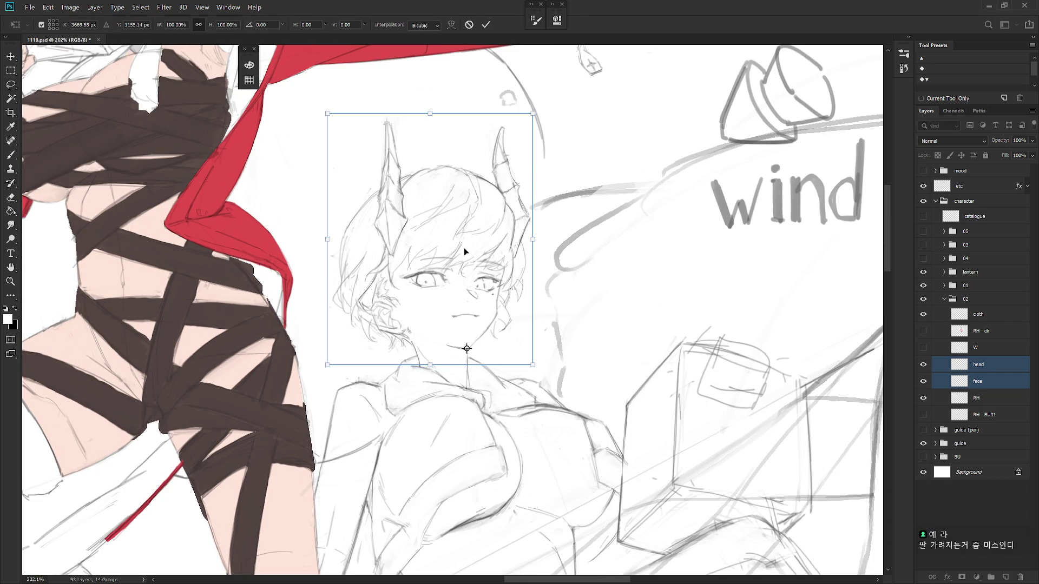
{"action": "left_click_drag", "start_coordinate": [328, 114], "coordinate": [334, 121]}
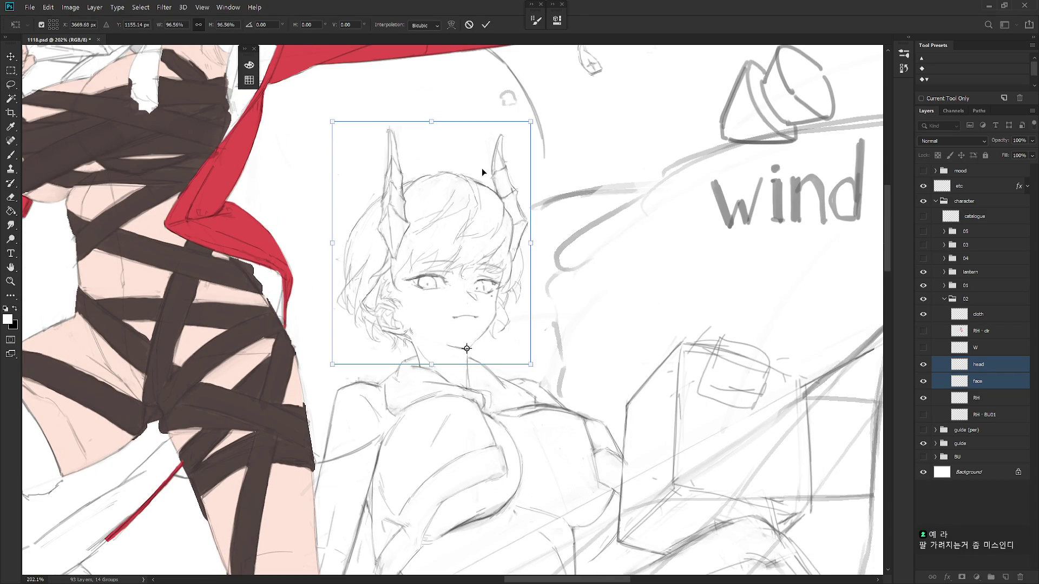
{"action": "key", "text": "Return"}
Step: Show RH · clr, lasso the coloured head and scale it to about 97% from the chin
{"action": "scroll", "coordinate": [606, 293], "scroll_direction": "down", "scroll_amount": 4}
{"action": "scroll", "coordinate": [607, 293], "scroll_direction": "down", "scroll_amount": 3}
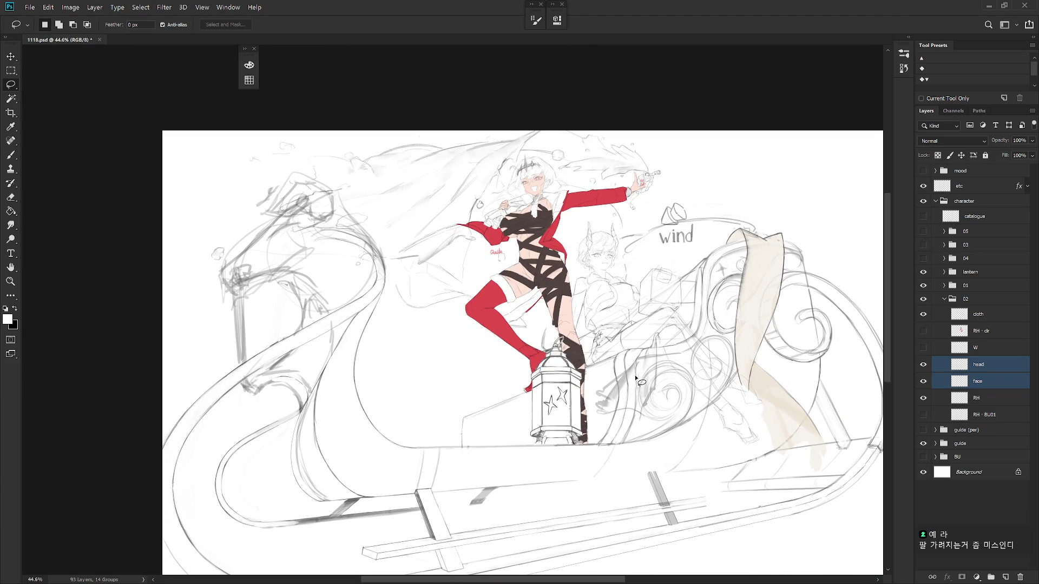
{"action": "left_click_drag", "start_coordinate": [631, 386], "coordinate": [605, 405]}
{"action": "left_click", "coordinate": [923, 331]}
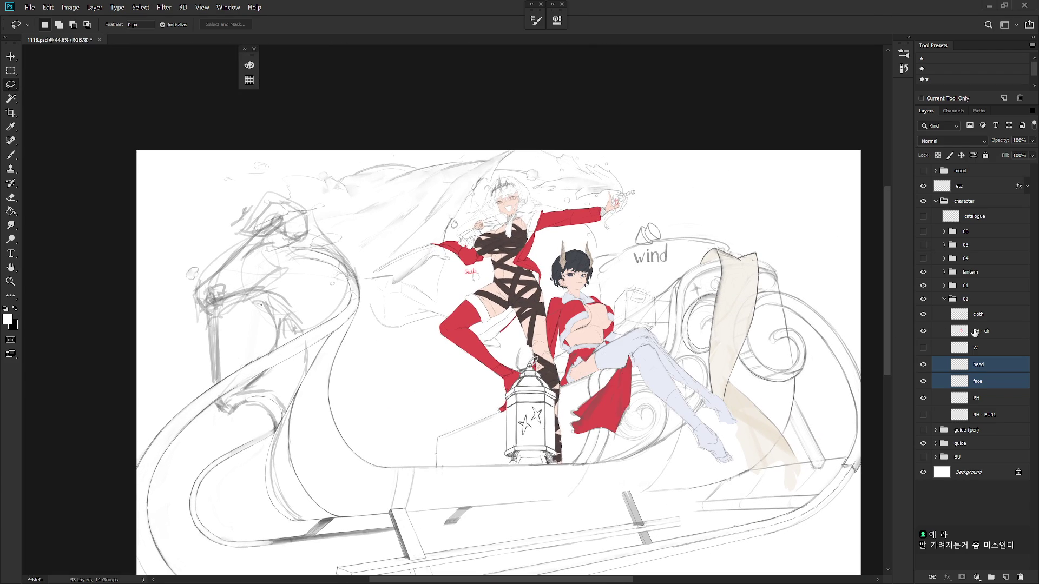
{"action": "left_click", "coordinate": [990, 332]}
{"action": "scroll", "coordinate": [606, 295], "scroll_direction": "up", "scroll_amount": 6}
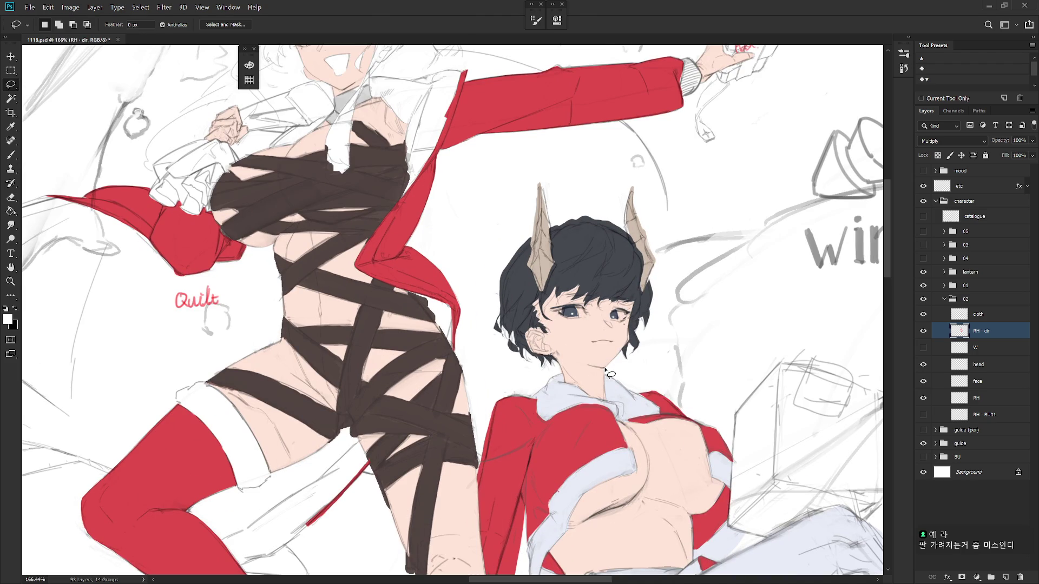
{"action": "mouse_move", "coordinate": [605, 370]}
{"action": "left_mouse_down"}
{"action": "mouse_move", "coordinate": [679, 178]}
{"action": "mouse_move", "coordinate": [470, 319]}
{"action": "mouse_move", "coordinate": [563, 375]}
{"action": "mouse_move", "coordinate": [596, 364]}
{"action": "left_mouse_up"}
{"action": "key", "text": "shift"}
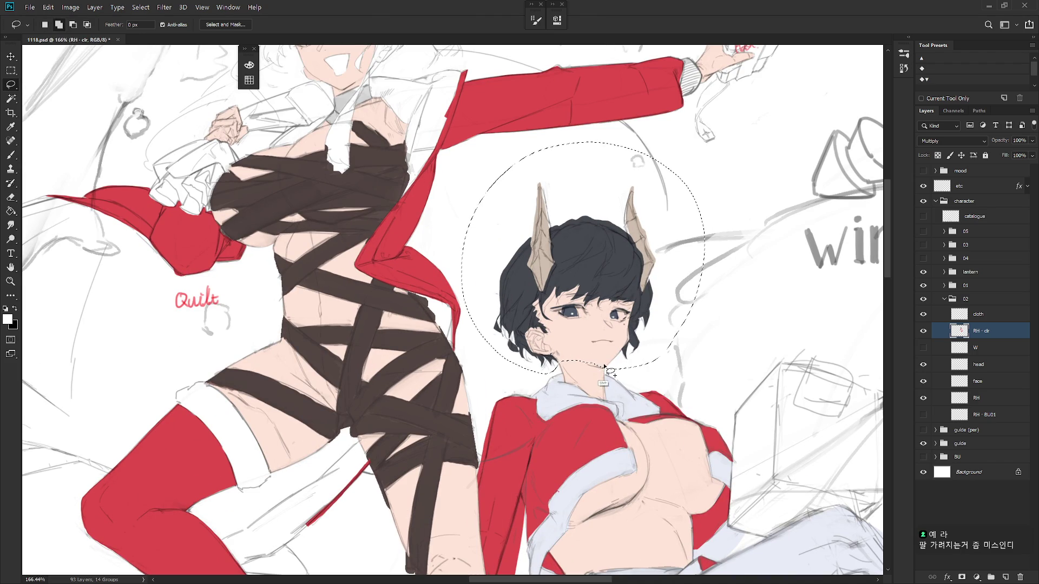
{"action": "key", "text": "ctrl+t"}
{"action": "left_click", "coordinate": [603, 369], "text": "alt"}
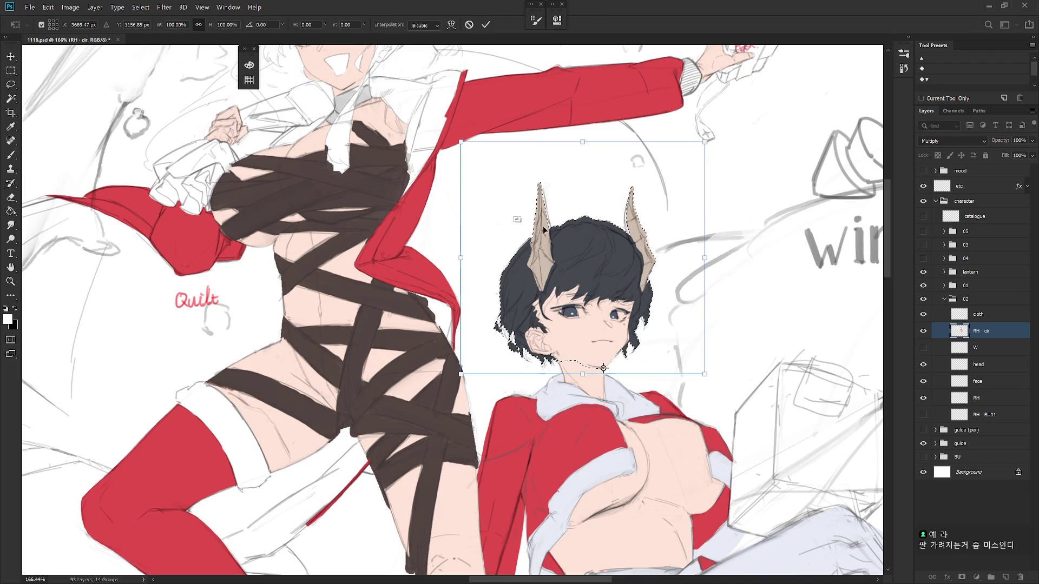
{"action": "left_click_drag", "start_coordinate": [461, 141], "coordinate": [465, 146]}
{"action": "key", "text": "Return"}
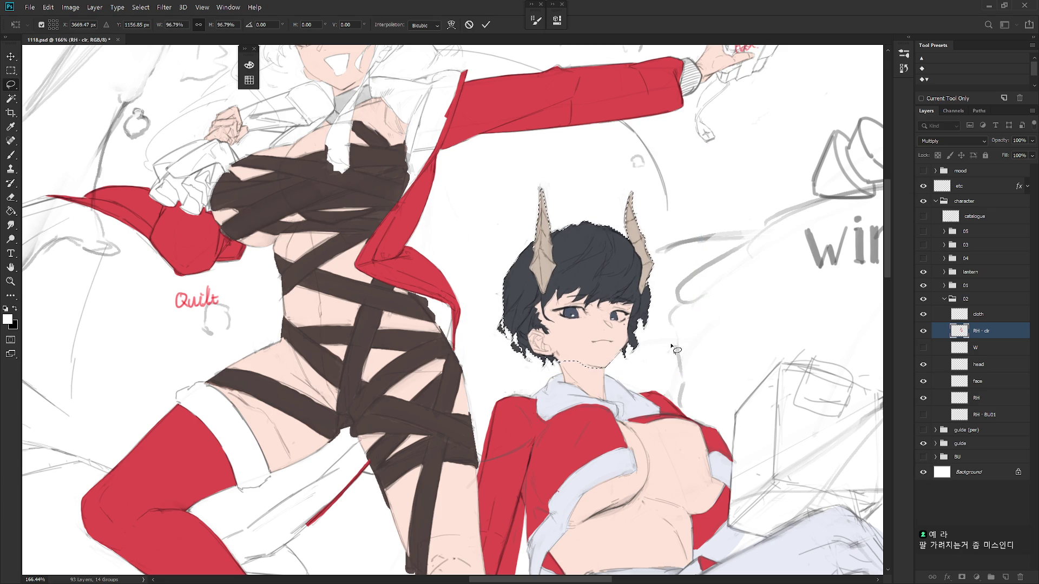
Step: Toggle the coloured seated girl's visibility to compare her with the sketch
{"action": "scroll", "coordinate": [674, 341], "scroll_direction": "down", "scroll_amount": 5}
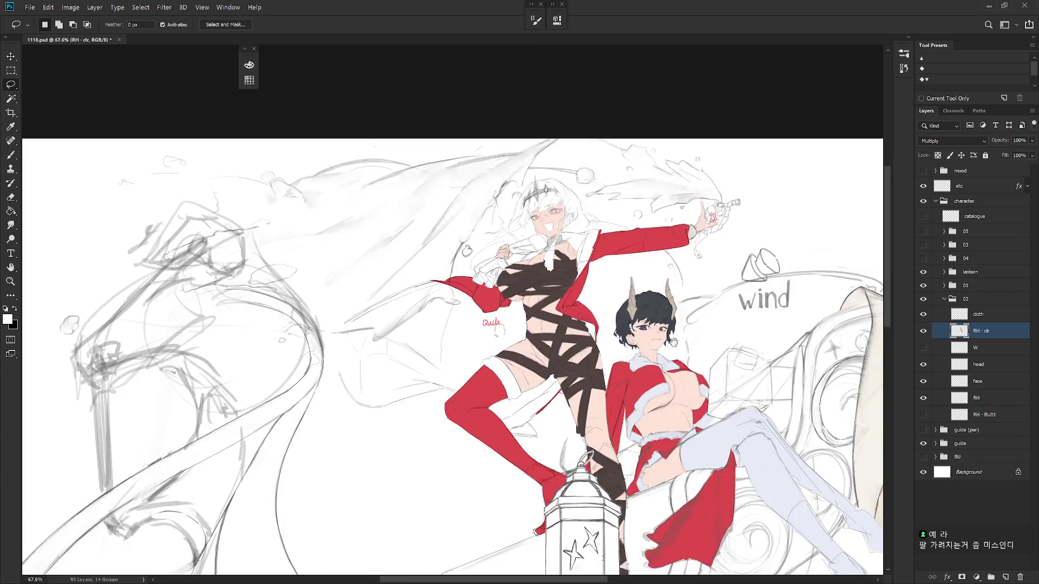
{"action": "scroll", "coordinate": [646, 381], "scroll_direction": "down", "scroll_amount": 2}
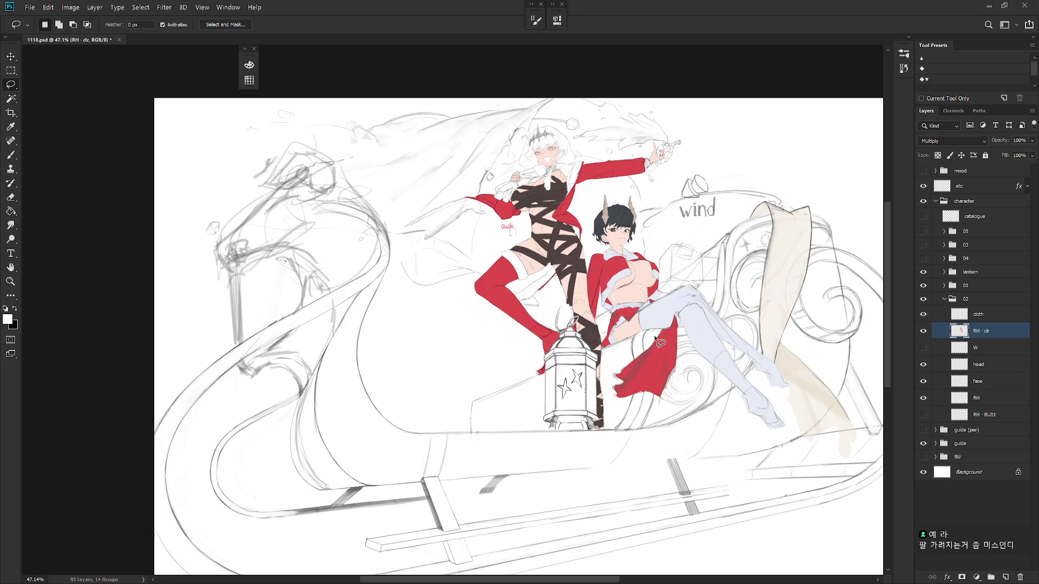
{"action": "scroll", "coordinate": [656, 340], "scroll_direction": "up", "scroll_amount": 2}
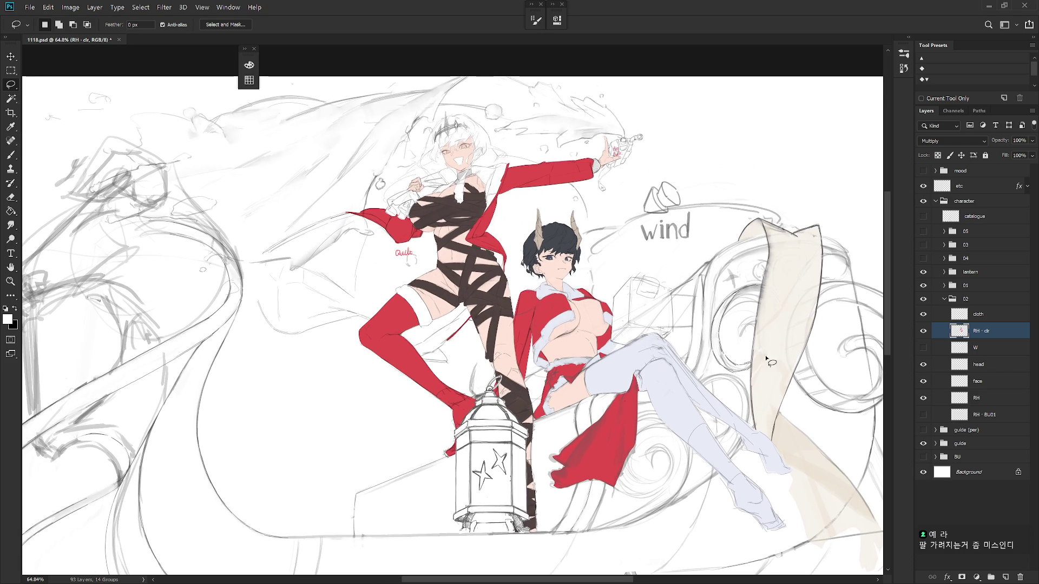
{"action": "left_click", "coordinate": [923, 332]}
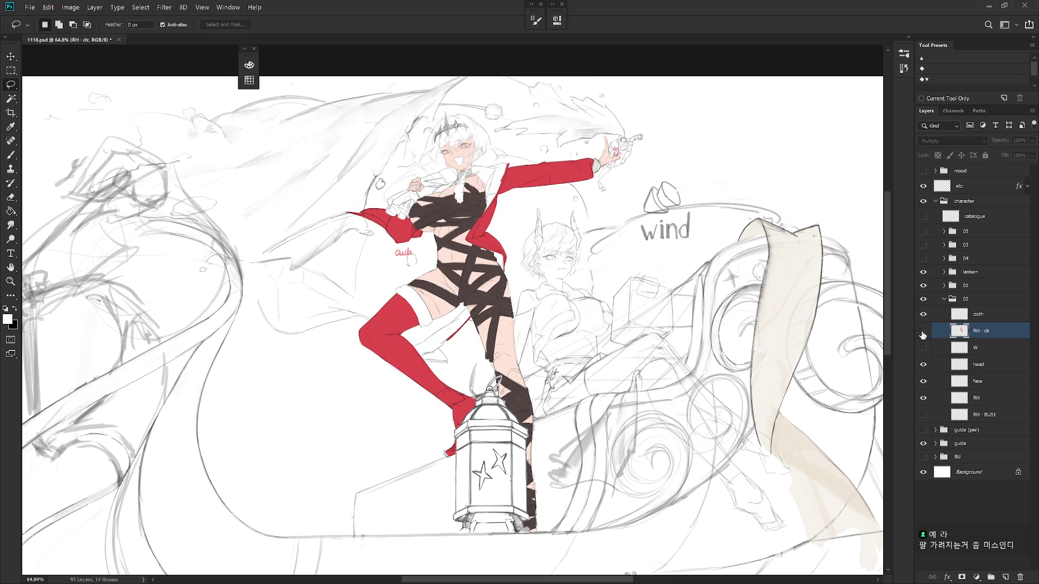
{"action": "left_click", "coordinate": [923, 332]}
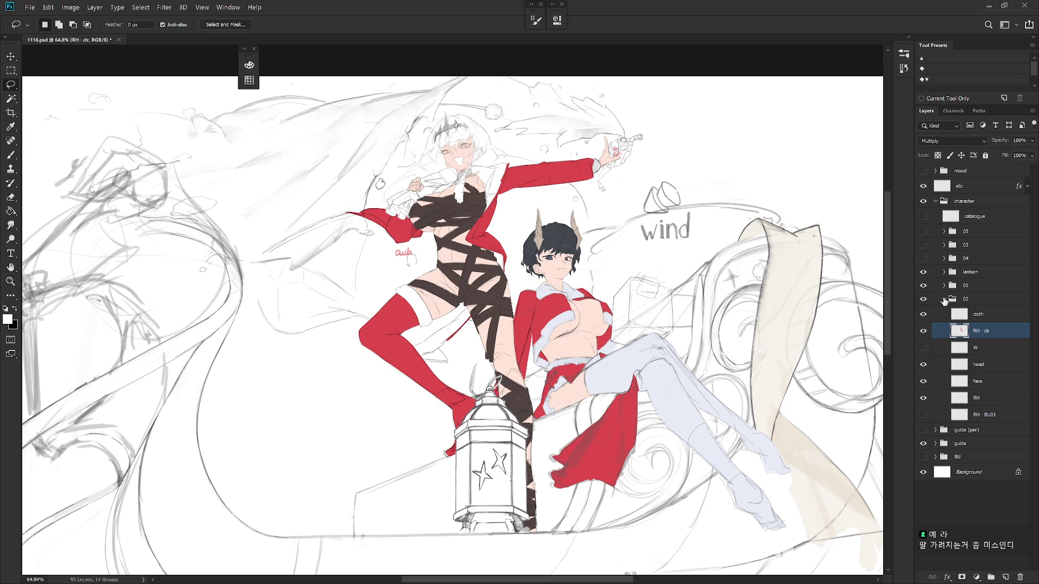
{"action": "left_click", "coordinate": [924, 333]}
{"action": "left_click_drag", "start_coordinate": [725, 385], "coordinate": [703, 390]}
{"action": "key", "text": "b"}
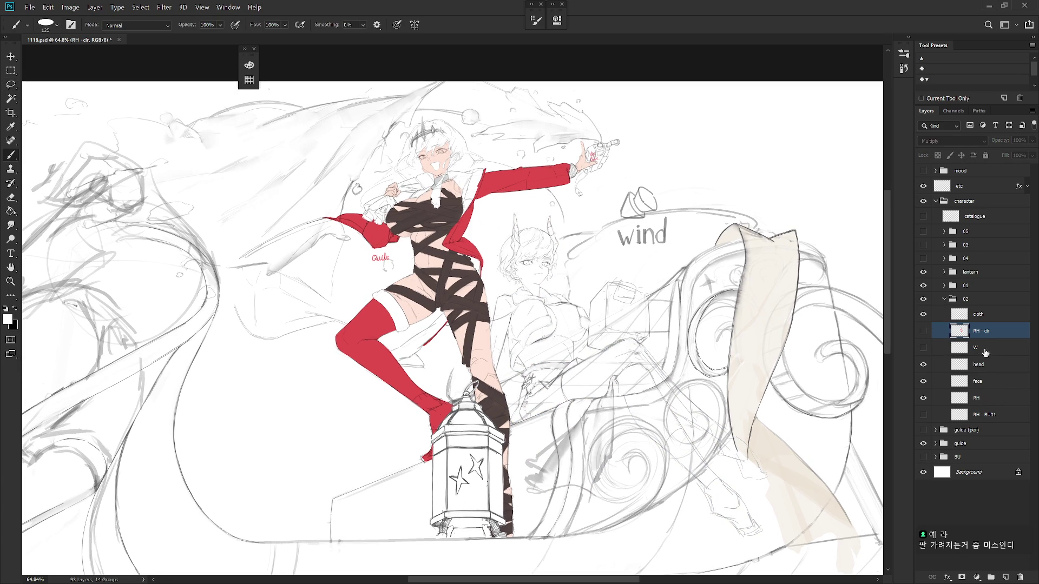
{"action": "left_click", "coordinate": [923, 331]}
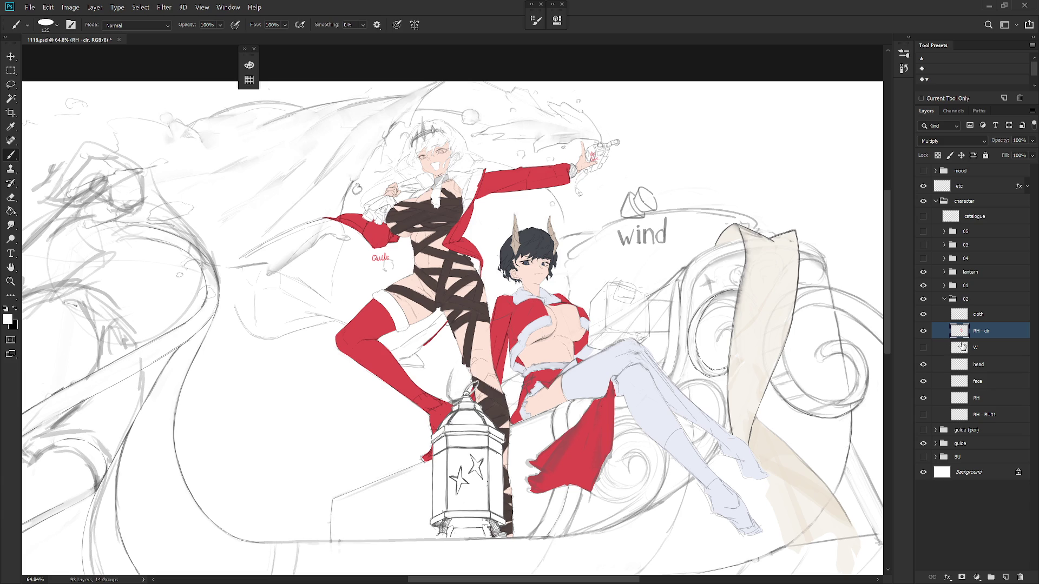
Step: Duplicate RH · clr, whiten it with Lightness +100, set Normal blend, and move it above RH · BU01
{"action": "key", "text": "ctrl+j"}
{"action": "key", "text": "ctrl+u"}
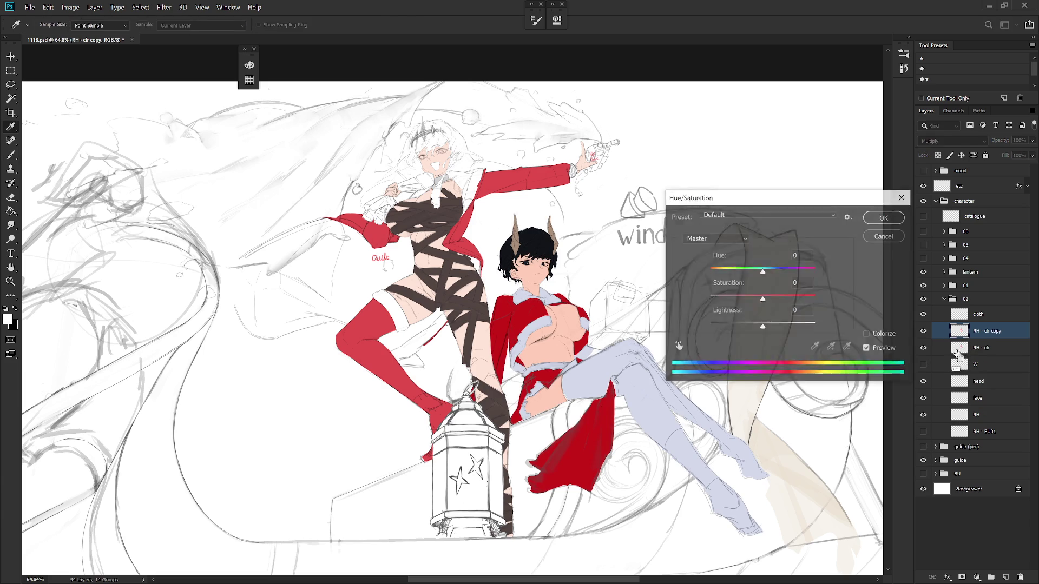
{"action": "left_click_drag", "start_coordinate": [762, 325], "coordinate": [826, 328]}
{"action": "key", "text": "Return"}
{"action": "key", "text": "b"}
{"action": "left_click", "coordinate": [952, 141]}
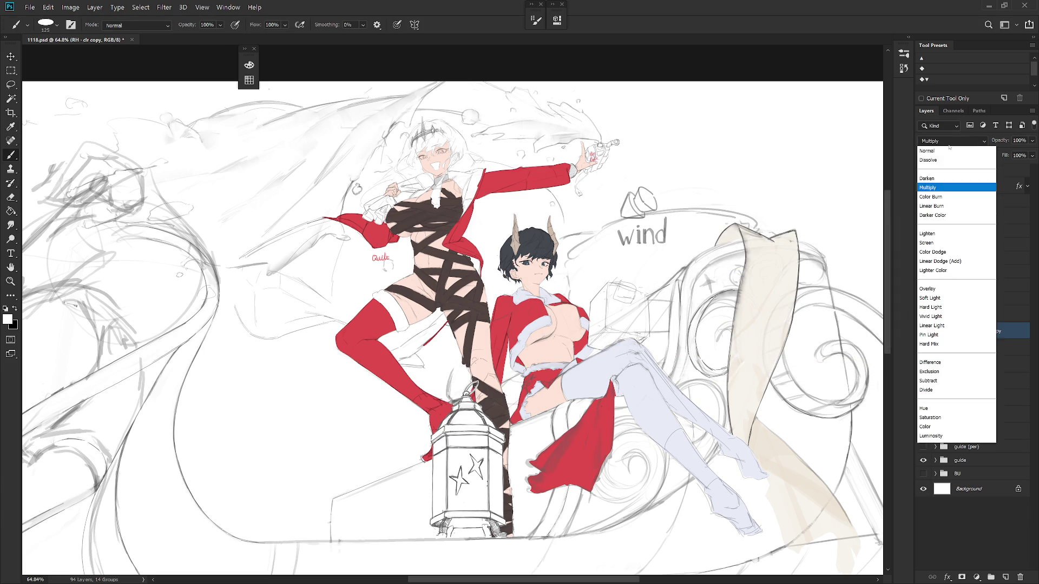
{"action": "left_click", "coordinate": [936, 147]}
{"action": "left_click_drag", "start_coordinate": [1000, 335], "coordinate": [1004, 428]}
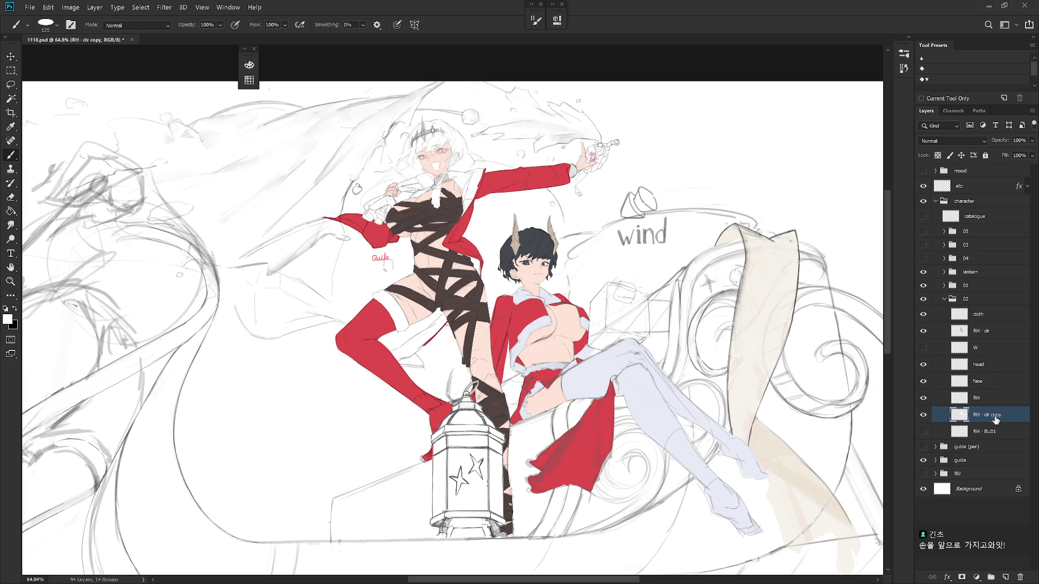
Step: Rename the 'RH · clr copy' layer to 'RH · W'
{"action": "double_click", "coordinate": [996, 415]}
{"action": "type", "text": "RH · W"}
{"action": "key", "text": "Return"}
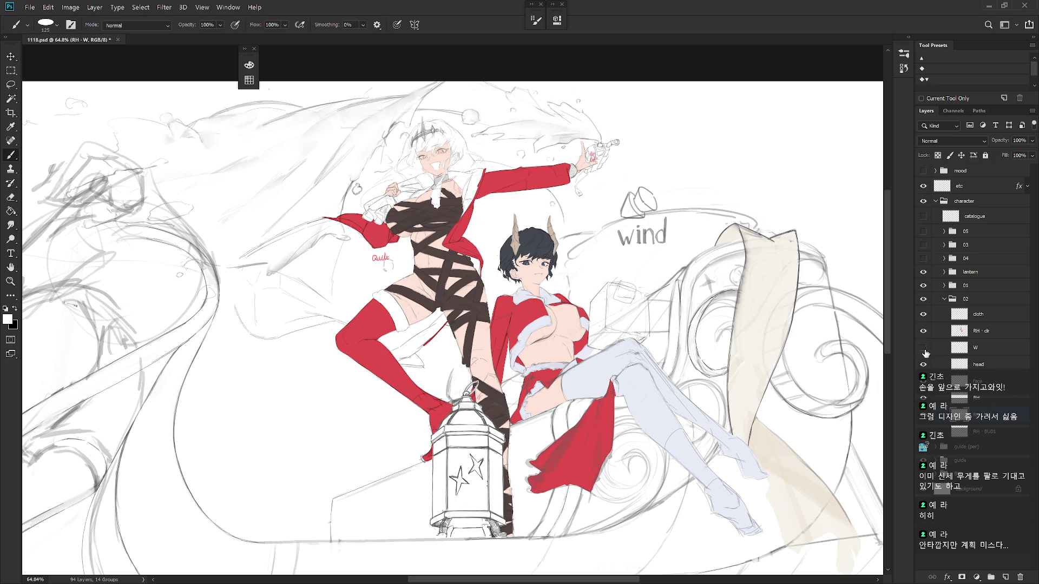
Step: Select the head layer and shift the canvas view slightly
{"action": "left_click", "coordinate": [988, 348]}
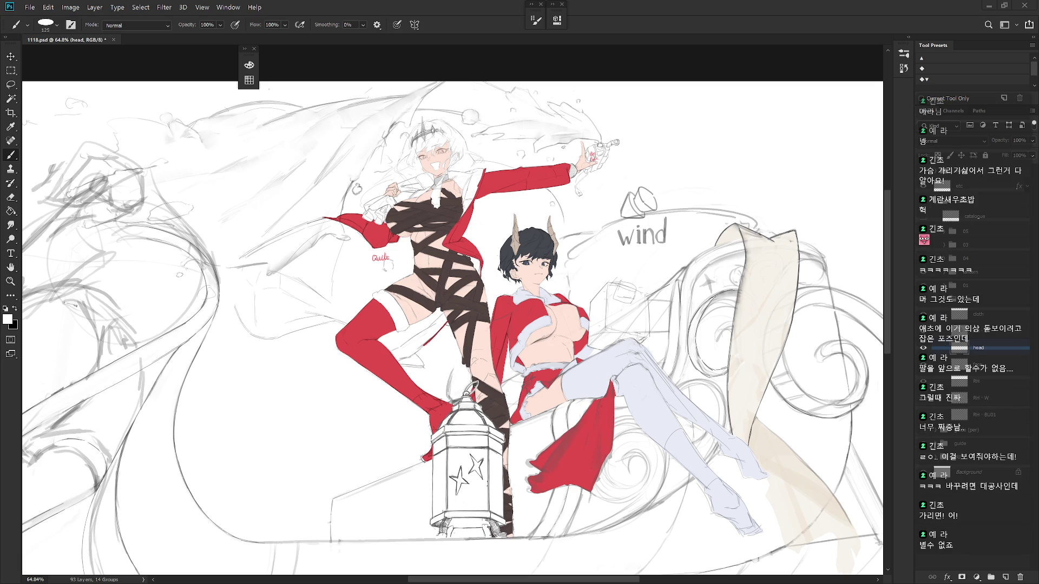
{"action": "left_click_drag", "start_coordinate": [455, 325], "coordinate": [413, 308]}
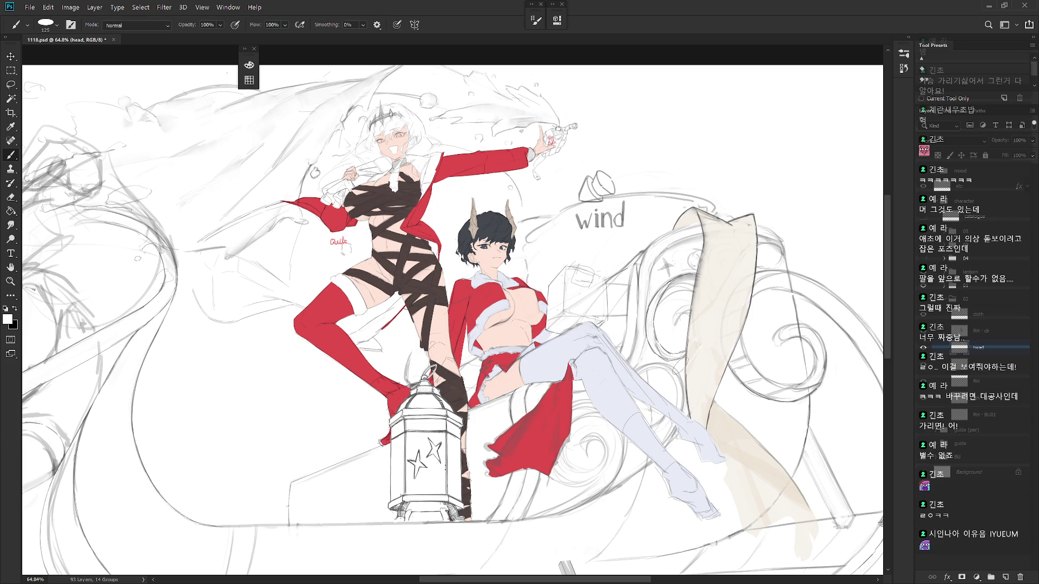
Step: On RH · clr, choose a small hard brush, sample the outfit red, and enlarge the brush
{"action": "scroll", "coordinate": [584, 360], "scroll_direction": "up", "scroll_amount": 2}
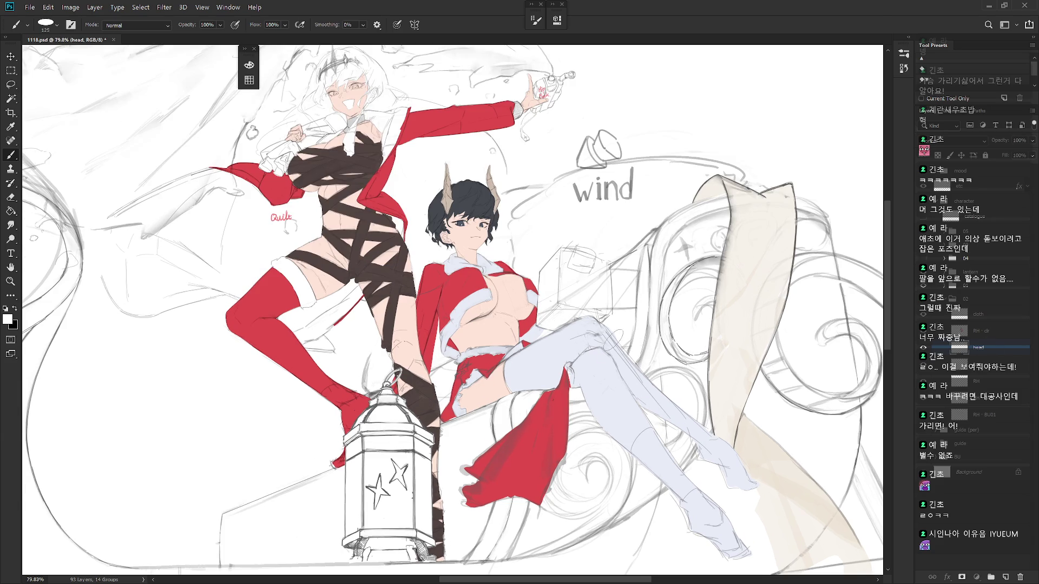
{"action": "left_click", "coordinate": [994, 332]}
{"action": "right_click", "coordinate": [654, 357]}
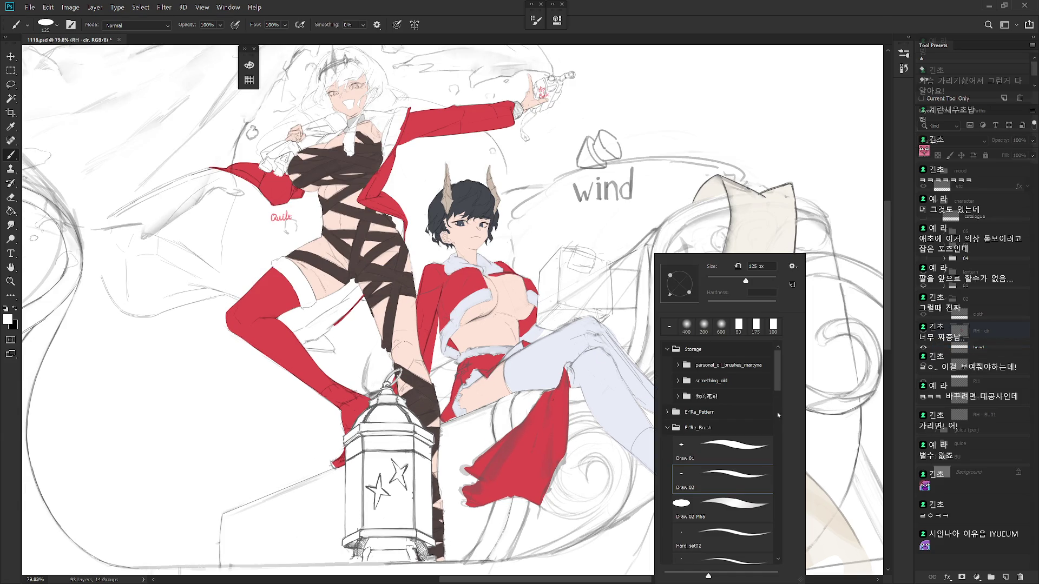
{"action": "left_click_drag", "start_coordinate": [778, 386], "coordinate": [781, 401]}
{"action": "left_click", "coordinate": [747, 465]}
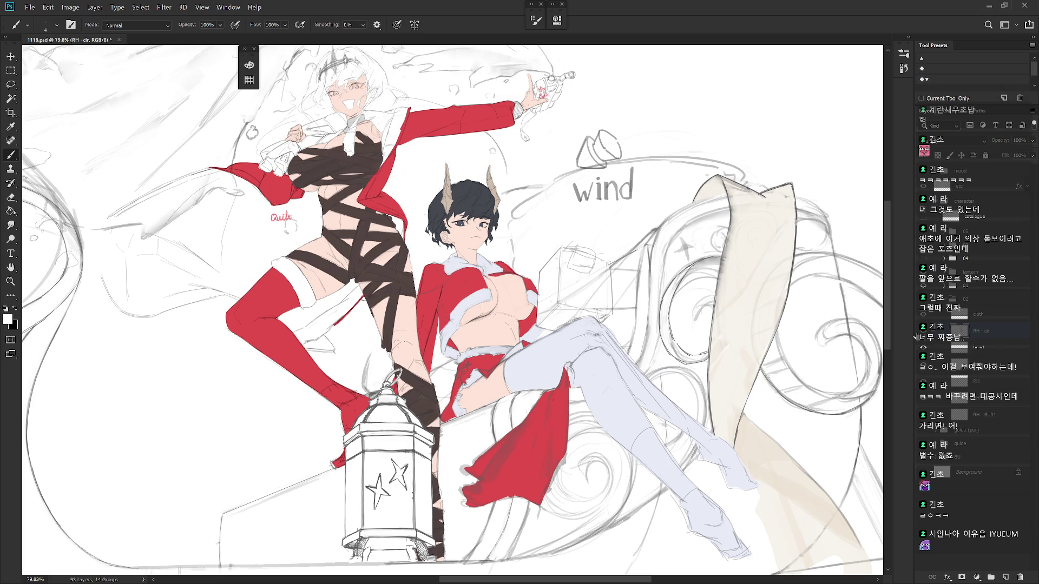
{"action": "key", "text": "Return"}
{"action": "left_click", "coordinate": [553, 416], "text": "alt"}
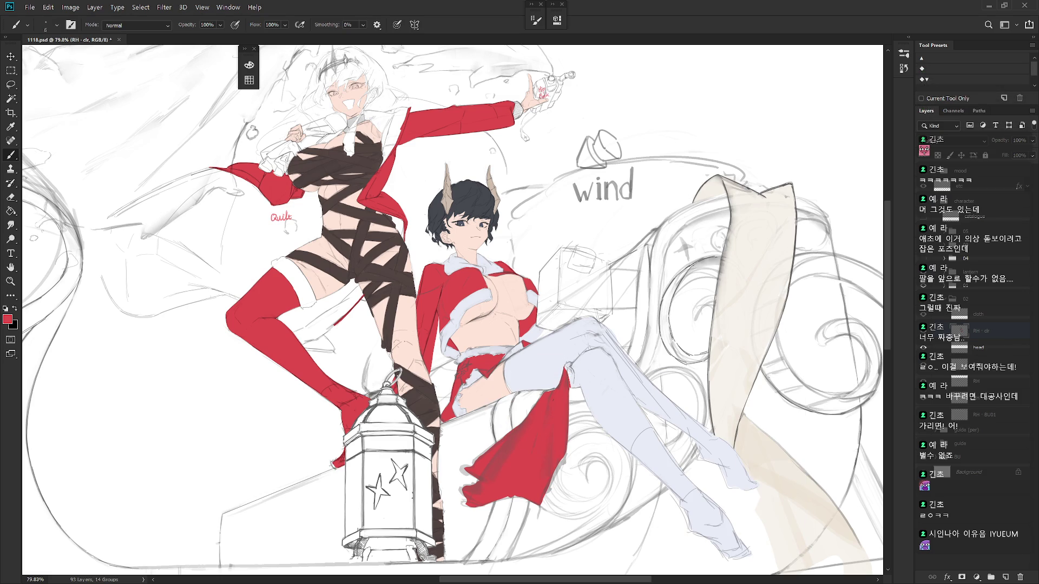
{"action": "key", "text": "bracketright"}
{"action": "key", "text": "bracketright"}
{"action": "key", "text": "bracketright"}
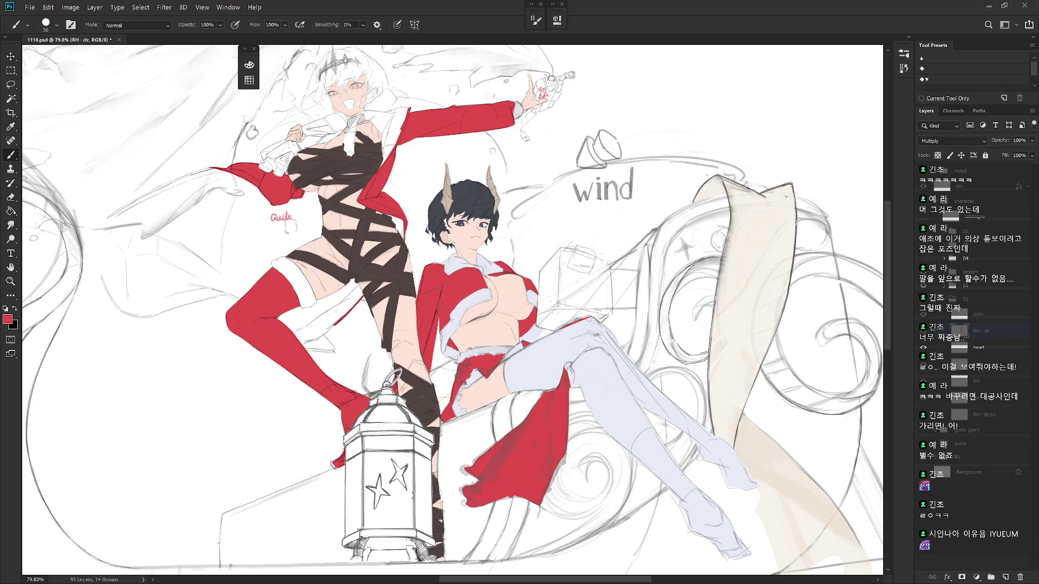
Step: Tilt the view and paint red lines down the stocking's right and left edges
{"action": "left_click_drag", "start_coordinate": [454, 308], "coordinate": [509, 335]}
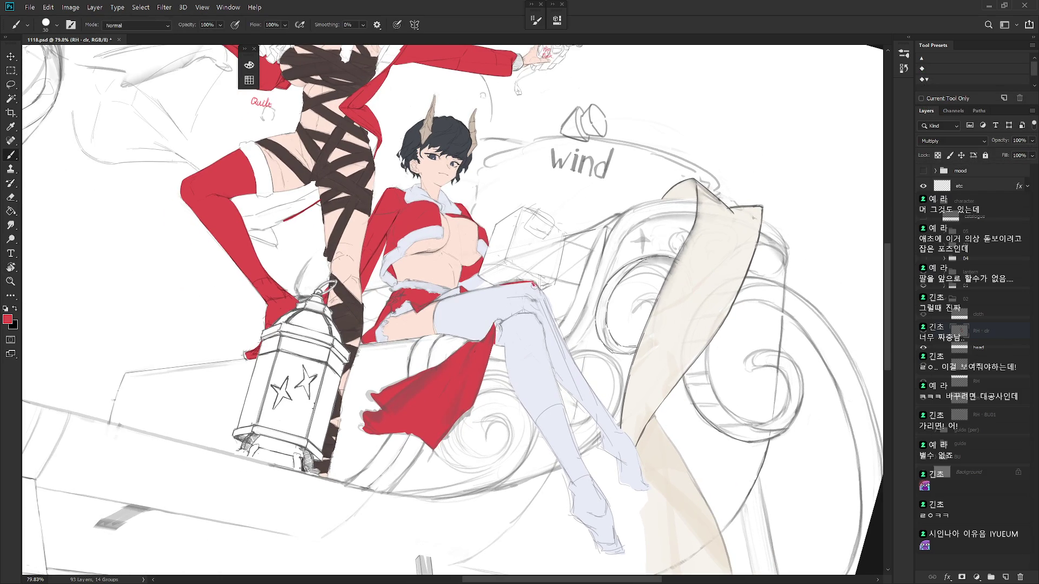
{"action": "left_click_drag", "start_coordinate": [534, 286], "coordinate": [586, 383]}
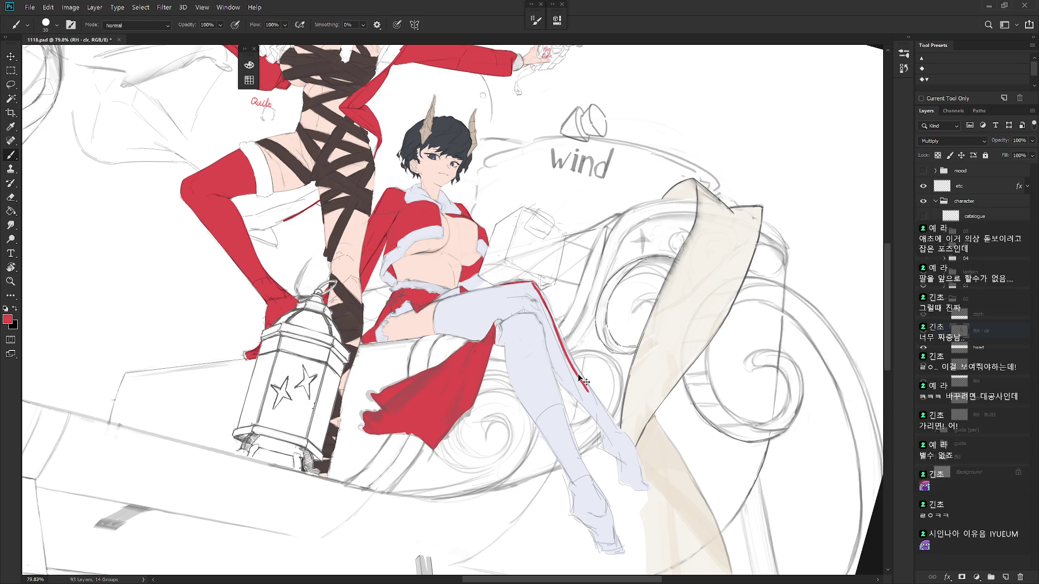
{"action": "key", "text": "ctrl+z"}
{"action": "left_click_drag", "start_coordinate": [534, 284], "coordinate": [626, 449]}
{"action": "left_click_drag", "start_coordinate": [524, 309], "coordinate": [617, 549]}
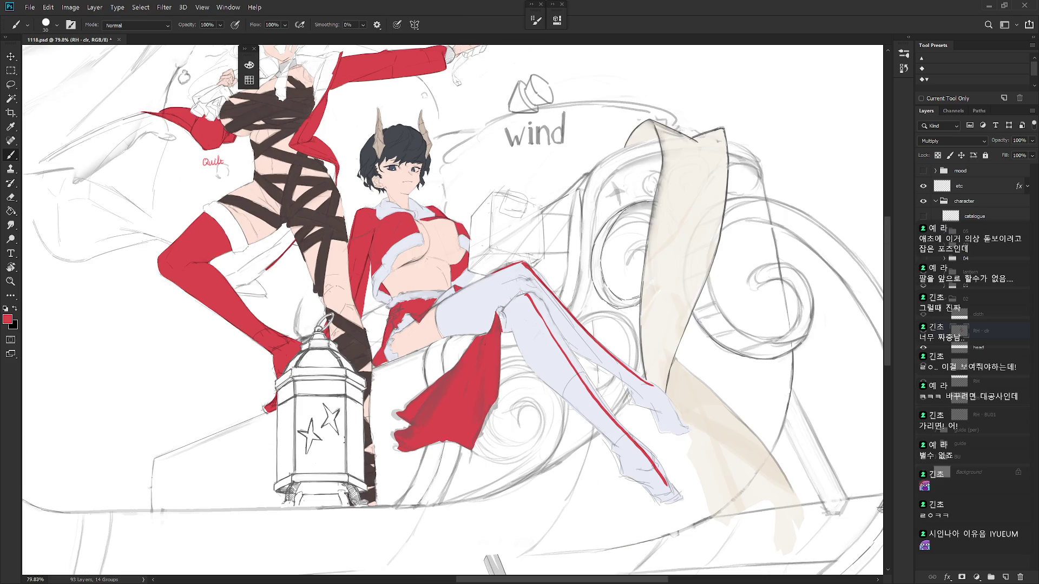
{"action": "scroll", "coordinate": [679, 452], "scroll_direction": "down", "scroll_amount": 3}
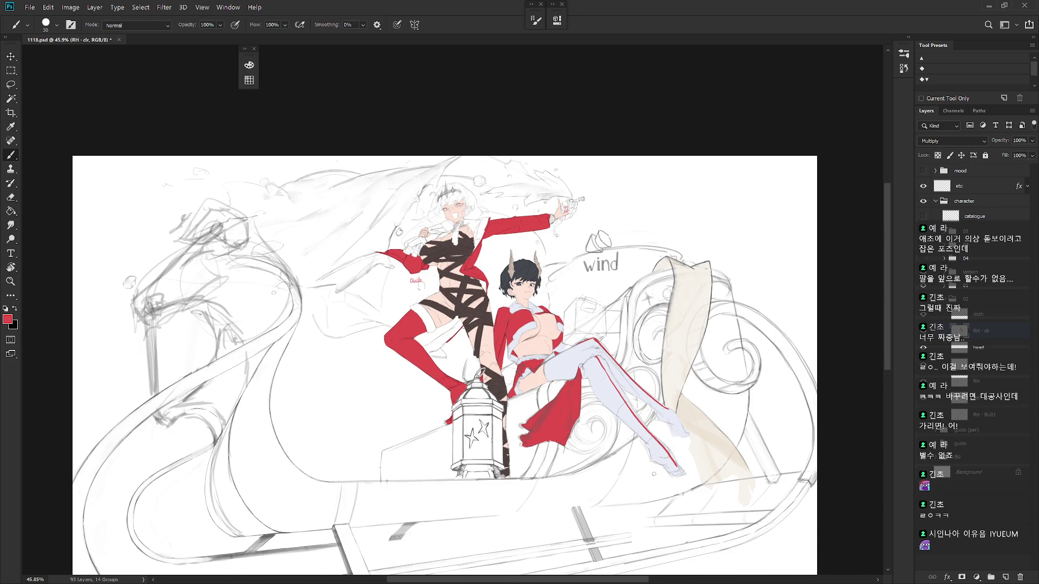
Step: Undo the red stocking stripes, sample the white stocking colour, and select the cloth layer
{"action": "key", "text": "ctrl+z"}
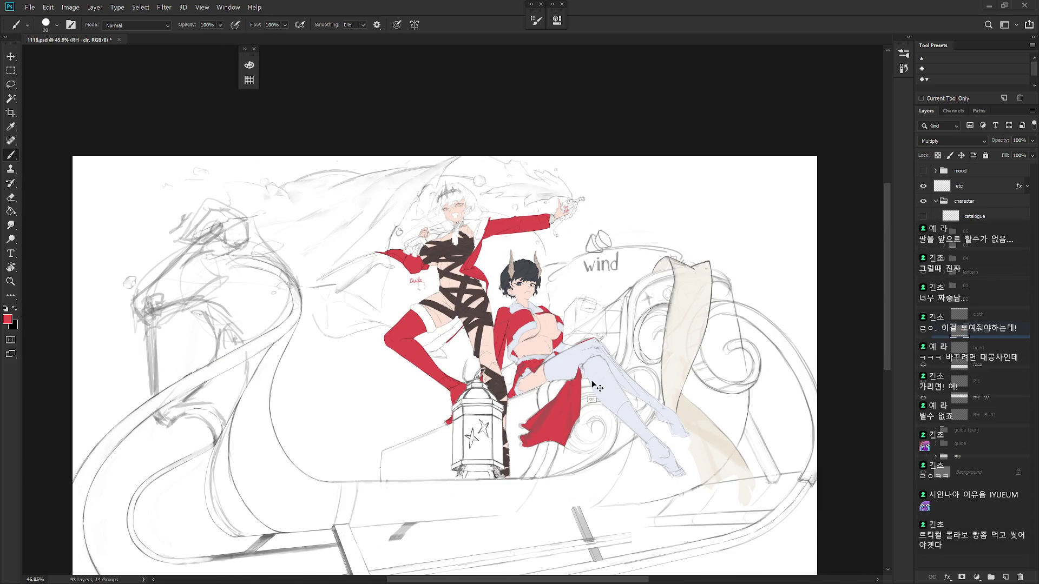
{"action": "scroll", "coordinate": [593, 386], "scroll_direction": "up", "scroll_amount": 2}
{"action": "left_click", "coordinate": [553, 382], "text": "alt"}
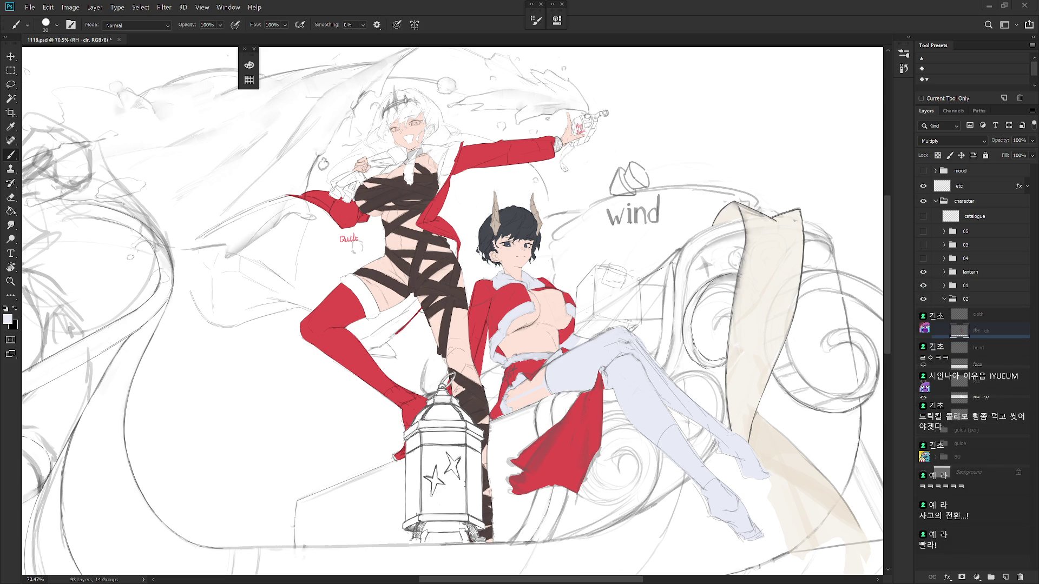
{"action": "left_click", "coordinate": [978, 314]}
Step: Sample the light grey fur colour, shrink the brush, and hide the left girl and lantern
{"action": "left_click", "coordinate": [547, 387], "text": "alt"}
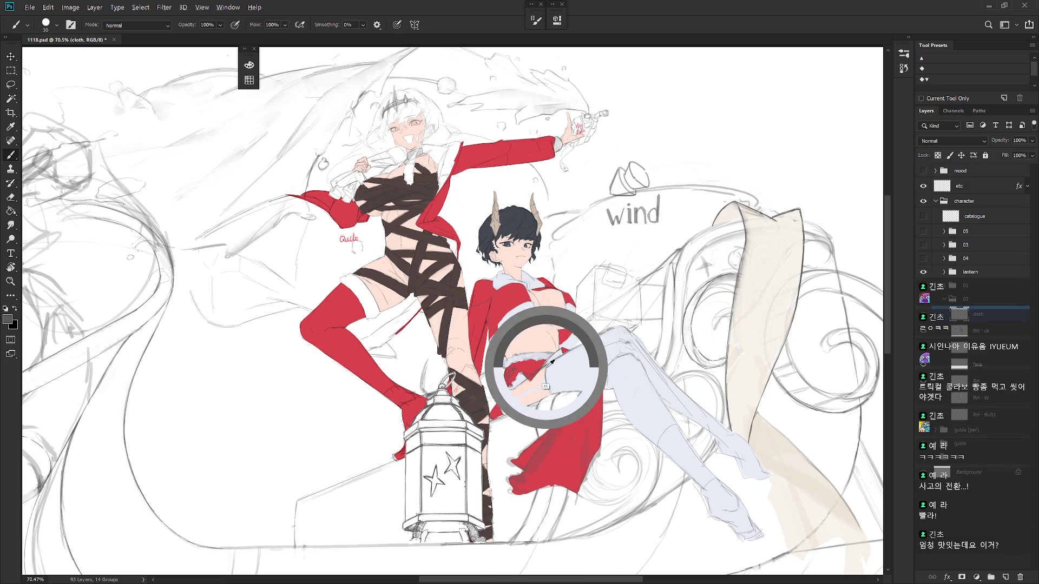
{"action": "scroll", "coordinate": [519, 385], "scroll_direction": "up", "scroll_amount": 3}
{"action": "key", "text": "bracketleft"}
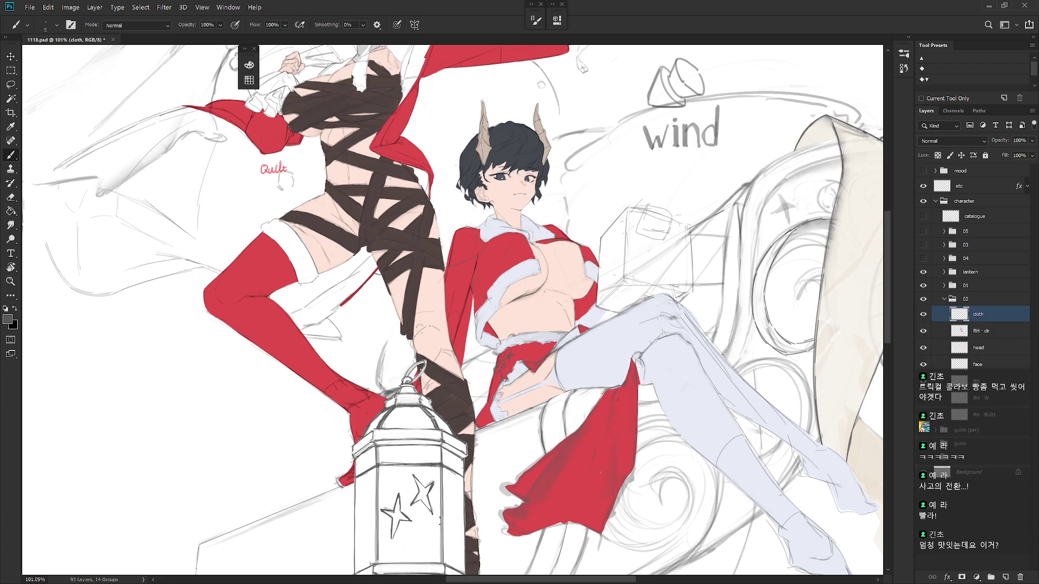
{"action": "key", "text": "l"}
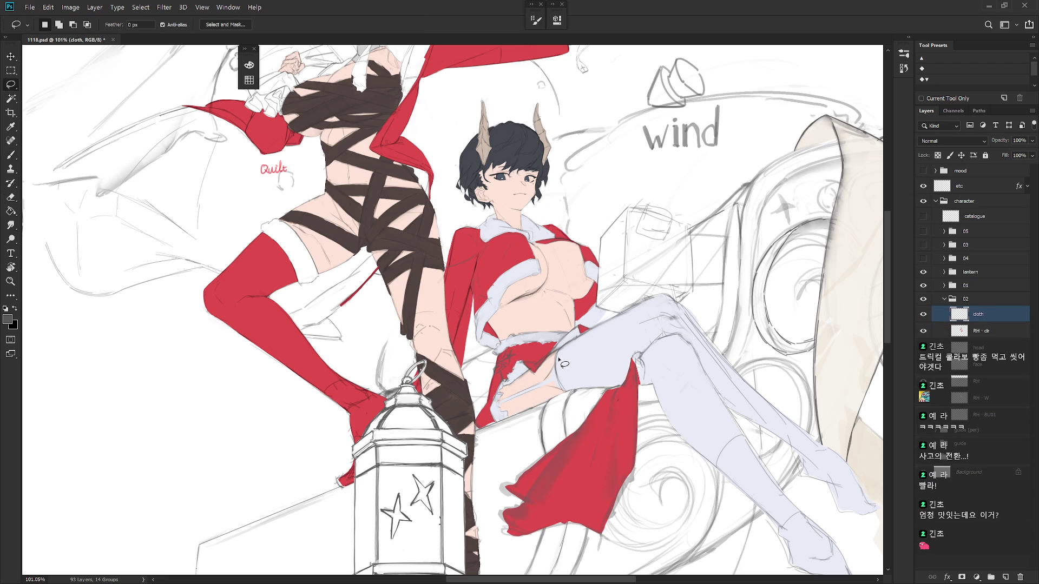
{"action": "left_click_drag", "start_coordinate": [572, 362], "coordinate": [598, 386]}
{"action": "left_click", "coordinate": [923, 285]}
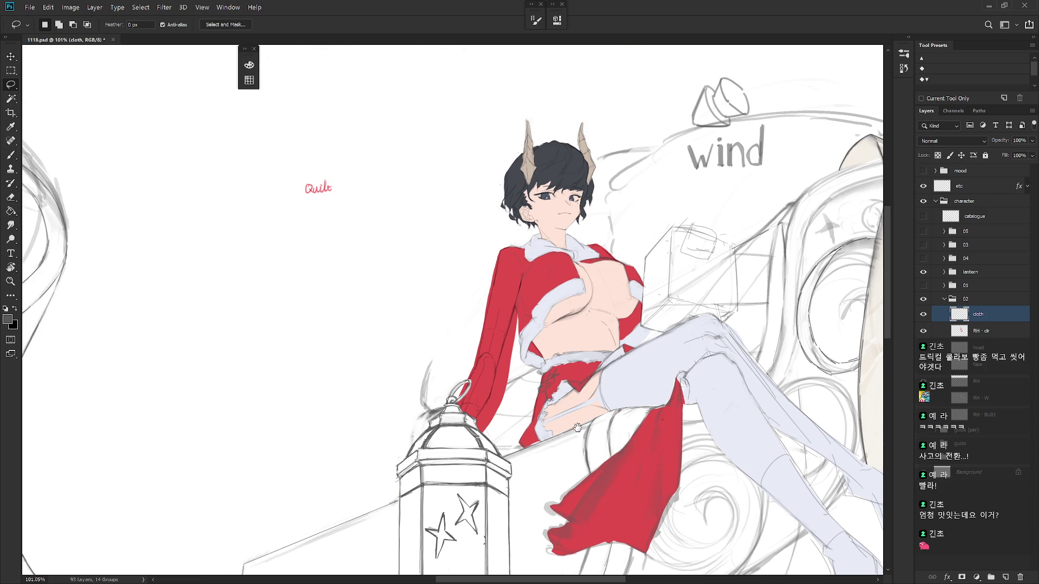
{"action": "left_click", "coordinate": [923, 271]}
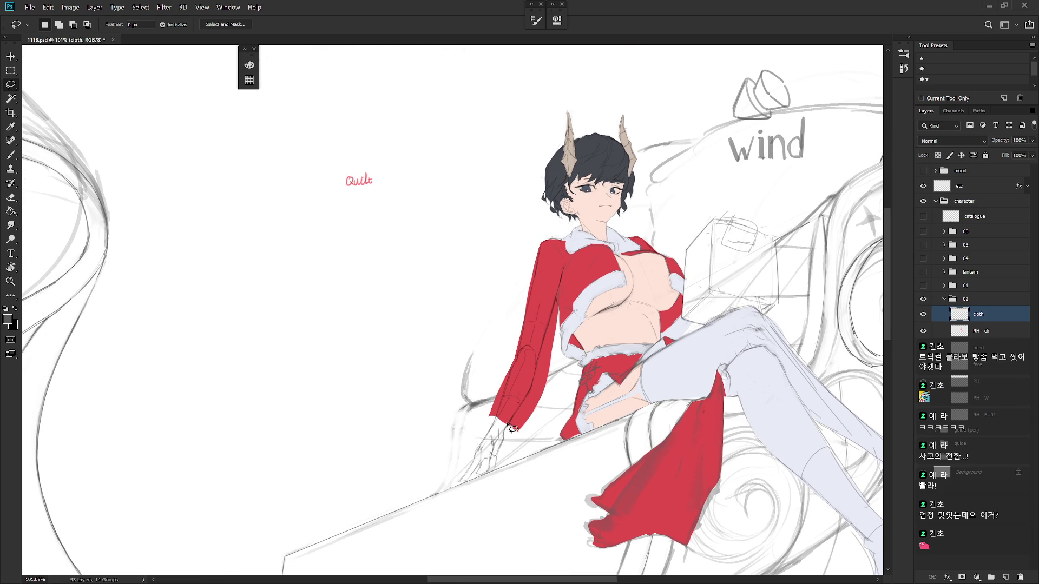
Step: Lasso the sleeve edges, clear them on RH, and paint darker red along the sleeve's left edge
{"action": "mouse_move", "coordinate": [493, 407]}
{"action": "left_mouse_down"}
{"action": "mouse_move", "coordinate": [540, 246]}
{"action": "mouse_move", "coordinate": [561, 287]}
{"action": "mouse_move", "coordinate": [561, 325]}
{"action": "left_mouse_up"}
{"action": "mouse_move", "coordinate": [560, 313]}
{"action": "left_mouse_down"}
{"action": "mouse_move", "coordinate": [559, 340]}
{"action": "mouse_move", "coordinate": [515, 431]}
{"action": "left_mouse_up"}
{"action": "left_click", "coordinate": [986, 382]}
{"action": "key", "text": "ctrl+d"}
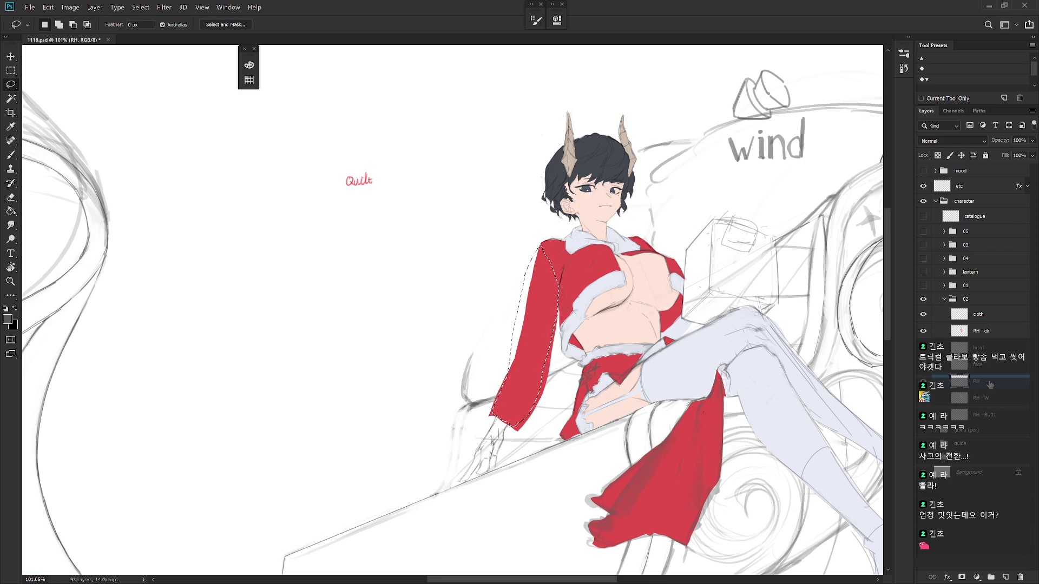
{"action": "key", "text": "b"}
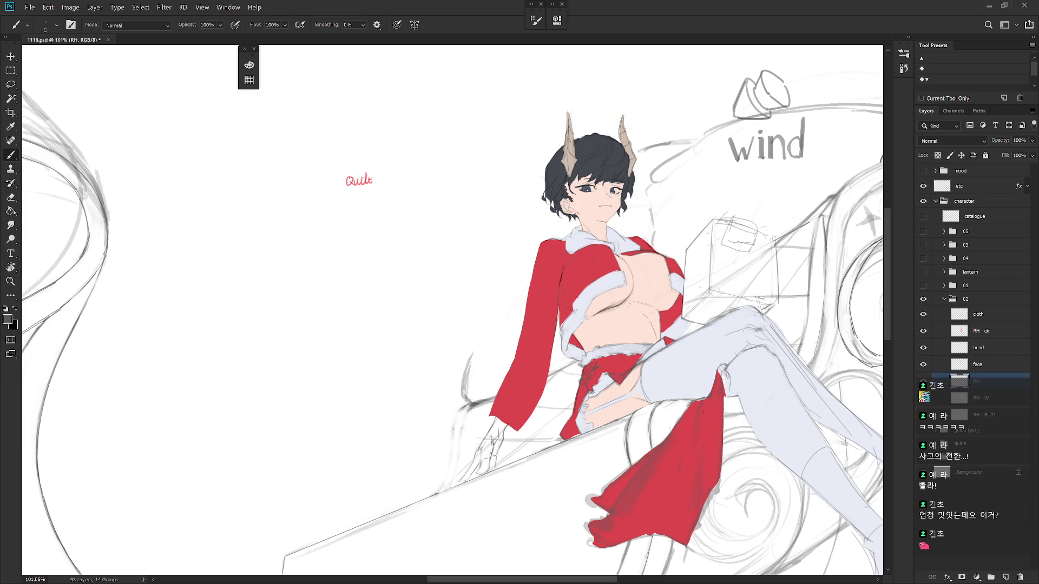
{"action": "left_click_drag", "start_coordinate": [541, 244], "coordinate": [516, 348]}
{"action": "left_click_drag", "start_coordinate": [535, 296], "coordinate": [520, 339]}
Step: Toggle the RH · W and cloth layers to check the sleeve, then open History
{"action": "left_click", "coordinate": [923, 398]}
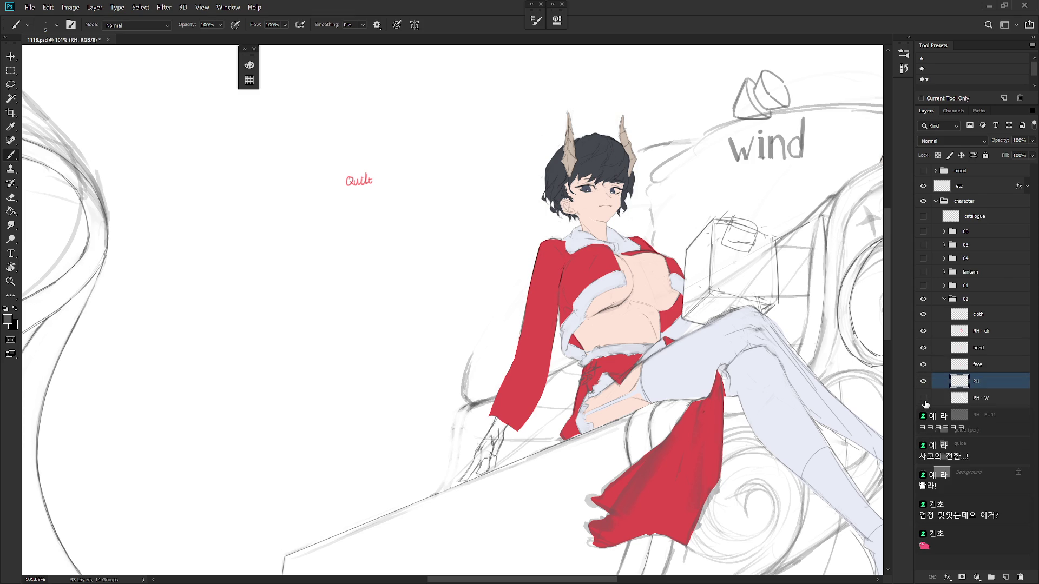
{"action": "left_click", "coordinate": [924, 398]}
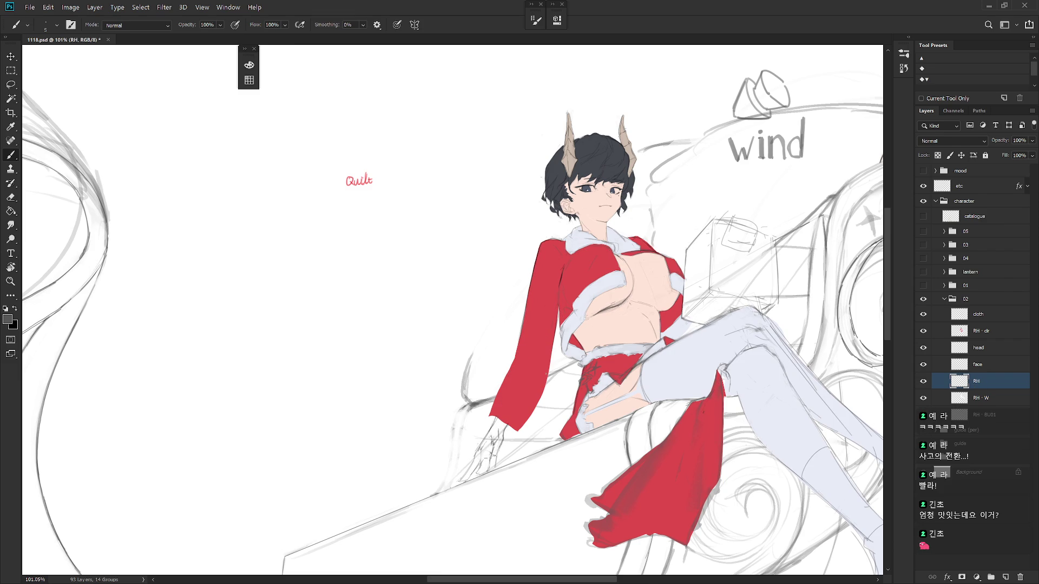
{"action": "left_click", "coordinate": [924, 315]}
{"action": "left_click", "coordinate": [923, 314]}
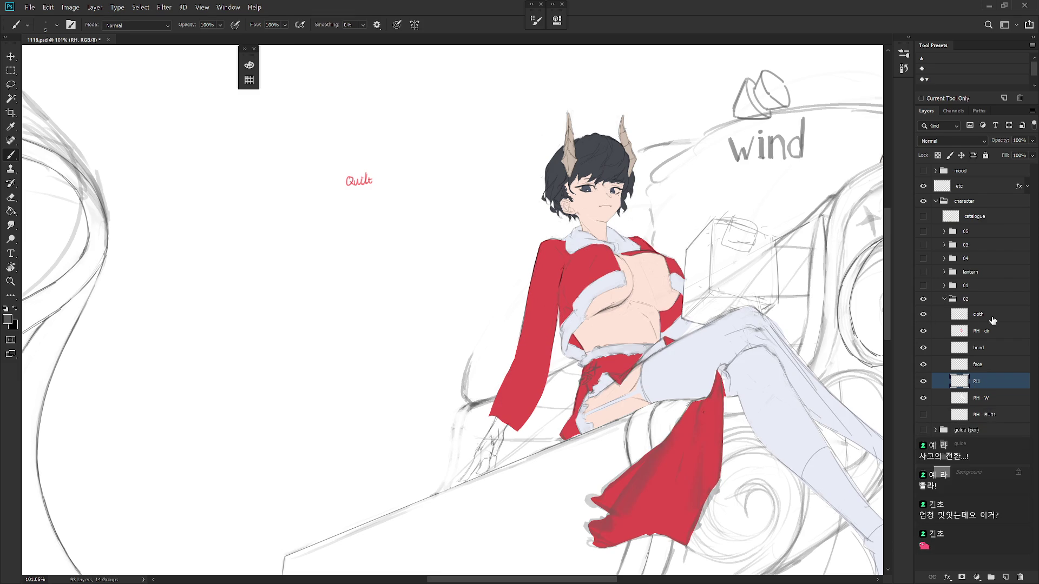
{"action": "left_click", "coordinate": [993, 320]}
{"action": "left_click", "coordinate": [923, 316]}
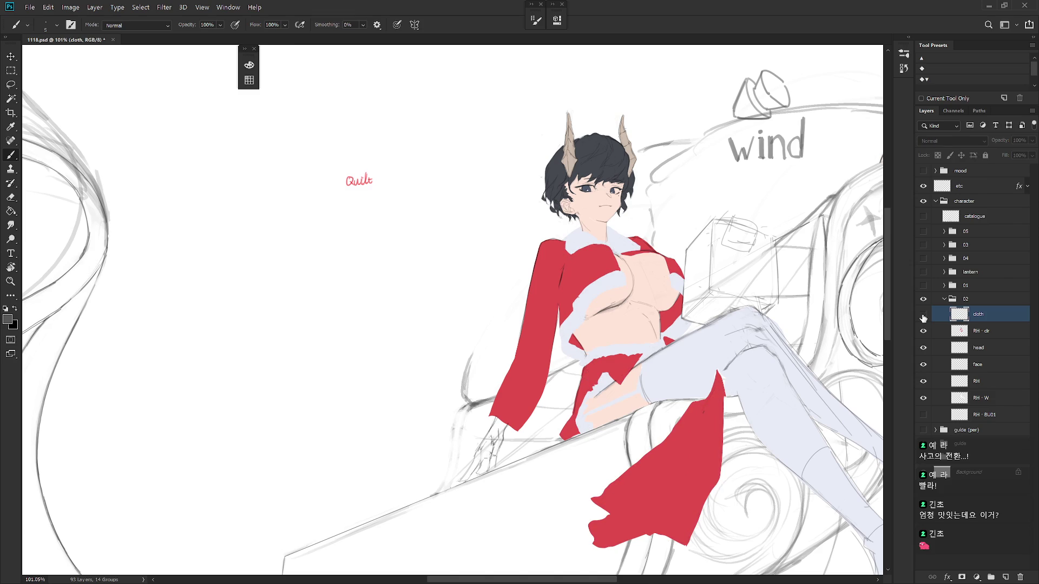
{"action": "left_click", "coordinate": [923, 314]}
{"action": "left_click", "coordinate": [904, 69]}
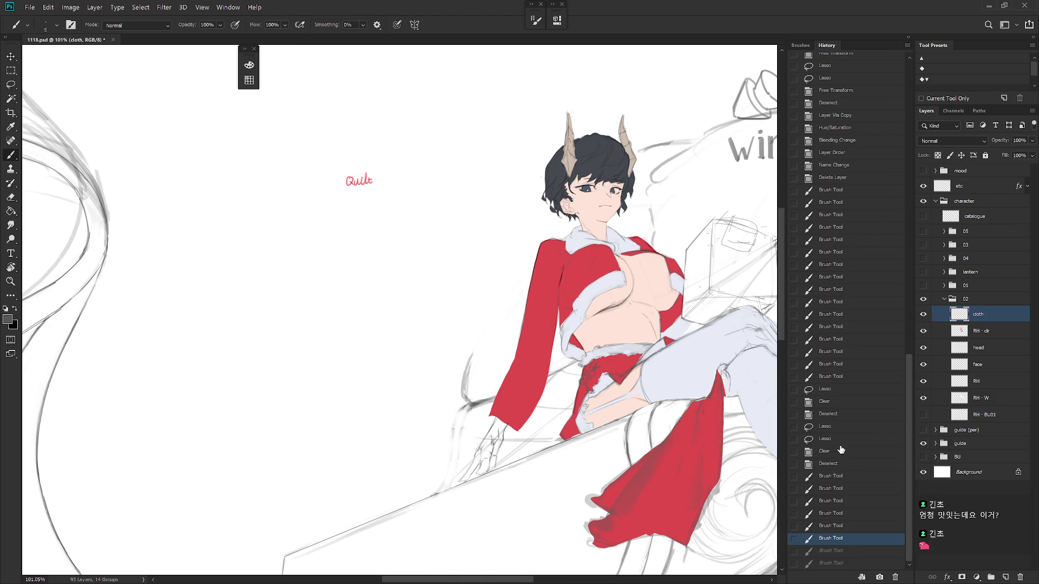
Step: Revert to the Deselect history state, repaint short strokes by the sleeve and hand, and close History
{"action": "left_click", "coordinate": [840, 468]}
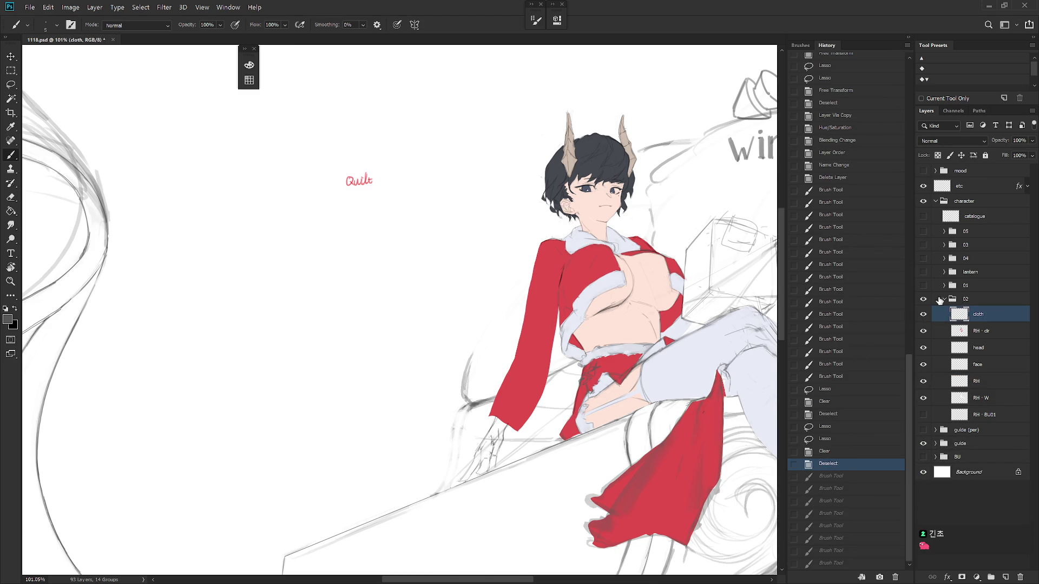
{"action": "left_click", "coordinate": [545, 233]}
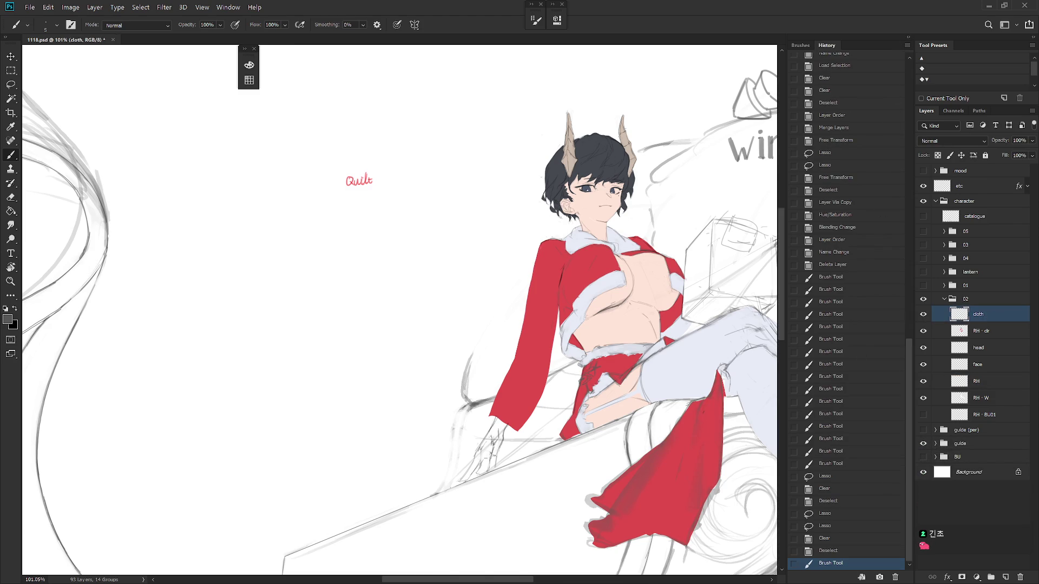
{"action": "left_click_drag", "start_coordinate": [532, 282], "coordinate": [540, 246]}
{"action": "left_click_drag", "start_coordinate": [523, 333], "coordinate": [525, 309]}
{"action": "left_click_drag", "start_coordinate": [522, 335], "coordinate": [525, 308]}
{"action": "left_click_drag", "start_coordinate": [487, 436], "coordinate": [494, 443]}
{"action": "left_click_drag", "start_coordinate": [488, 437], "coordinate": [506, 449]}
{"action": "left_click_drag", "start_coordinate": [513, 432], "coordinate": [506, 451]}
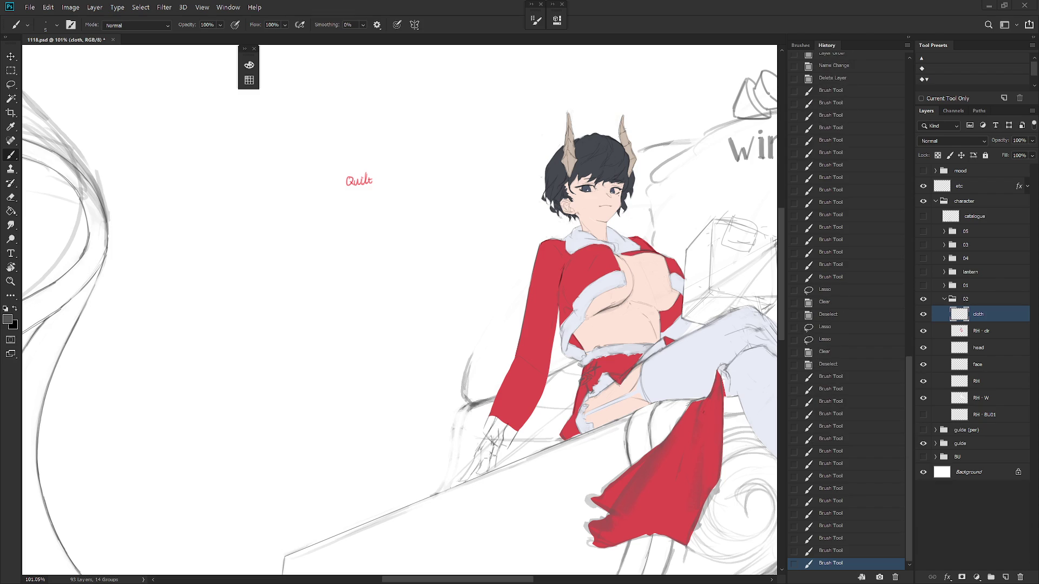
{"action": "left_click", "coordinate": [911, 37]}
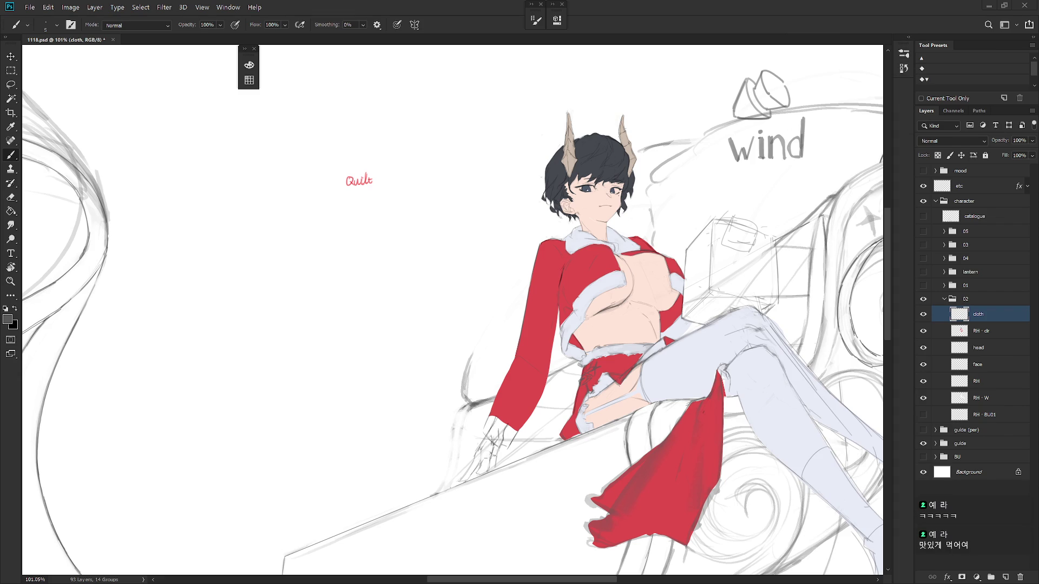
Step: Try outlining the hand with freehand selections across RH · W, RH and cloth layers, then cancel
{"action": "mouse_move", "coordinate": [548, 419]}
{"action": "left_mouse_down"}
{"action": "mouse_move", "coordinate": [521, 412]}
{"action": "mouse_move", "coordinate": [476, 442]}
{"action": "left_mouse_up"}
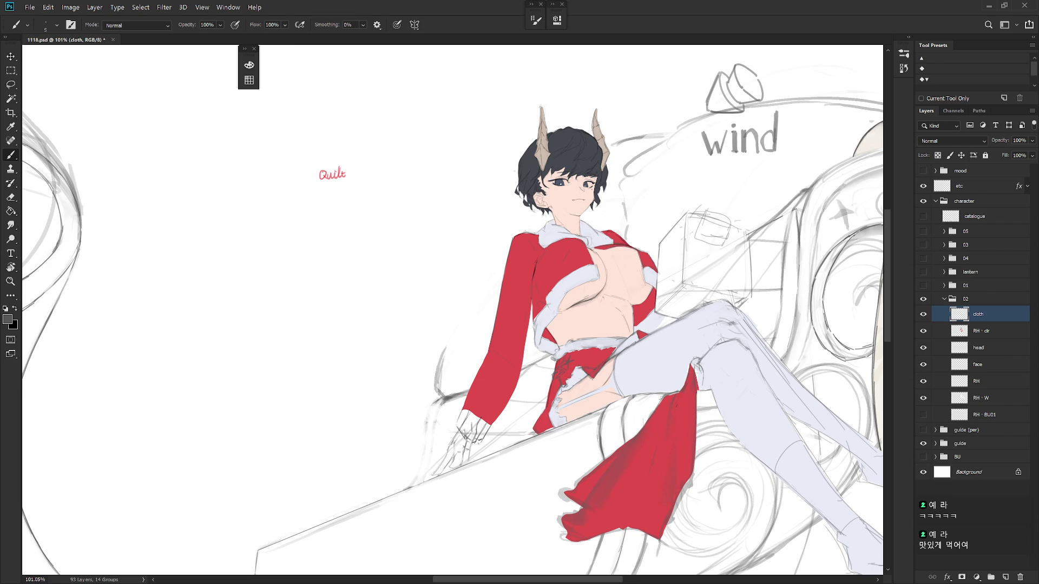
{"action": "key", "text": "l"}
{"action": "mouse_move", "coordinate": [475, 444]}
{"action": "left_mouse_down"}
{"action": "mouse_move", "coordinate": [489, 416]}
{"action": "mouse_move", "coordinate": [460, 425]}
{"action": "mouse_move", "coordinate": [475, 444]}
{"action": "left_mouse_up"}
{"action": "left_click", "coordinate": [990, 400]}
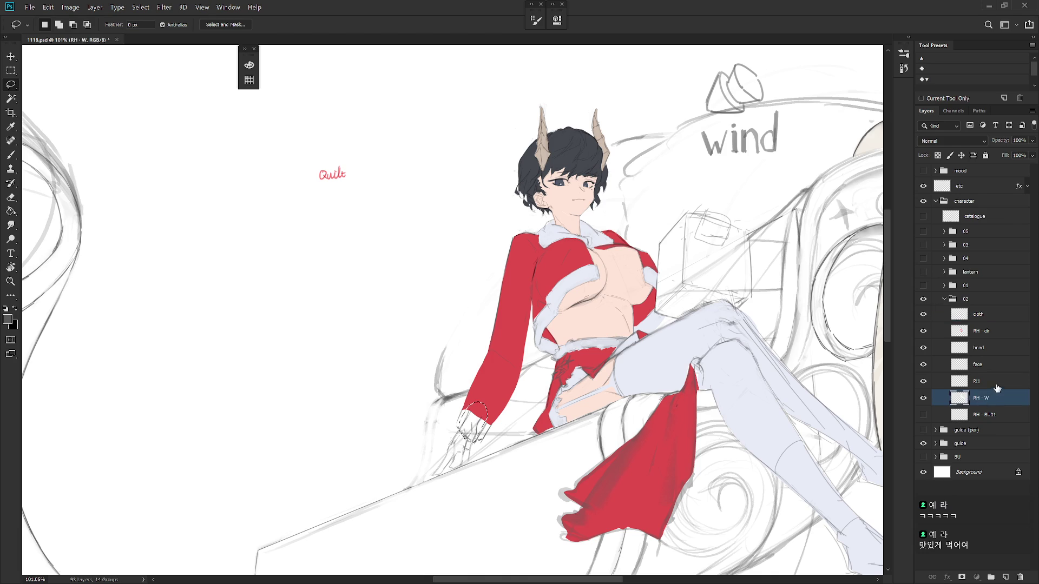
{"action": "left_click", "coordinate": [997, 388]}
{"action": "key", "text": "ctrl+d"}
{"action": "left_click", "coordinate": [998, 323]}
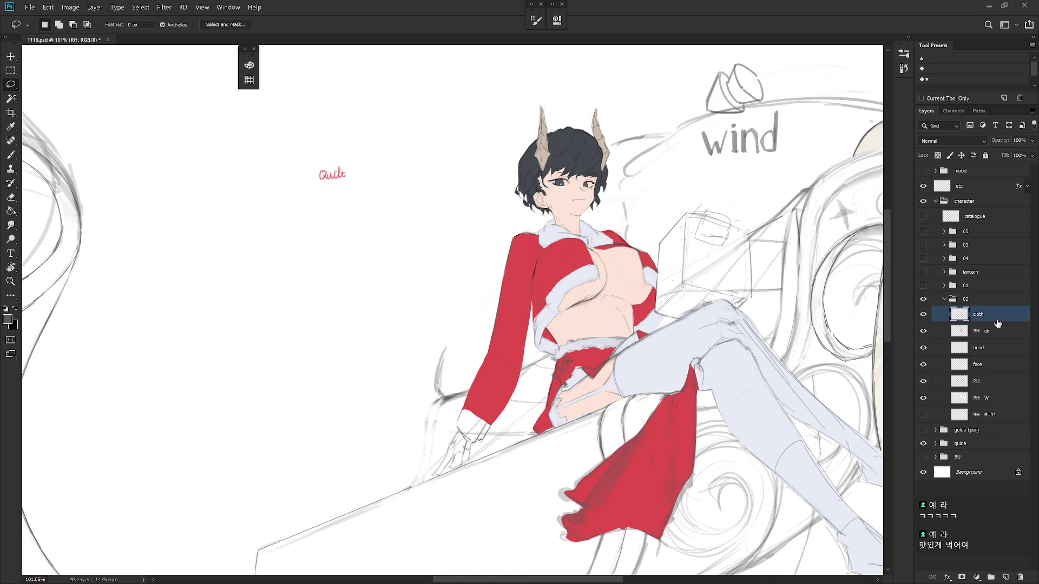
{"action": "mouse_move", "coordinate": [459, 429]}
{"action": "left_mouse_down"}
{"action": "mouse_move", "coordinate": [475, 443]}
{"action": "mouse_move", "coordinate": [488, 381]}
{"action": "left_mouse_up"}
{"action": "key", "text": "b"}
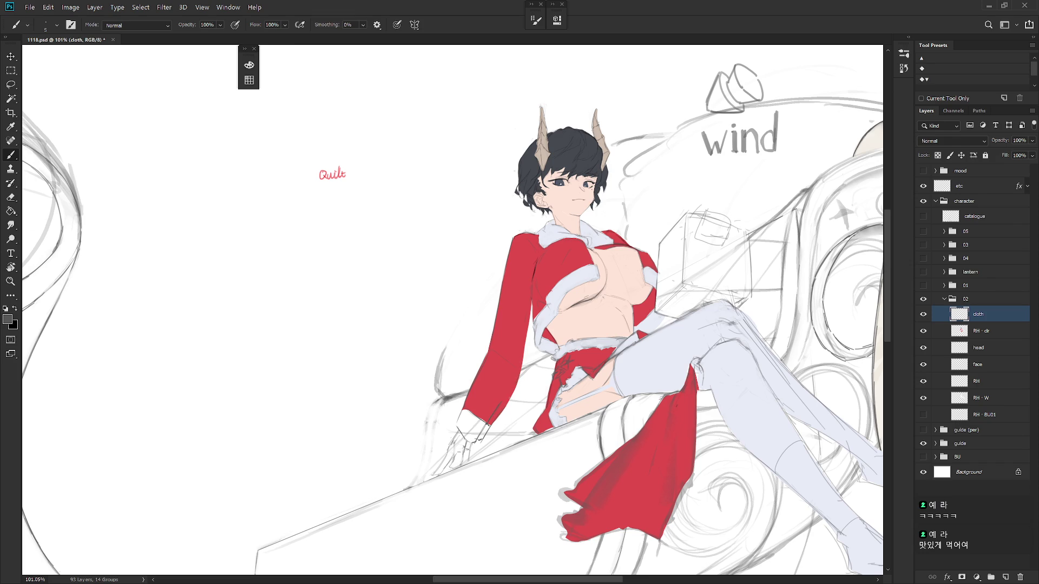
Step: Darken the red sleeve's right edge and inner edge with brush strokes
{"action": "left_click_drag", "start_coordinate": [520, 374], "coordinate": [507, 399]}
{"action": "left_click_drag", "start_coordinate": [526, 310], "coordinate": [522, 372]}
{"action": "scroll", "coordinate": [549, 387], "scroll_direction": "down", "scroll_amount": 2}
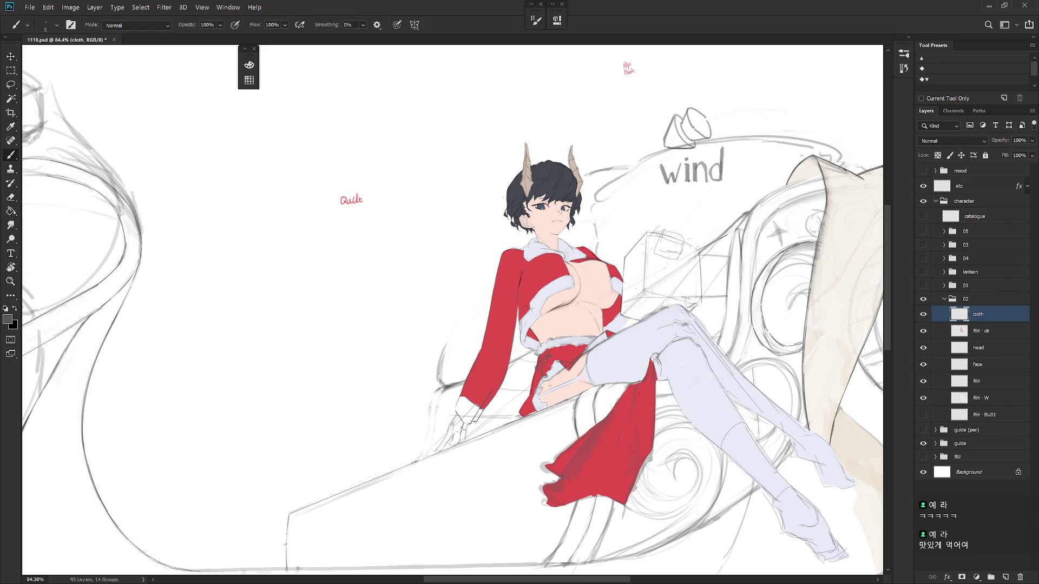
Step: Draw a trial freehand selection near the thigh and clear it on the RH layer
{"action": "key", "text": "l"}
{"action": "mouse_move", "coordinate": [587, 358]}
{"action": "left_mouse_down"}
{"action": "mouse_move", "coordinate": [595, 386]}
{"action": "mouse_move", "coordinate": [652, 401]}
{"action": "left_mouse_up"}
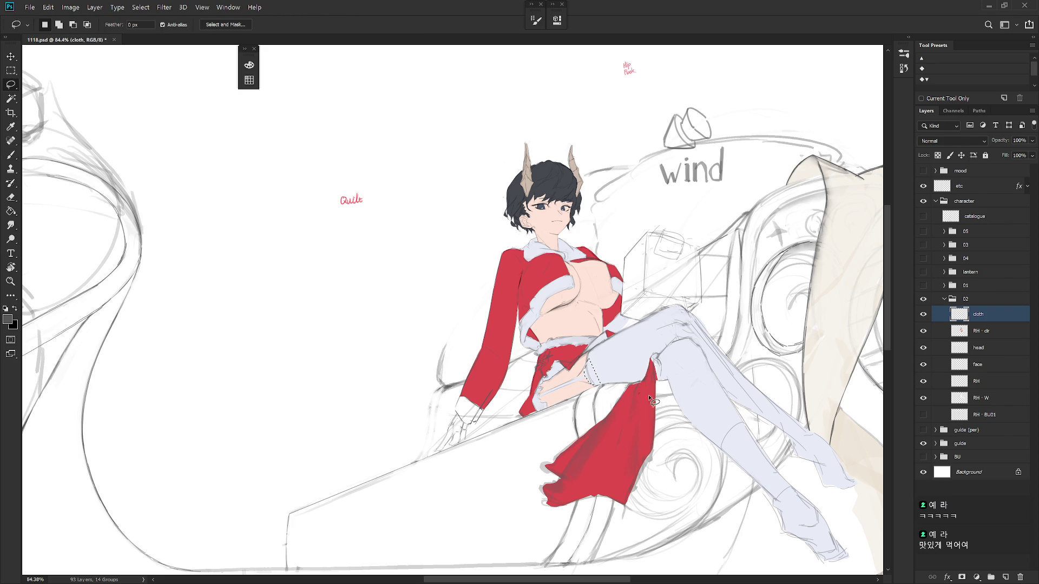
{"action": "left_click", "coordinate": [993, 387]}
{"action": "key", "text": "ctrl+d"}
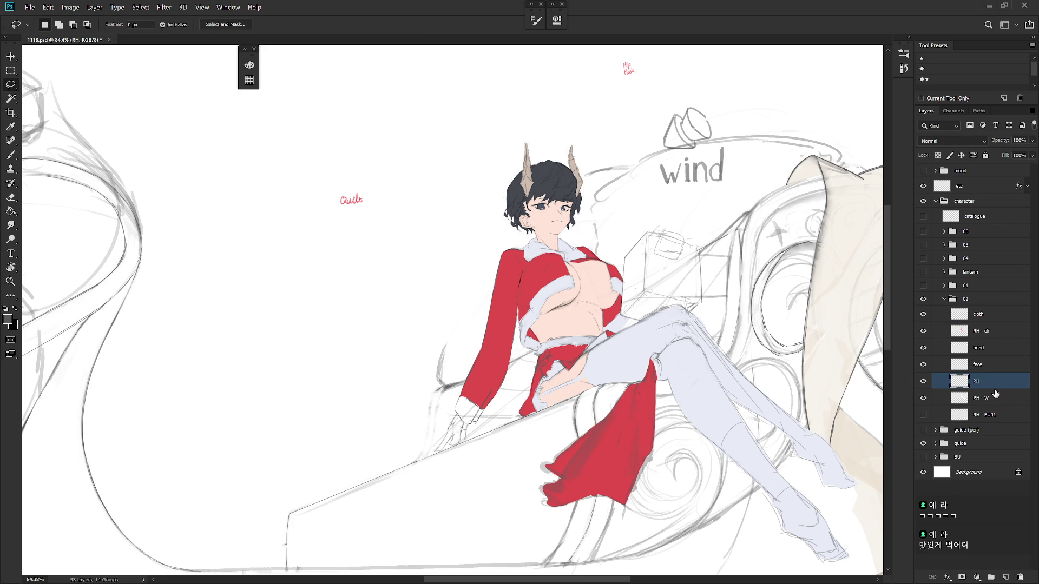
Step: On RH · clr, lasso the hand-thigh gap and fill it with the sampled light leg colour
{"action": "left_click", "coordinate": [990, 331]}
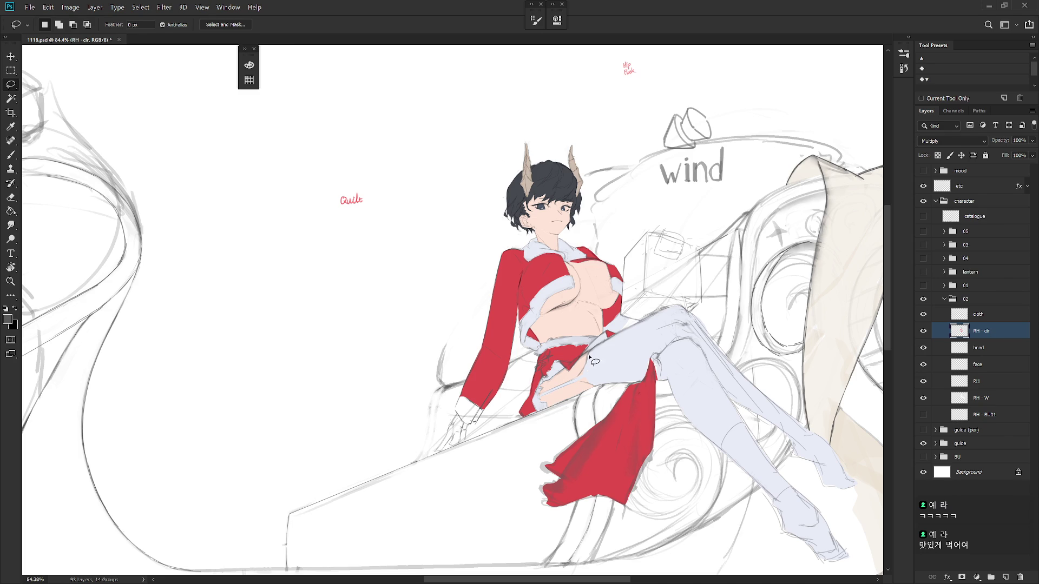
{"action": "mouse_move", "coordinate": [582, 388]}
{"action": "left_mouse_down"}
{"action": "mouse_move", "coordinate": [614, 362]}
{"action": "mouse_move", "coordinate": [578, 379]}
{"action": "mouse_move", "coordinate": [612, 362]}
{"action": "left_mouse_up"}
{"action": "key", "text": "b"}
{"action": "left_click", "coordinate": [614, 361], "text": "alt"}
{"action": "key", "text": "ctrl+d"}
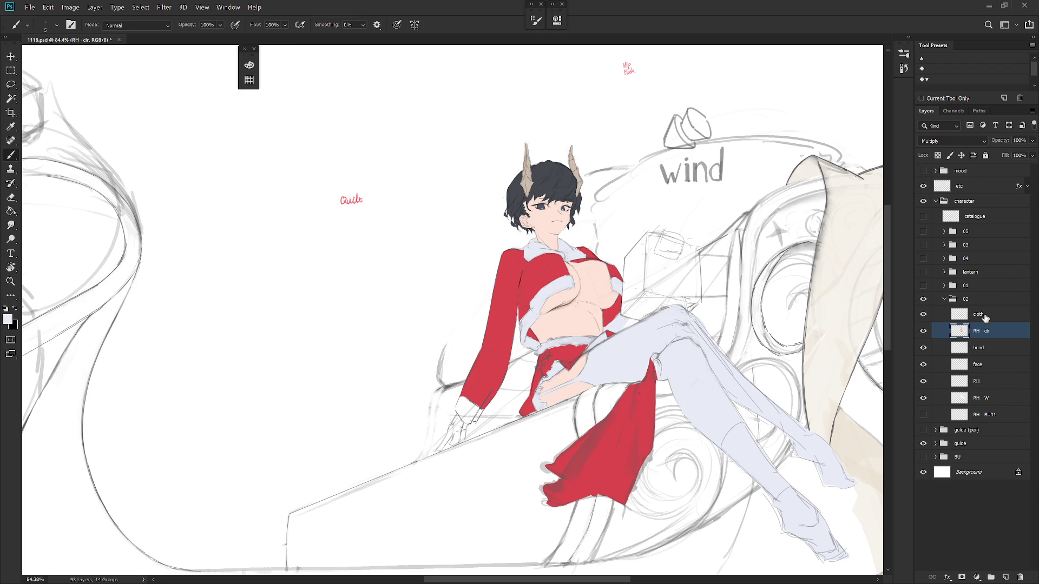
{"action": "left_click", "coordinate": [978, 314]}
{"action": "scroll", "coordinate": [617, 373], "scroll_direction": "down", "scroll_amount": 2}
Step: Sample grey from the leg and paint small strokes beneath the red cloth
{"action": "key", "text": "e"}
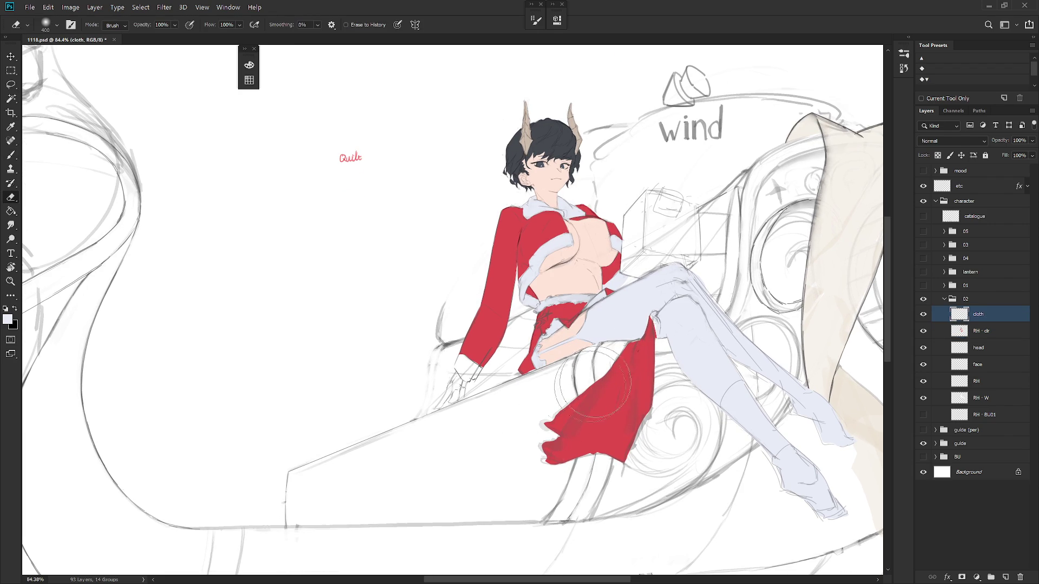
{"action": "key", "text": "b"}
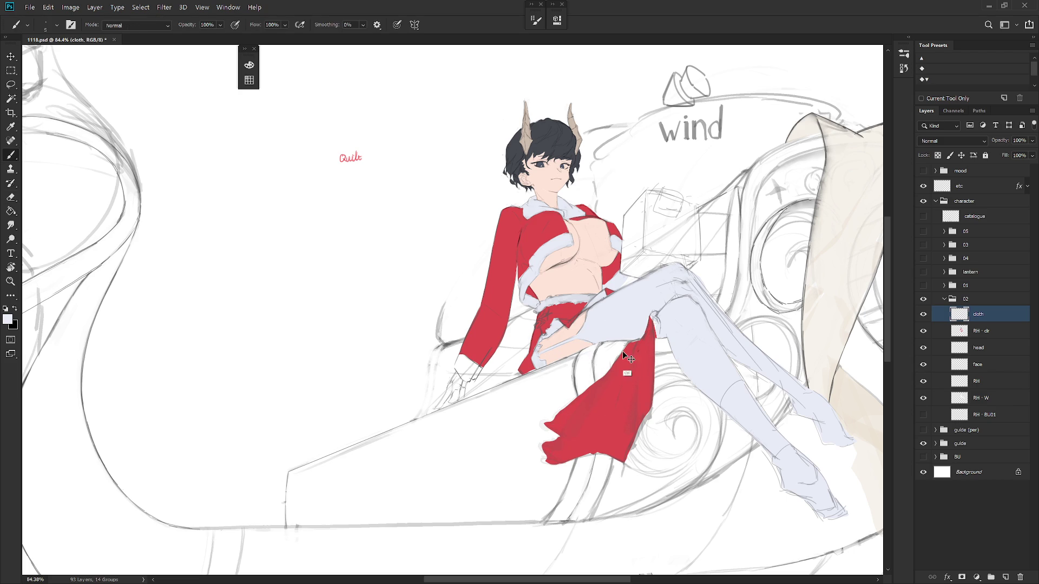
{"action": "left_click", "coordinate": [628, 343], "text": "alt"}
{"action": "left_click_drag", "start_coordinate": [571, 461], "coordinate": [611, 455]}
Step: Set up a hard round 125 px eraser, then start lassoing the cloth's bottom-left tip
{"action": "key", "text": "e"}
{"action": "right_click", "coordinate": [650, 411]}
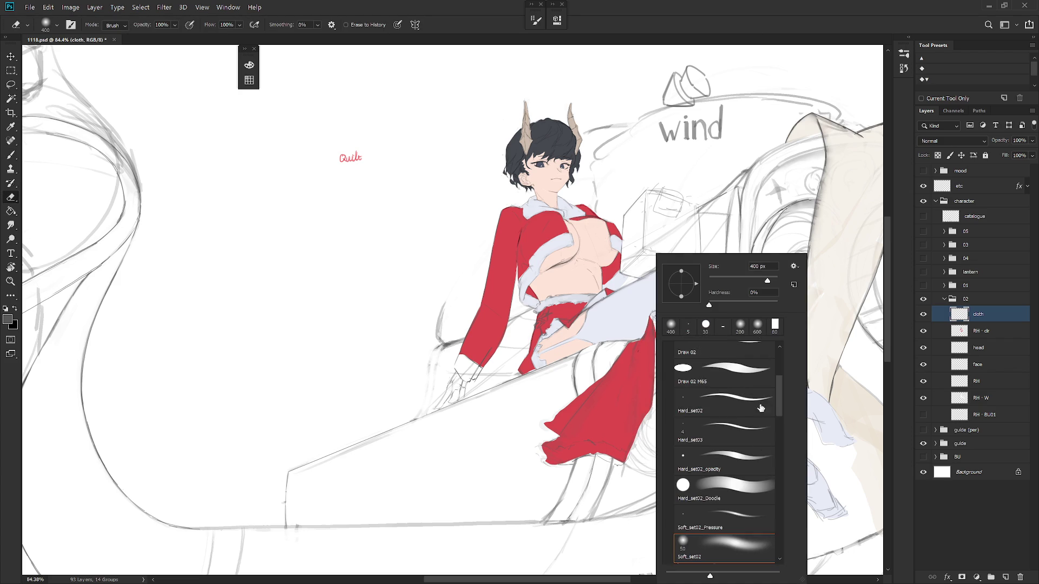
{"action": "scroll", "coordinate": [780, 483], "scroll_direction": "down", "scroll_amount": 3}
{"action": "scroll", "coordinate": [780, 483], "scroll_direction": "down", "scroll_amount": 3}
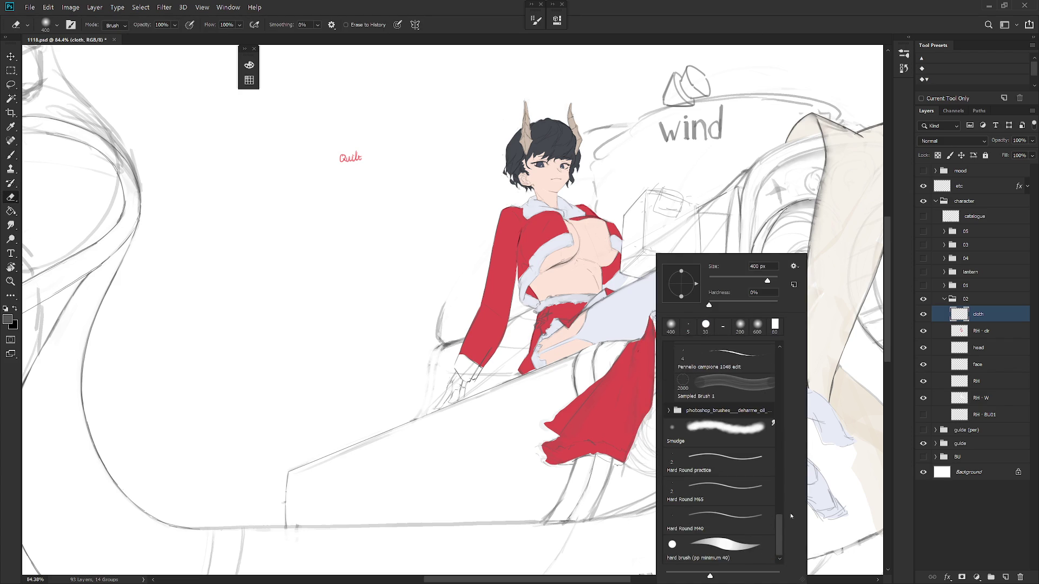
{"action": "left_click", "coordinate": [698, 541]}
{"action": "left_click", "coordinate": [959, 324]}
{"action": "key", "text": "bracketleft"}
{"action": "key", "text": "bracketleft"}
{"action": "key", "text": "bracketleft"}
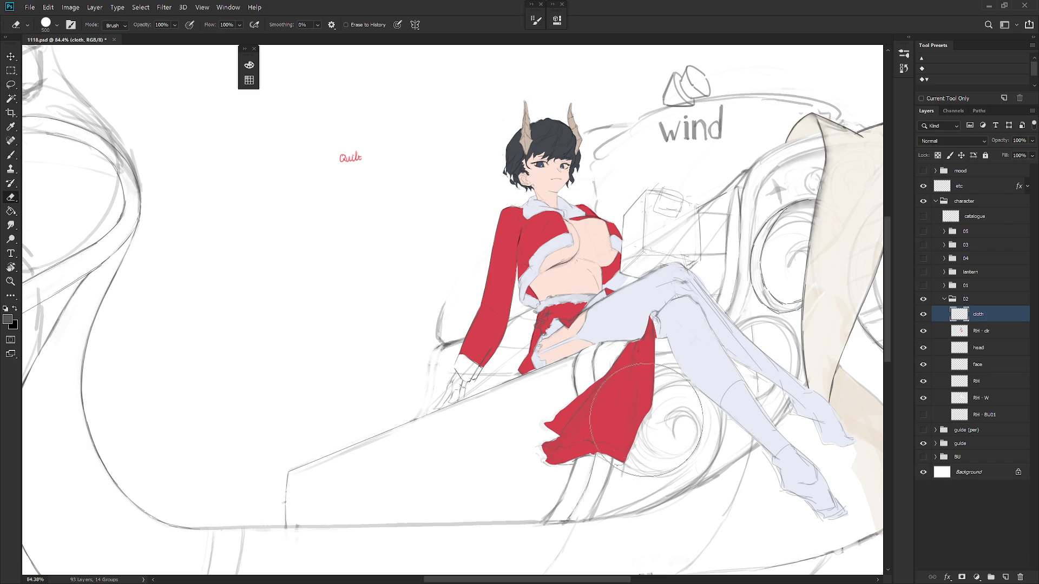
{"action": "key", "text": "b"}
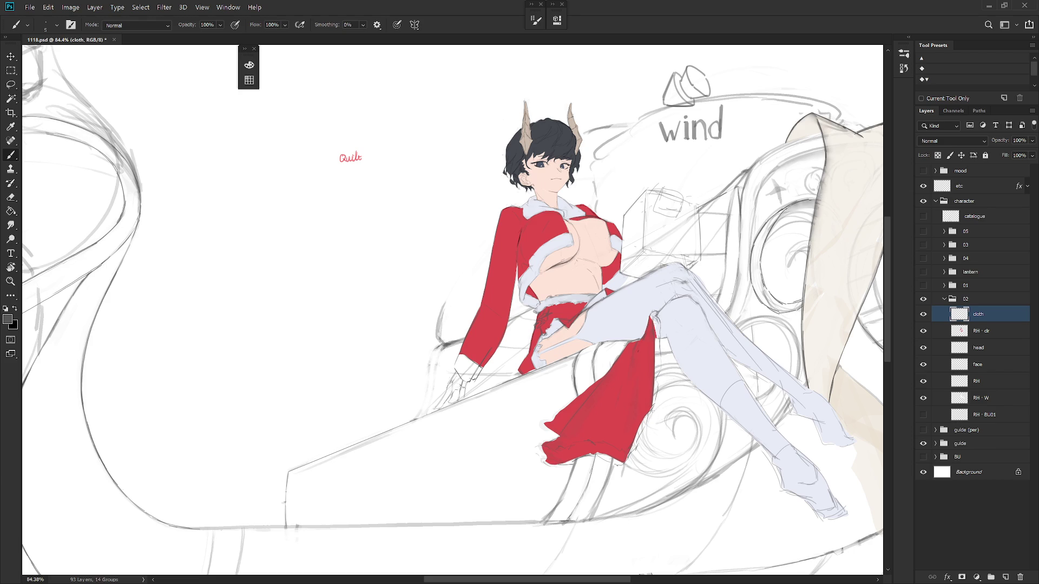
{"action": "key", "text": "l"}
{"action": "mouse_move", "coordinate": [565, 455]}
{"action": "left_mouse_down"}
{"action": "mouse_move", "coordinate": [547, 452]}
{"action": "mouse_move", "coordinate": [543, 461]}
{"action": "mouse_move", "coordinate": [566, 468]}
{"action": "mouse_move", "coordinate": [605, 452]}
{"action": "mouse_move", "coordinate": [542, 449]}
{"action": "left_mouse_up"}
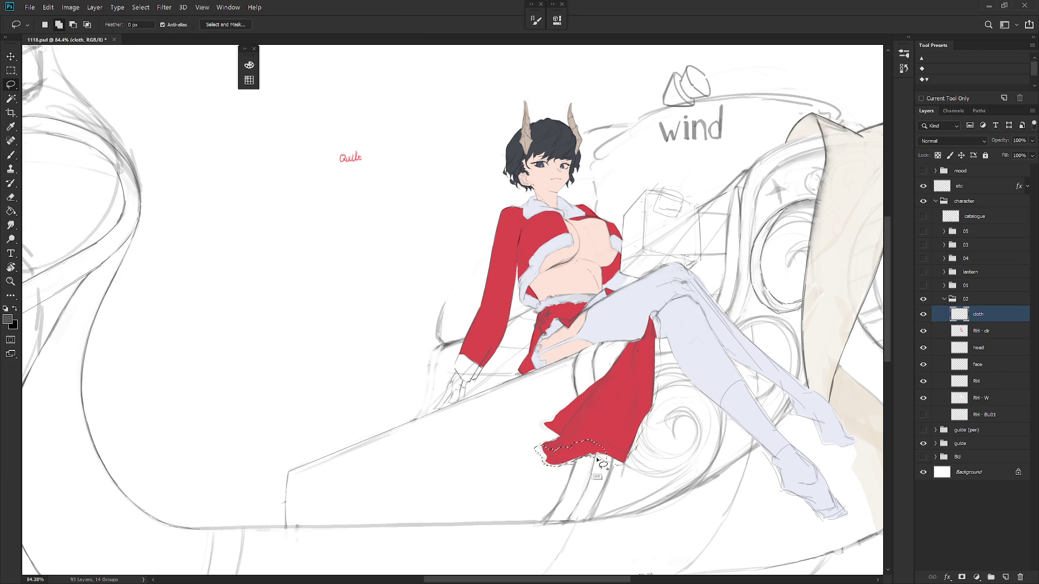
Step: Lasso the cloth's right tip and edge as trim, using the stocking colour on RH · W
{"action": "mouse_move", "coordinate": [626, 465]}
{"action": "left_mouse_down"}
{"action": "mouse_move", "coordinate": [642, 448]}
{"action": "mouse_move", "coordinate": [595, 454]}
{"action": "left_mouse_up"}
{"action": "mouse_move", "coordinate": [648, 414]}
{"action": "left_mouse_down"}
{"action": "mouse_move", "coordinate": [630, 467]}
{"action": "mouse_move", "coordinate": [652, 417]}
{"action": "left_mouse_up"}
{"action": "mouse_move", "coordinate": [657, 324]}
{"action": "left_mouse_down"}
{"action": "mouse_move", "coordinate": [651, 426]}
{"action": "mouse_move", "coordinate": [656, 321]}
{"action": "left_mouse_up"}
{"action": "key", "text": "b"}
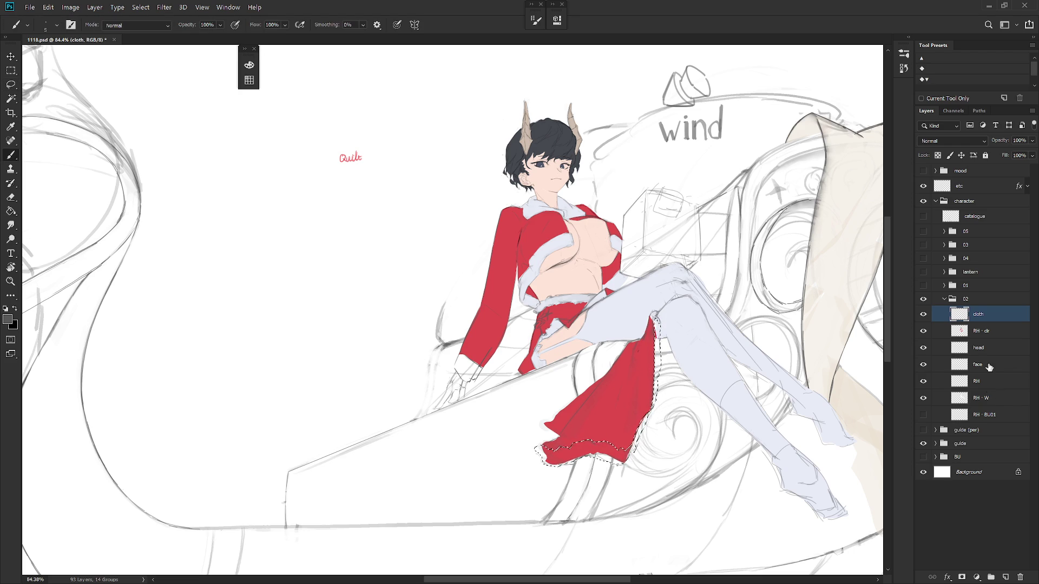
{"action": "left_click", "coordinate": [932, 333]}
{"action": "left_click", "coordinate": [690, 361], "text": "alt"}
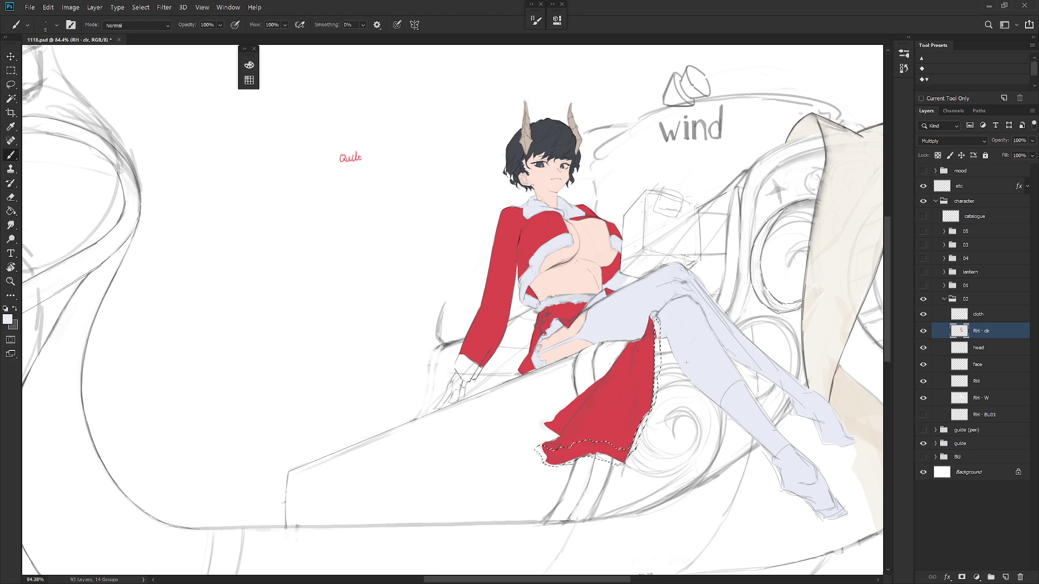
{"action": "left_click", "coordinate": [826, 434], "text": "ctrl"}
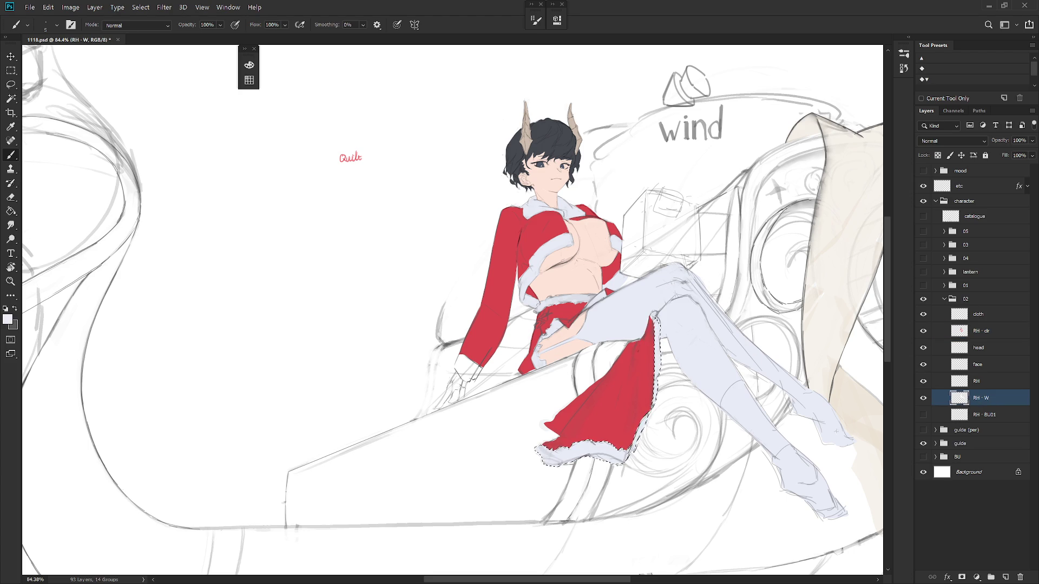
{"action": "key", "text": "ctrl+d"}
Step: Raise Hue/Saturation Lightness to brighten the stockings and fur
{"action": "key", "text": "ctrl+u"}
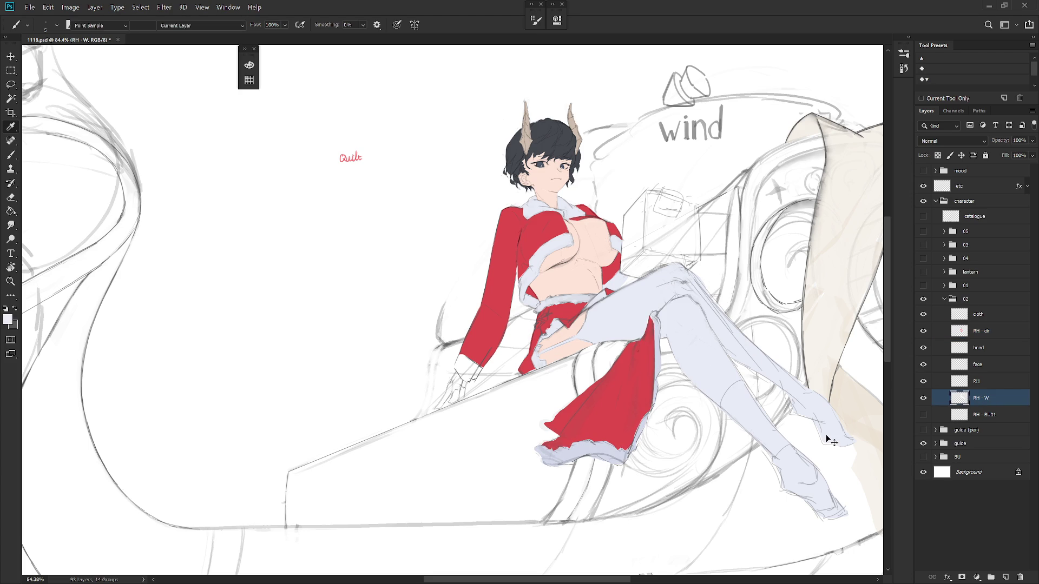
{"action": "left_click", "coordinate": [784, 326]}
{"action": "key", "text": "Return"}
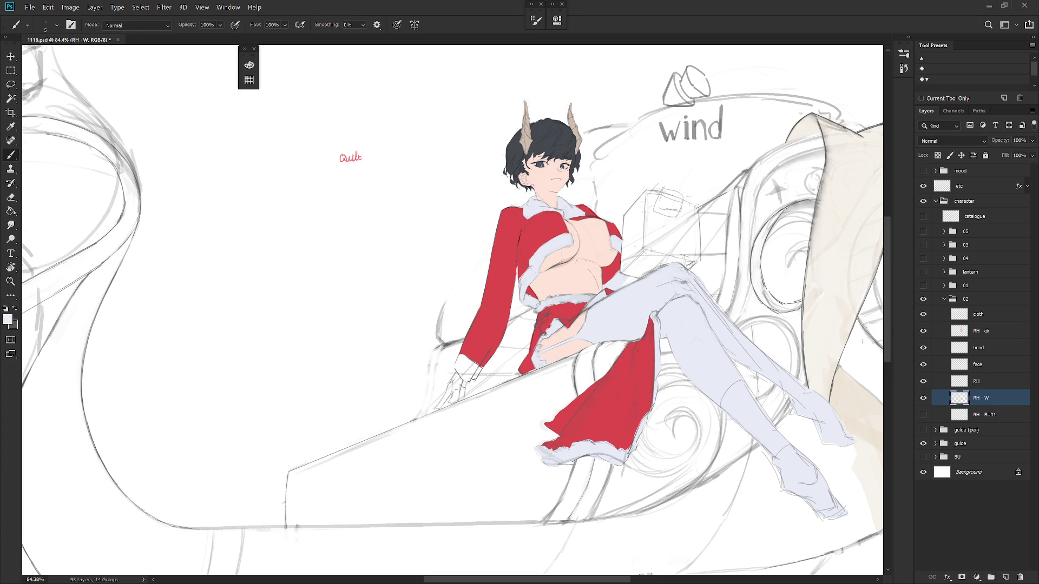
{"action": "scroll", "coordinate": [625, 470], "scroll_direction": "down", "scroll_amount": 5}
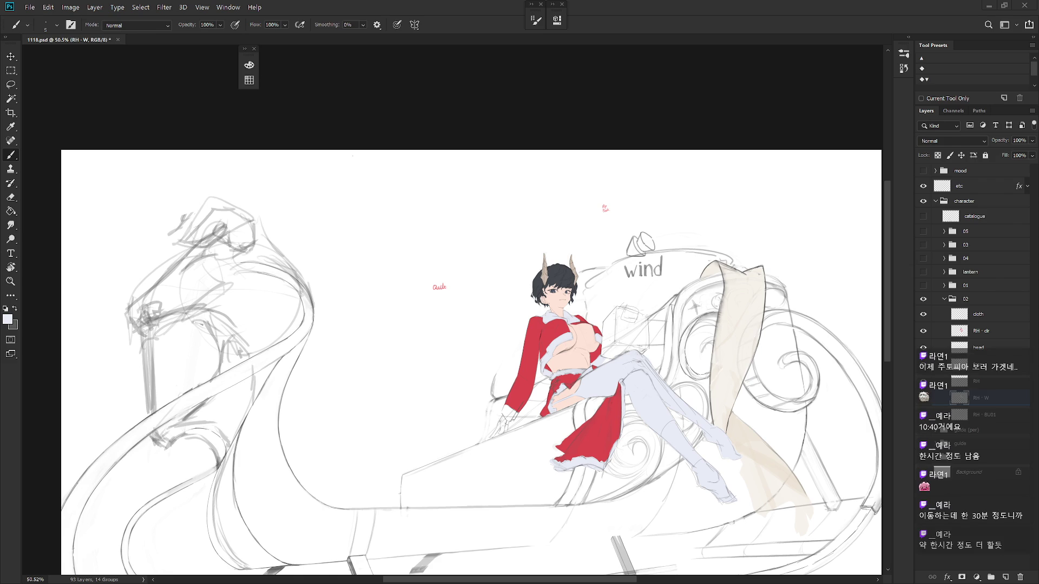
{"action": "mouse_move", "coordinate": [649, 415]}
{"action": "left_mouse_down"}
{"action": "mouse_move", "coordinate": [612, 393]}
{"action": "mouse_move", "coordinate": [630, 394]}
{"action": "left_mouse_up"}
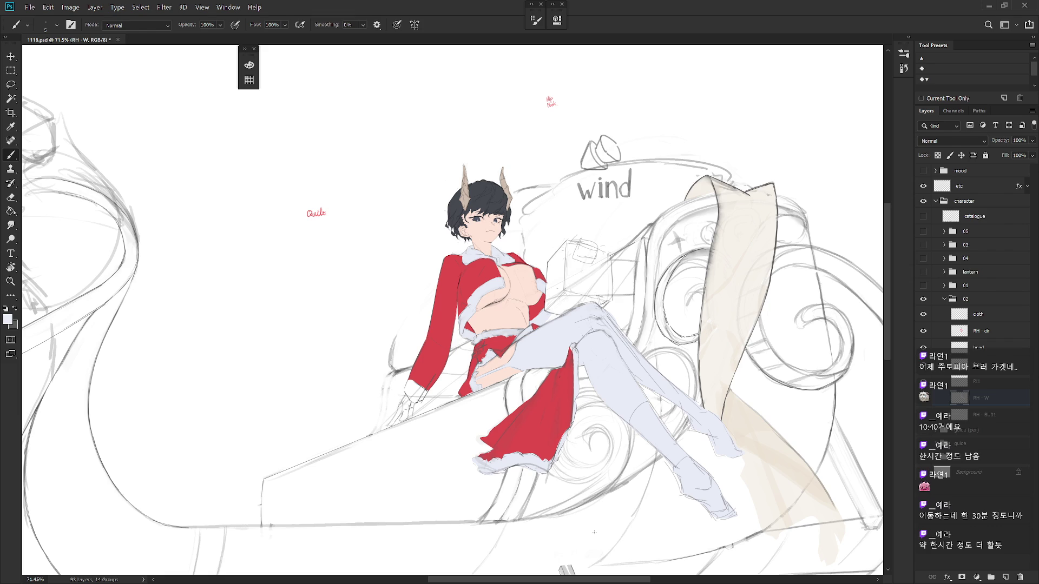
Step: Lasso the hand's fingers on RH · clr and fill them with skin pink
{"action": "left_click", "coordinate": [974, 331]}
{"action": "key", "text": "l"}
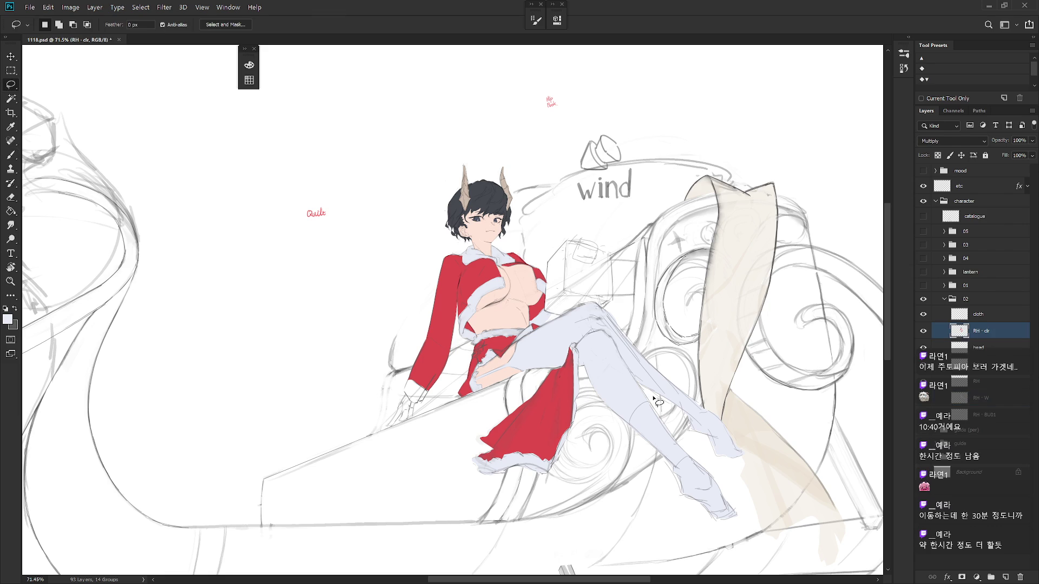
{"action": "scroll", "coordinate": [373, 433], "scroll_direction": "up", "scroll_amount": 4}
{"action": "mouse_move", "coordinate": [478, 314]}
{"action": "left_mouse_down"}
{"action": "mouse_move", "coordinate": [427, 409]}
{"action": "mouse_move", "coordinate": [496, 389]}
{"action": "mouse_move", "coordinate": [503, 347]}
{"action": "mouse_move", "coordinate": [478, 316]}
{"action": "left_mouse_up"}
{"action": "key", "text": "b"}
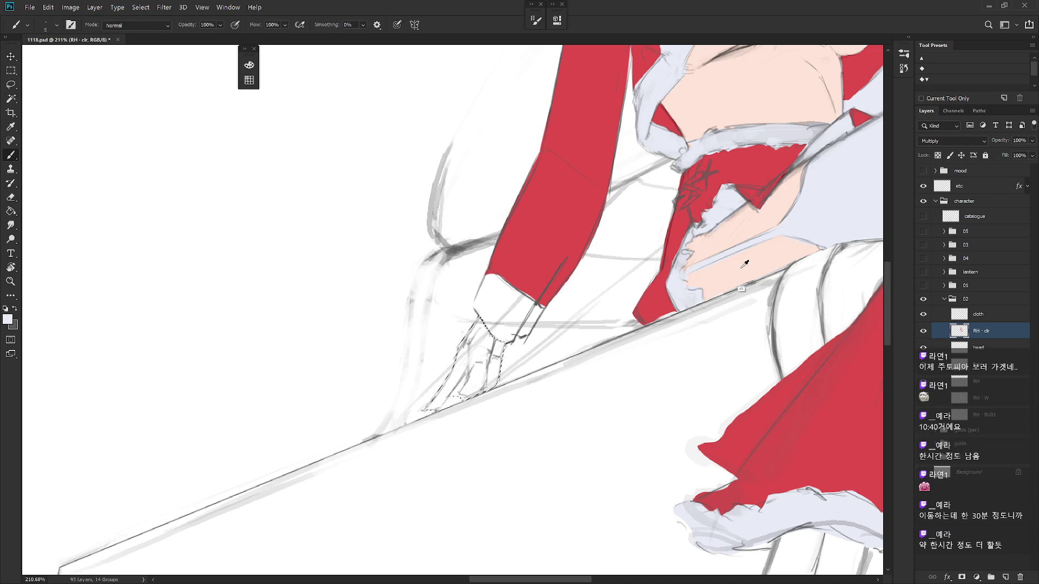
{"action": "left_click", "coordinate": [764, 275], "text": "alt"}
{"action": "key", "text": "alt+BackSpace"}
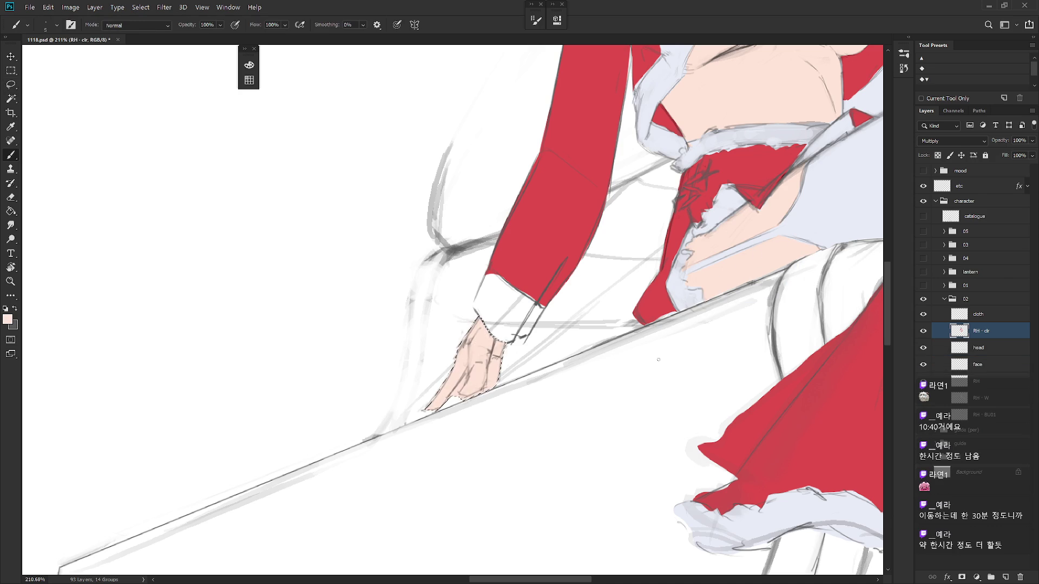
{"action": "left_click", "coordinate": [697, 537], "text": "ctrl"}
{"action": "key", "text": "ctrl+d"}
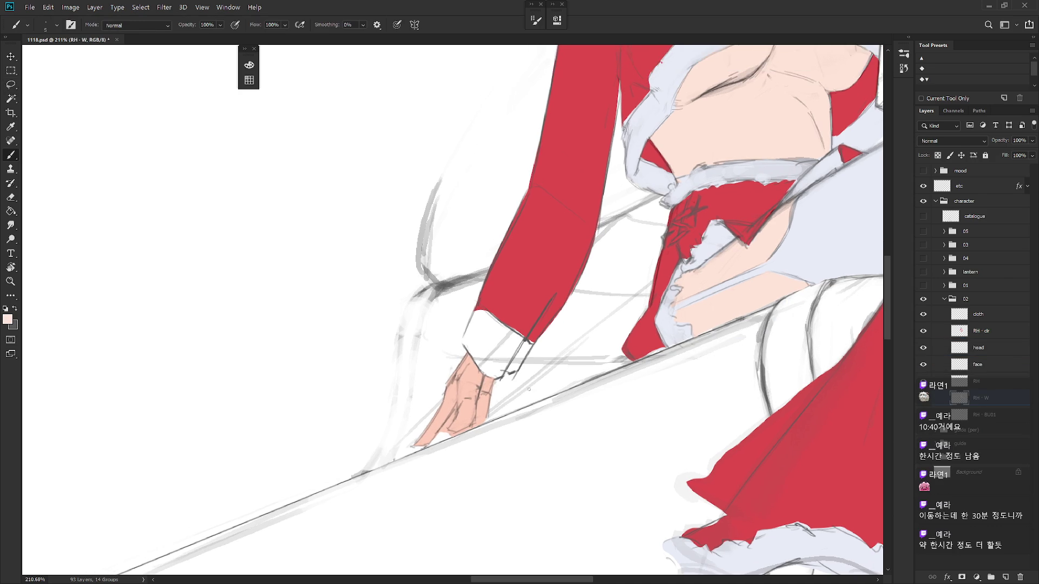
Step: Lasso the sleeve cuff and set the brush to Behind mode with white
{"action": "scroll", "coordinate": [697, 537], "scroll_direction": "up", "scroll_amount": 2}
{"action": "key", "text": "l"}
{"action": "mouse_move", "coordinate": [511, 376]}
{"action": "left_mouse_down"}
{"action": "mouse_move", "coordinate": [543, 297]}
{"action": "mouse_move", "coordinate": [482, 294]}
{"action": "mouse_move", "coordinate": [468, 352]}
{"action": "mouse_move", "coordinate": [490, 380]}
{"action": "left_mouse_up"}
{"action": "key", "text": "b"}
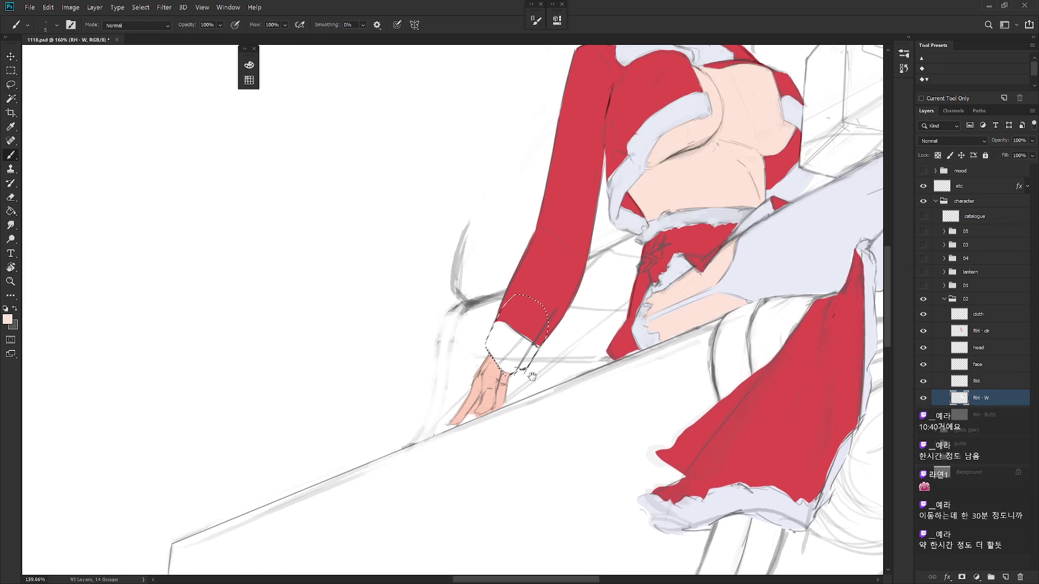
{"action": "scroll", "coordinate": [544, 354], "scroll_direction": "down", "scroll_amount": 2}
{"action": "right_click", "coordinate": [541, 357], "text": "shift"}
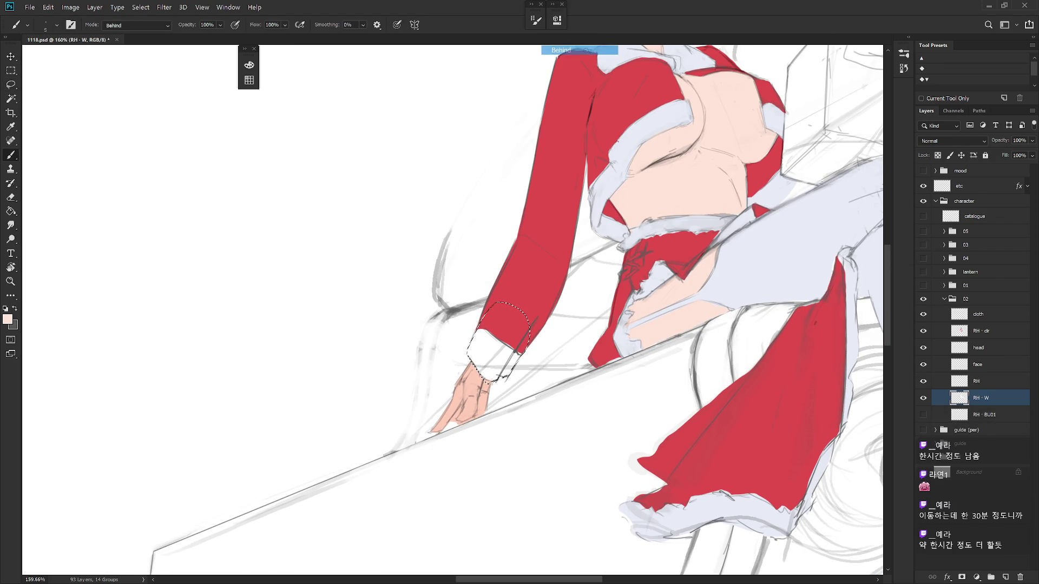
{"action": "left_click", "coordinate": [585, 50]}
{"action": "key", "text": "x"}
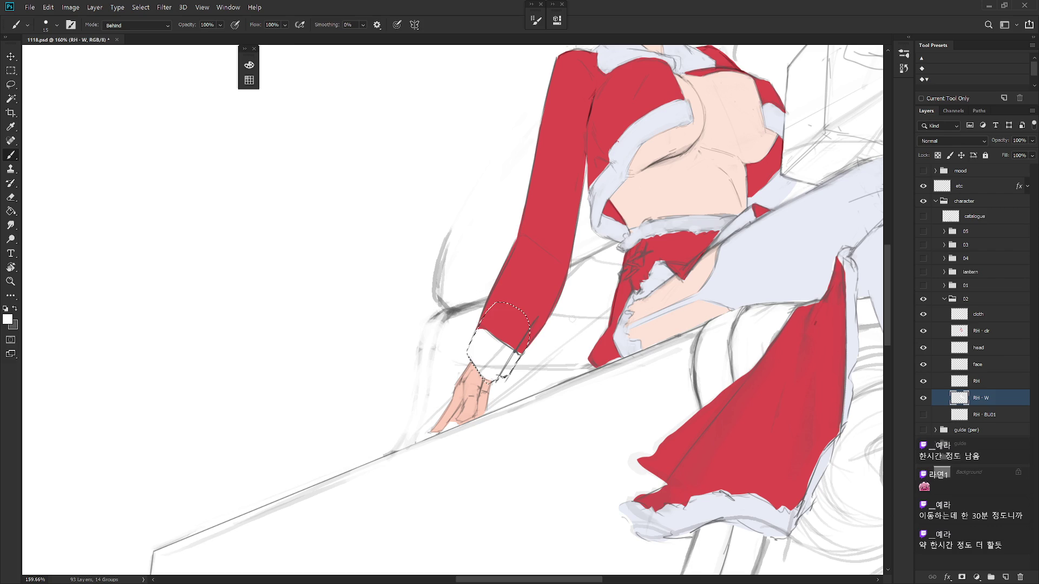
Step: Paint the sleeve cuff white on the RH · clr layer with an enlarged brush
{"action": "left_click", "coordinate": [504, 320], "text": "ctrl"}
{"action": "left_click", "coordinate": [484, 291], "text": "alt"}
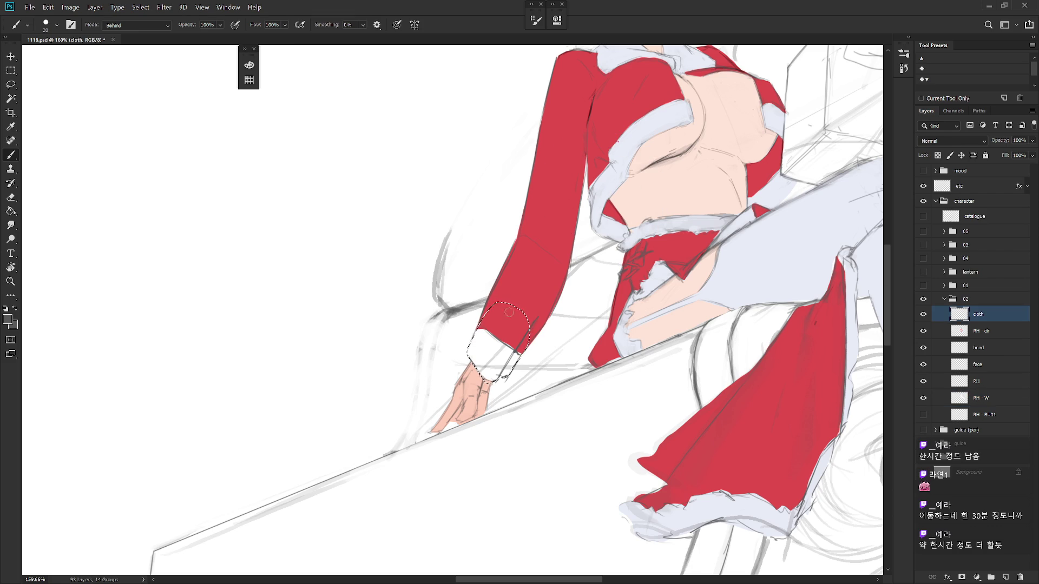
{"action": "key", "text": "bracketright"}
{"action": "left_click", "coordinate": [699, 239], "text": "ctrl"}
{"action": "left_click", "coordinate": [496, 353], "text": "alt"}
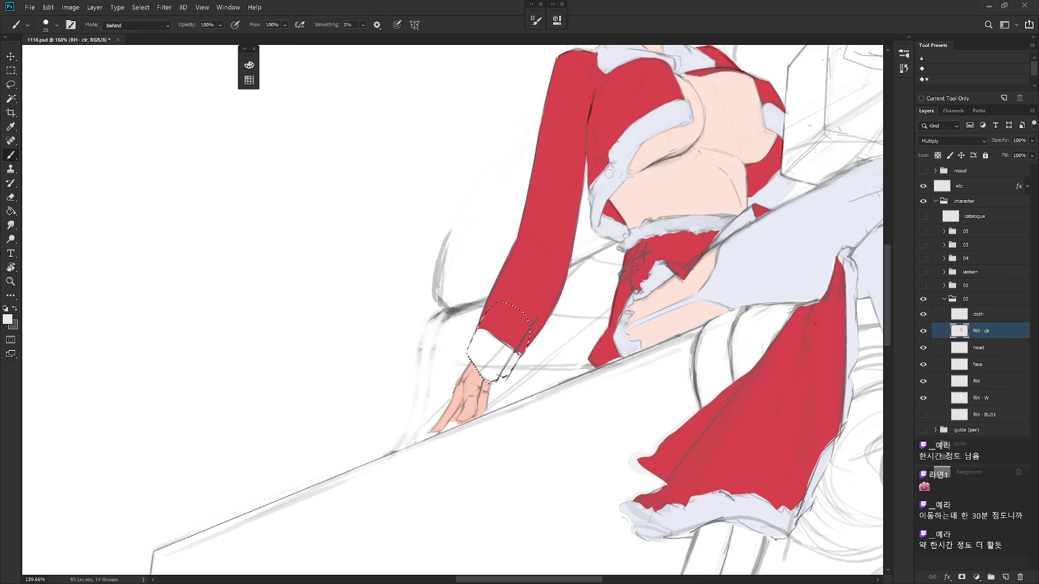
{"action": "key", "text": "bracketright"}
{"action": "key", "text": "bracketright"}
{"action": "key", "text": "bracketright"}
{"action": "left_click_drag", "start_coordinate": [497, 353], "coordinate": [474, 368]}
{"action": "key", "text": "ctrl+d"}
Step: Check the cloth and colour-fill layers, then set RH · W Lightness to +100
{"action": "left_click", "coordinate": [923, 314]}
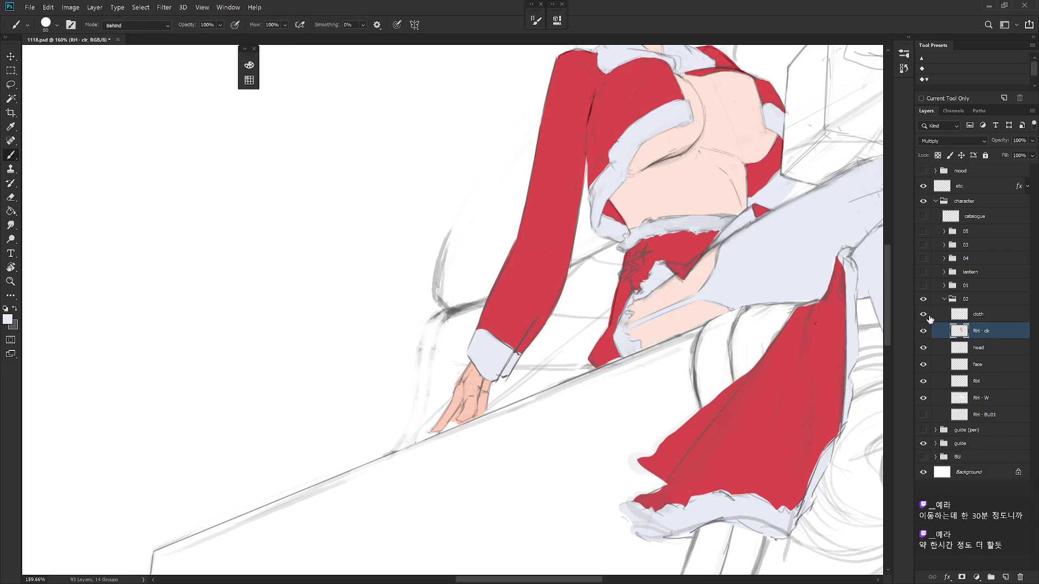
{"action": "left_click", "coordinate": [923, 331]}
{"action": "left_click", "coordinate": [924, 331]}
{"action": "left_click", "coordinate": [990, 400]}
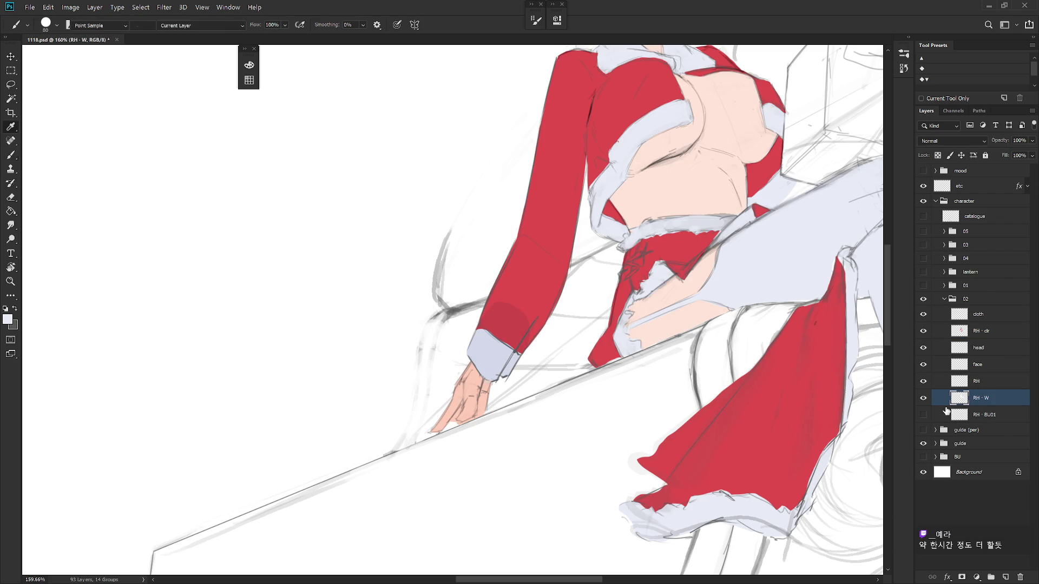
{"action": "key", "text": "ctrl+u"}
{"action": "left_click_drag", "start_coordinate": [762, 327], "coordinate": [837, 337]}
{"action": "key", "text": "Return"}
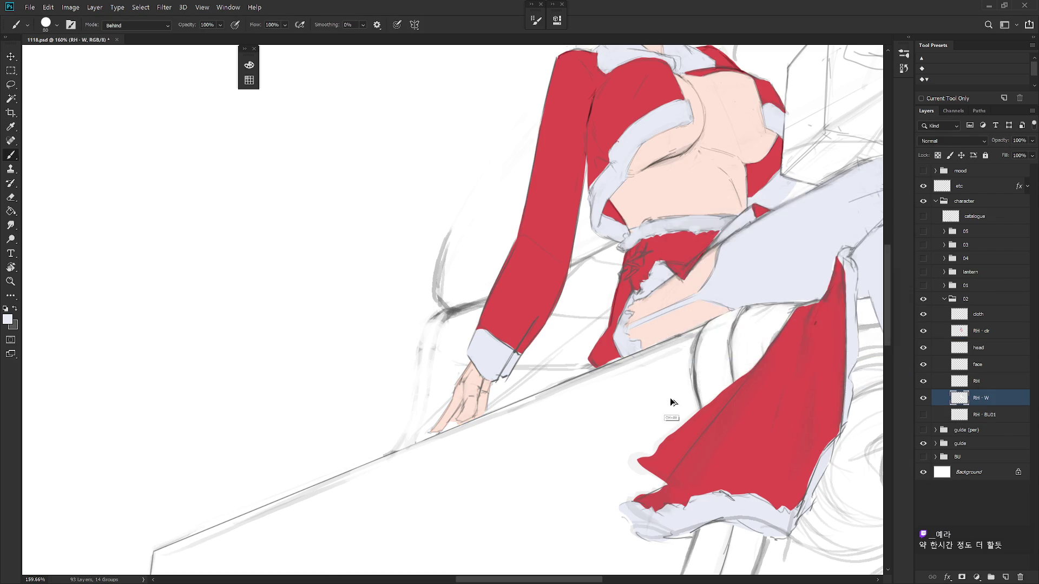
{"action": "scroll", "coordinate": [670, 401], "scroll_direction": "down", "scroll_amount": 5}
{"action": "left_click_drag", "start_coordinate": [664, 442], "coordinate": [606, 459]}
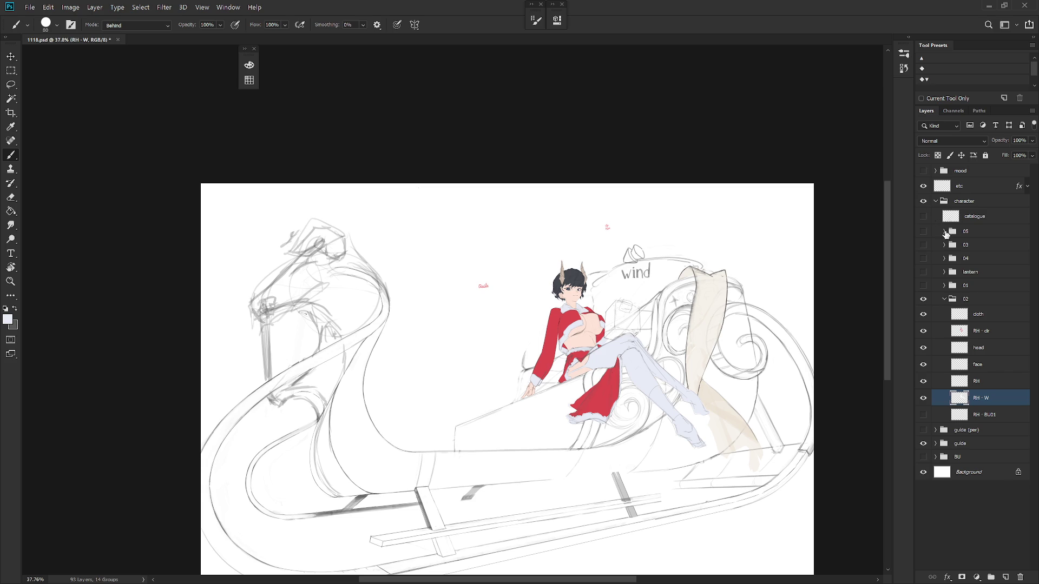
Step: Show the white-haired girl in group 01, keep the lantern hidden, and expand group 01
{"action": "left_click", "coordinate": [924, 286]}
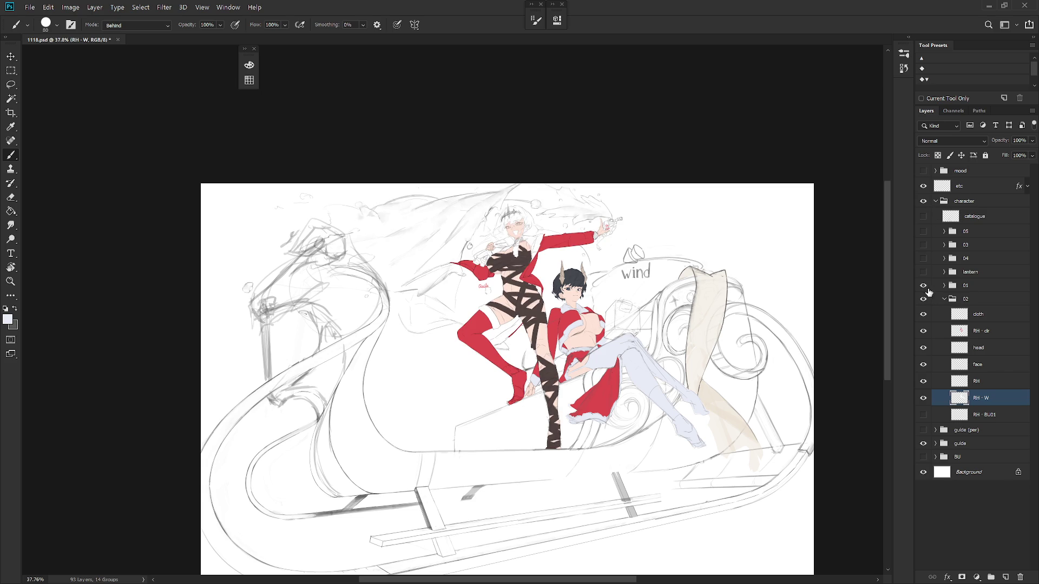
{"action": "left_click", "coordinate": [924, 286]}
{"action": "left_click", "coordinate": [923, 272]}
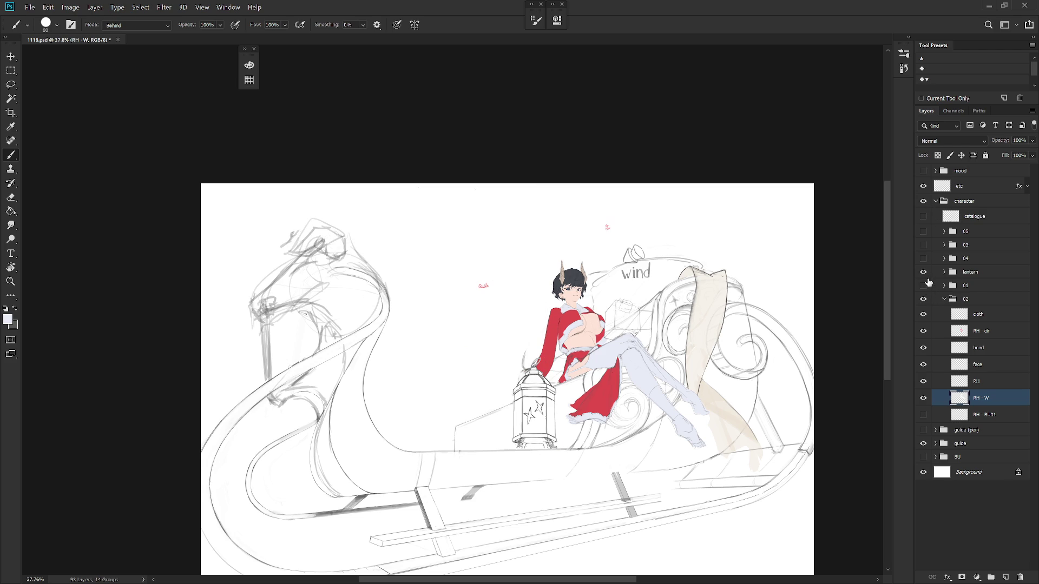
{"action": "left_click", "coordinate": [924, 272]}
{"action": "left_click", "coordinate": [924, 285]}
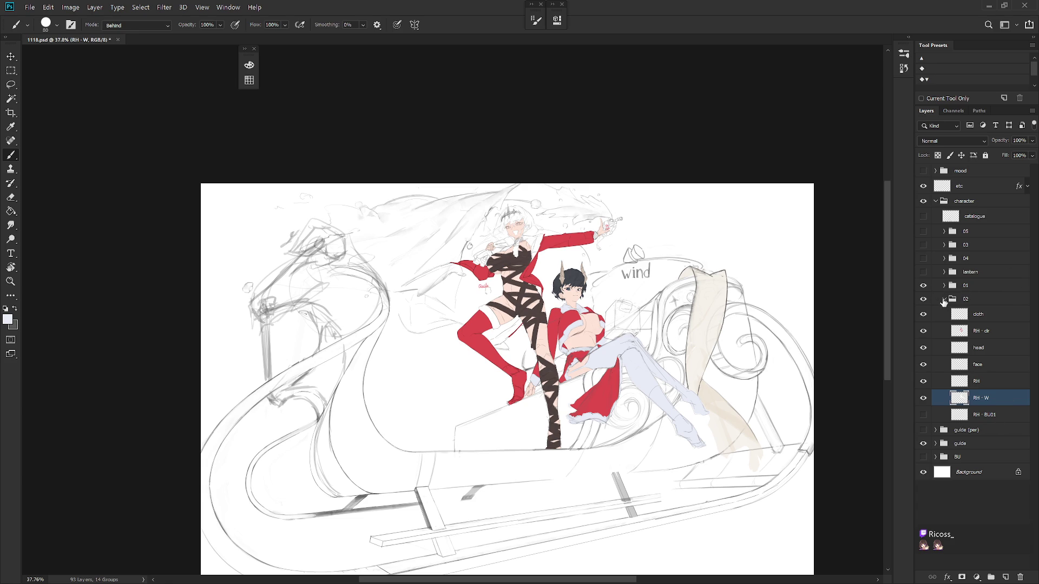
{"action": "left_click", "coordinate": [943, 299]}
{"action": "left_click", "coordinate": [945, 285]}
Step: Hide the dark ribbon wrapping, show the red ribbon, and invert a selection of the ribbons
{"action": "scroll", "coordinate": [1037, 349], "scroll_direction": "down", "scroll_amount": 1}
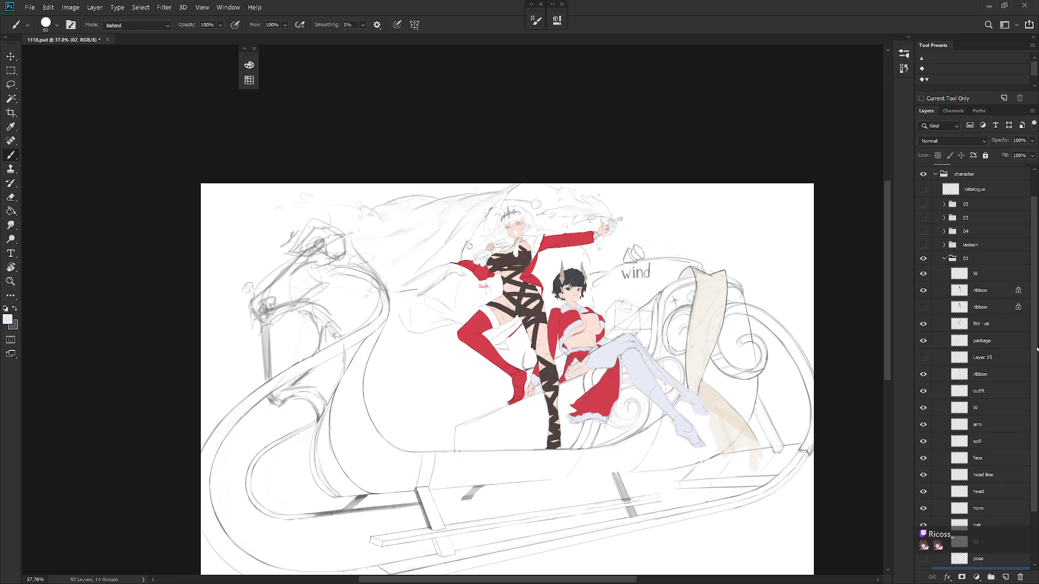
{"action": "scroll", "coordinate": [1037, 349], "scroll_direction": "down", "scroll_amount": 1}
{"action": "left_click", "coordinate": [980, 299]}
{"action": "scroll", "coordinate": [576, 300], "scroll_direction": "up", "scroll_amount": 3}
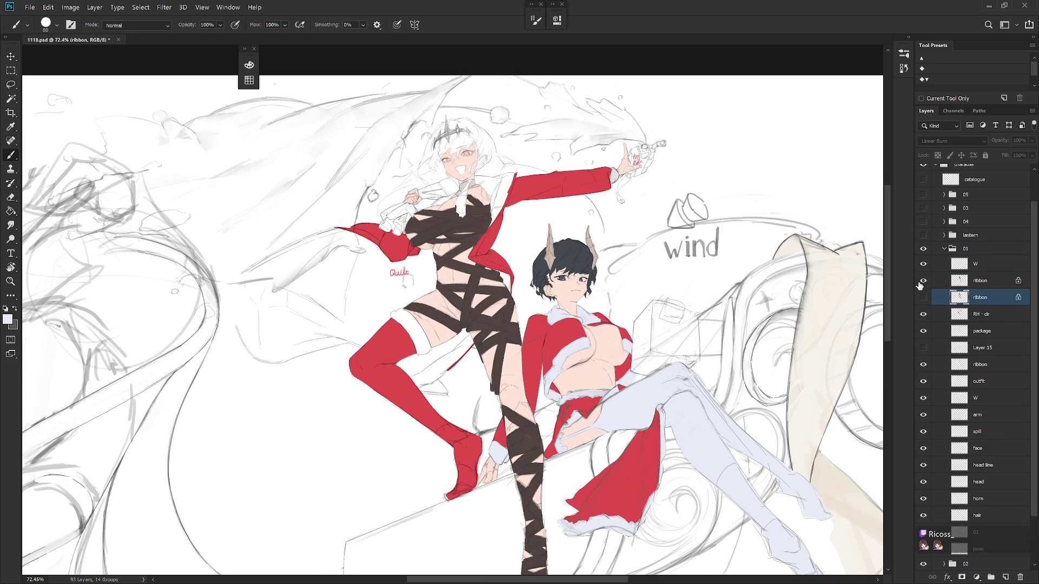
{"action": "left_click", "coordinate": [922, 281]}
{"action": "left_click", "coordinate": [925, 297]}
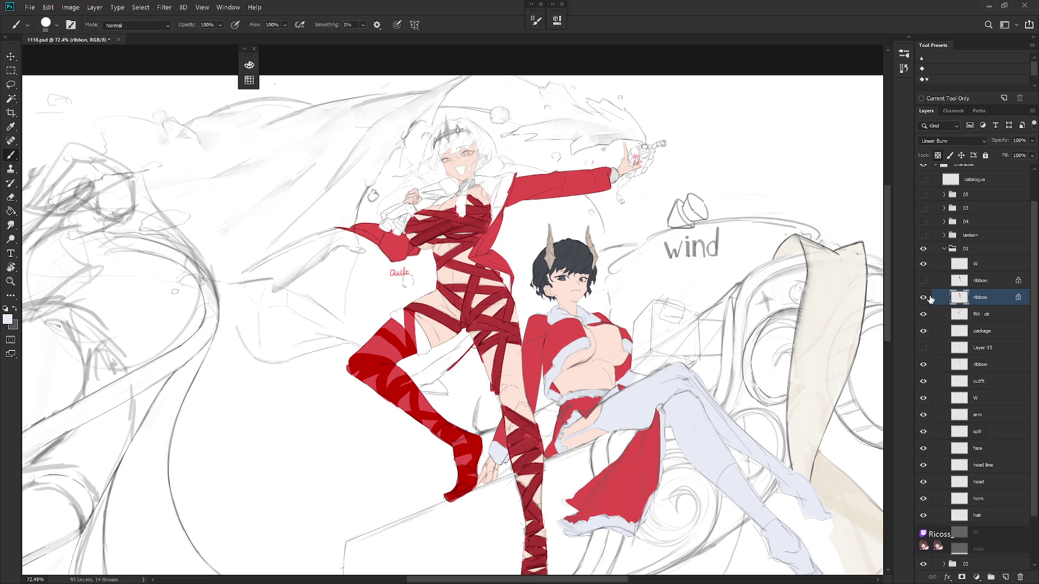
{"action": "scroll", "coordinate": [650, 391], "scroll_direction": "down", "scroll_amount": 2}
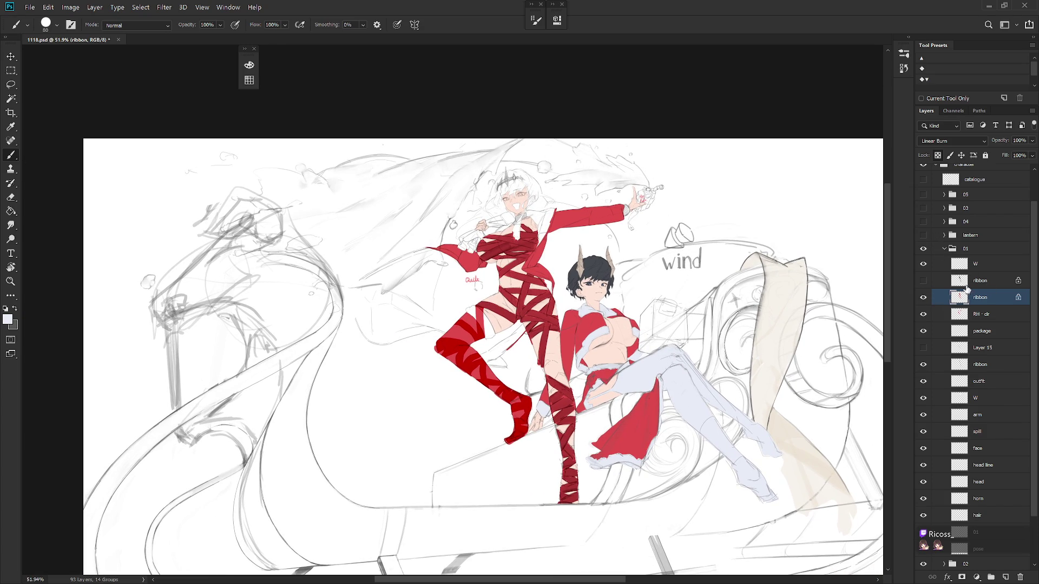
{"action": "left_click", "coordinate": [962, 286], "text": "ctrl"}
{"action": "key", "text": "ctrl+shift+i"}
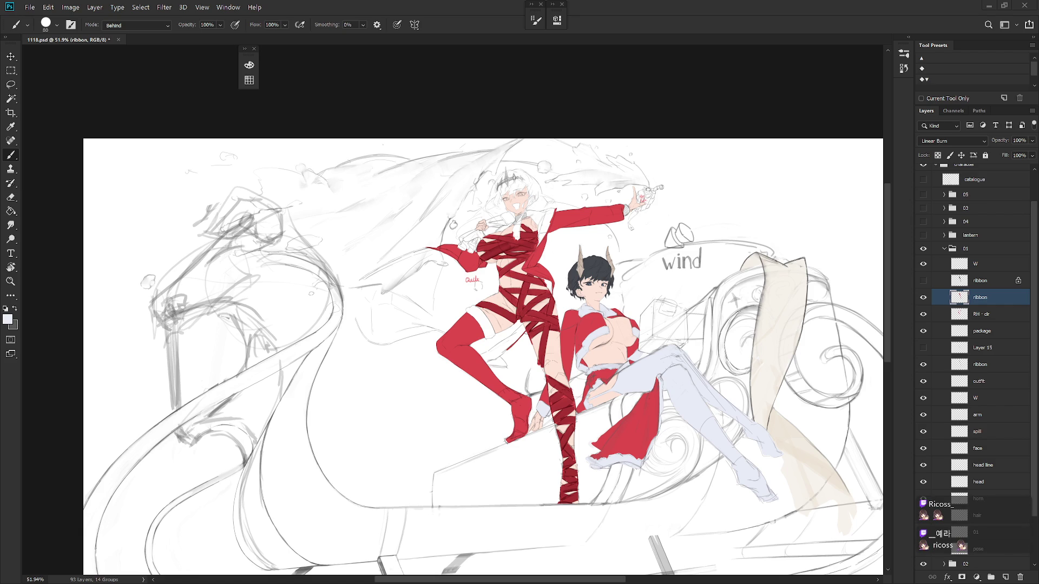
Step: Delete the old dark ribbon layer and show groups 04, 03 and 05 together
{"action": "left_click", "coordinate": [986, 279]}
{"action": "key", "text": "Delete"}
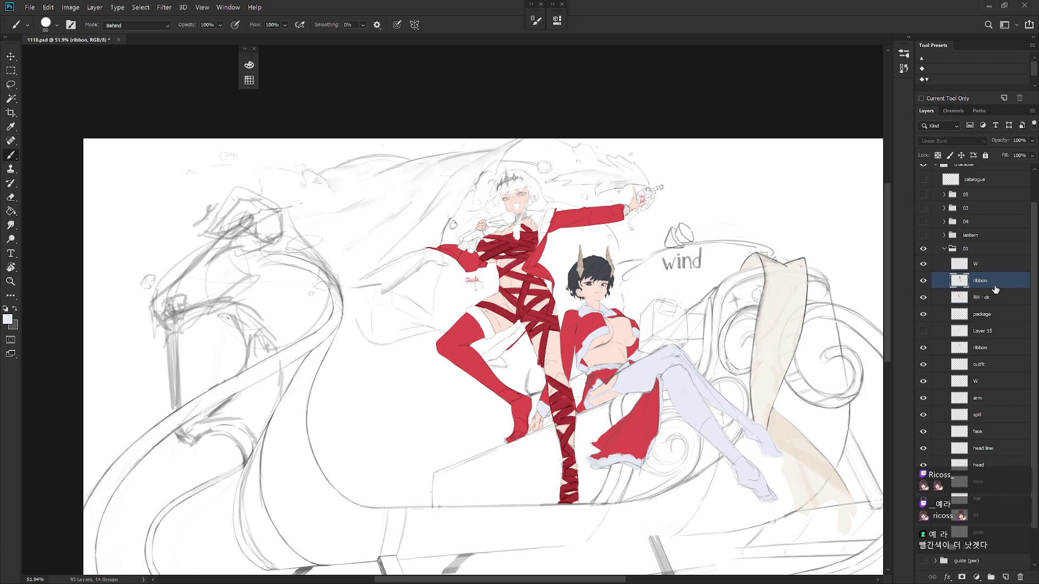
{"action": "left_click", "coordinate": [924, 222]}
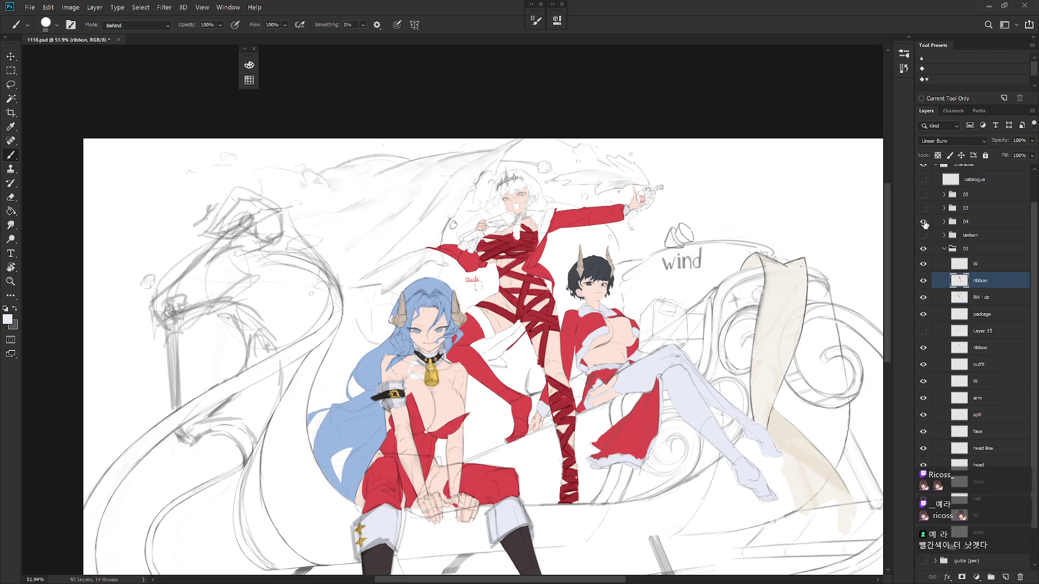
{"action": "left_click", "coordinate": [924, 207]}
{"action": "left_click", "coordinate": [924, 195]}
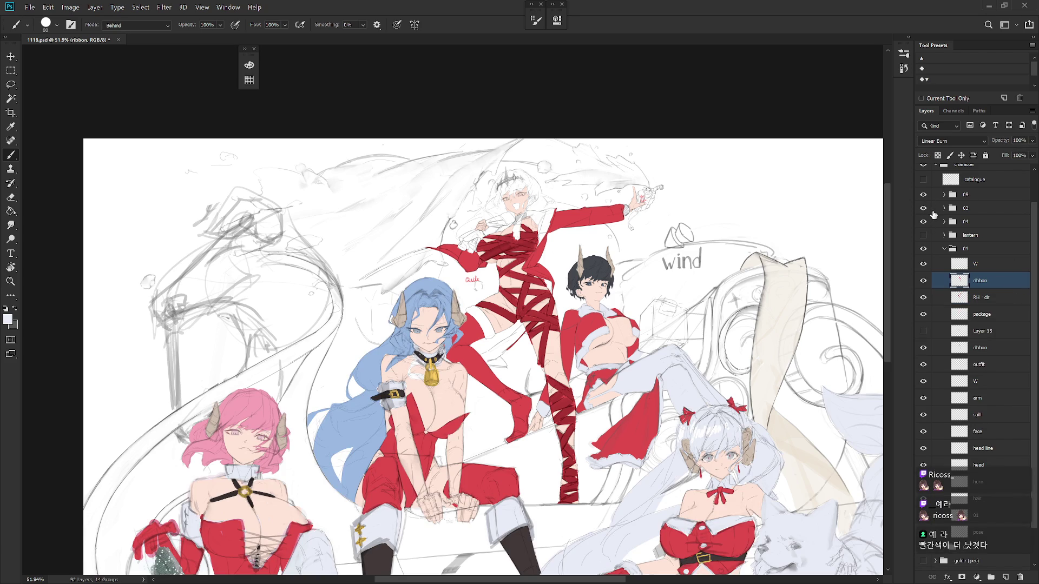
{"action": "scroll", "coordinate": [532, 291], "scroll_direction": "up", "scroll_amount": 3}
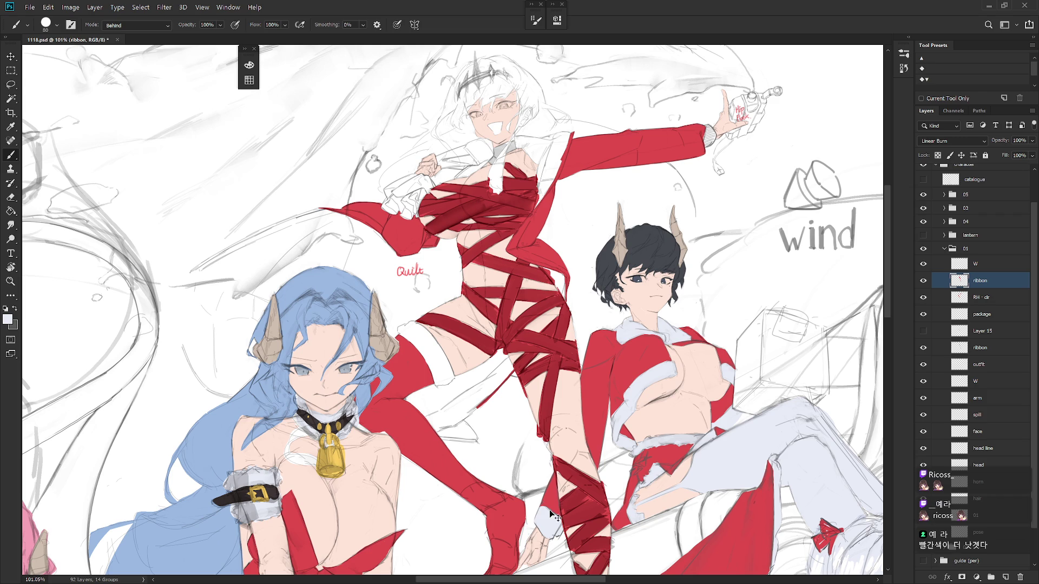
{"action": "scroll", "coordinate": [549, 513], "scroll_direction": "down", "scroll_amount": 3}
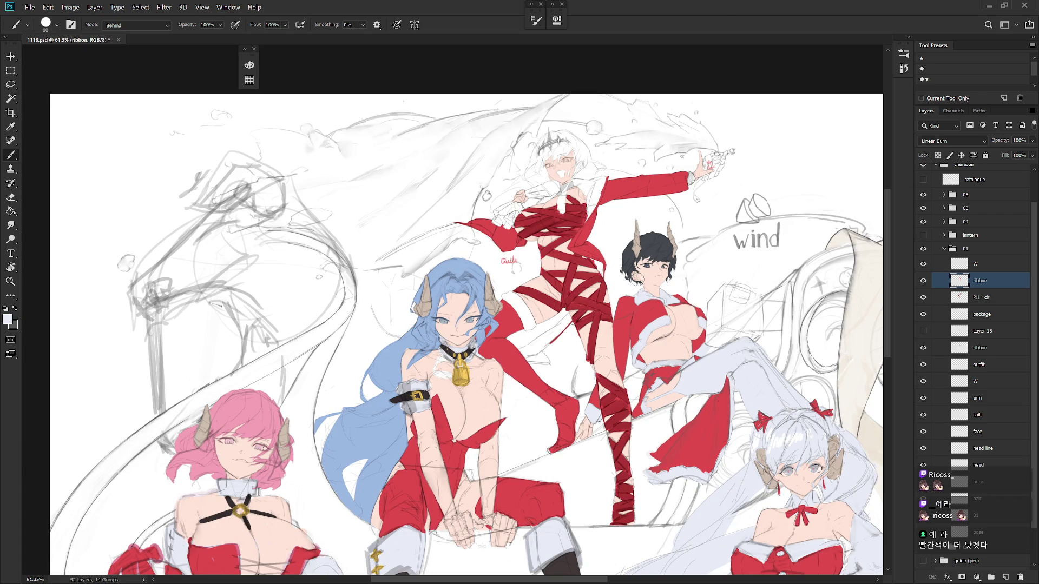
{"action": "scroll", "coordinate": [591, 319], "scroll_direction": "down", "scroll_amount": 2}
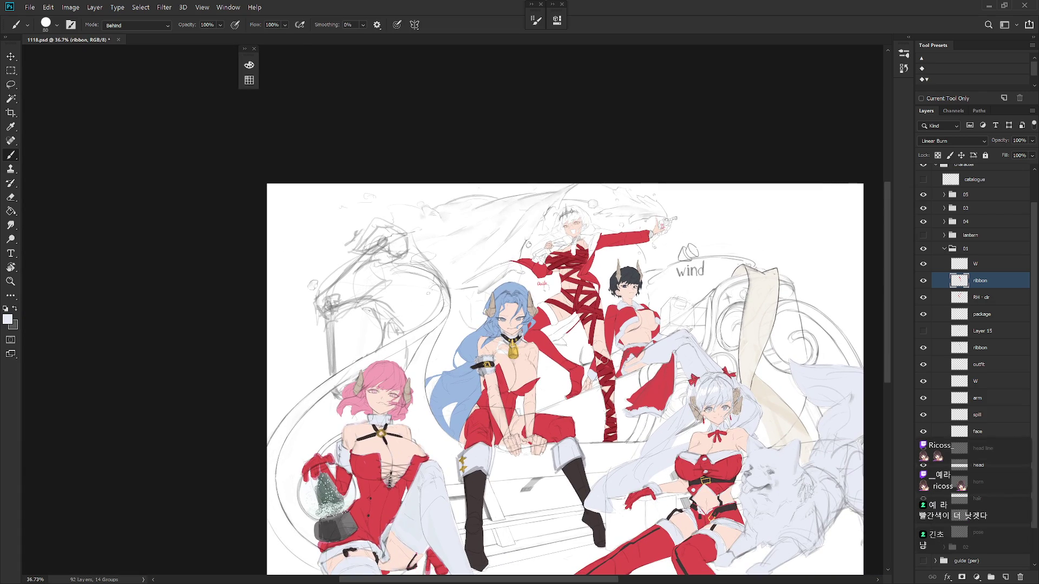
{"action": "scroll", "coordinate": [1020, 300], "scroll_direction": "down", "scroll_amount": 1}
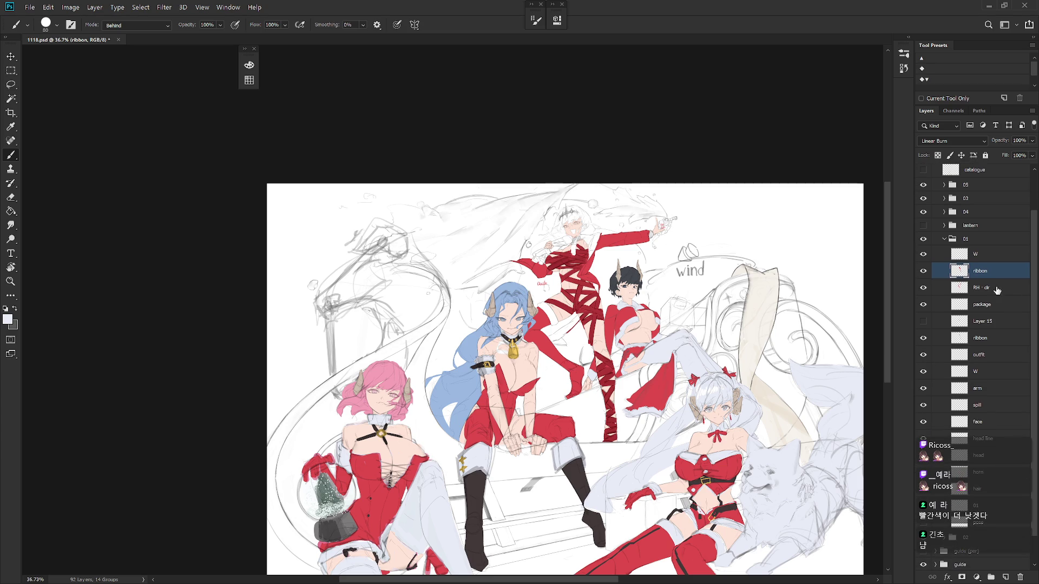
Step: Hide the red ribbon, RH · dr outfit, and groups 05, 03 and 04
{"action": "left_click", "coordinate": [924, 271]}
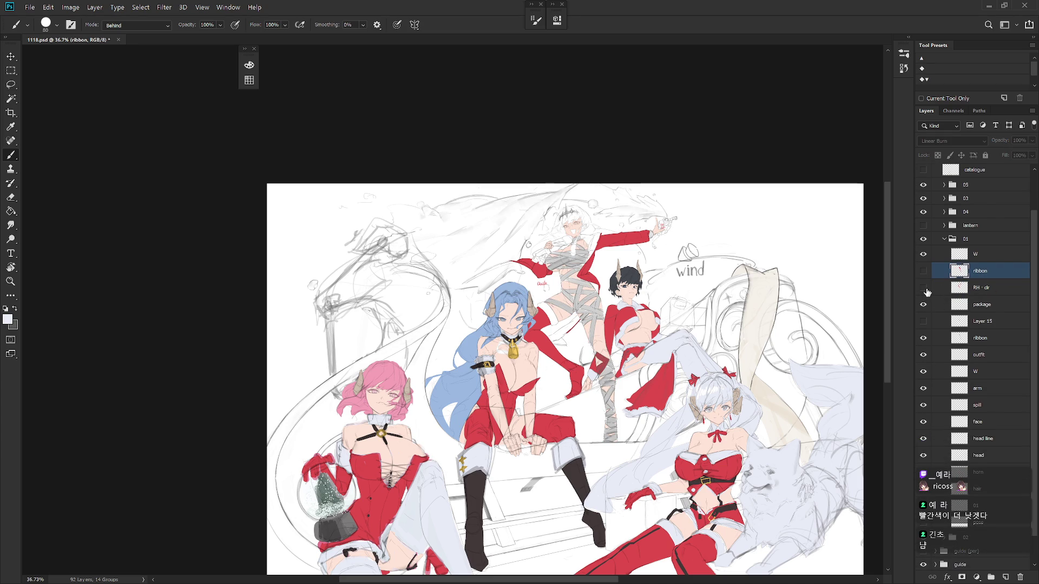
{"action": "left_click", "coordinate": [924, 288]}
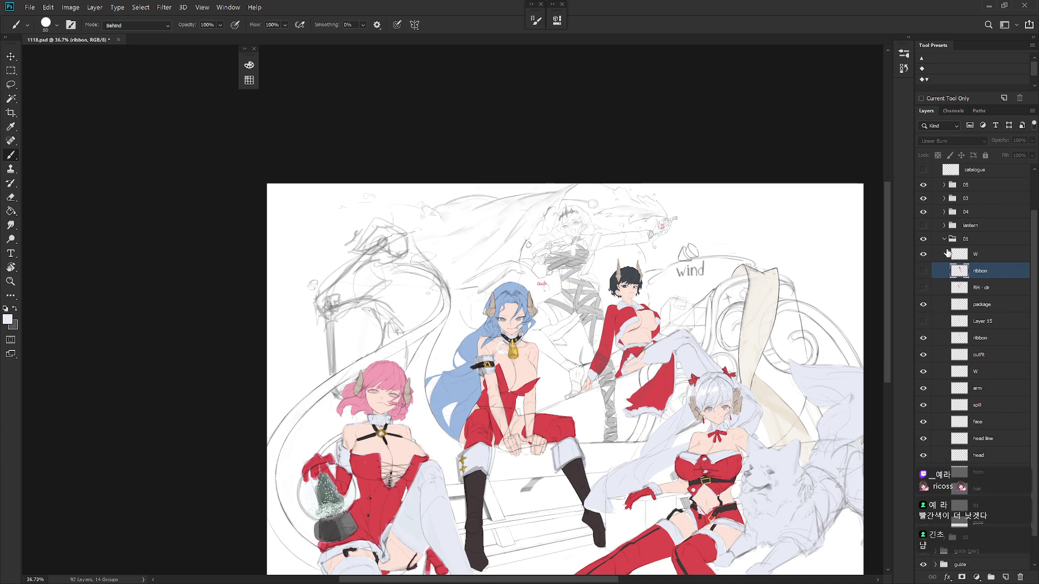
{"action": "left_click", "coordinate": [924, 185]}
{"action": "left_click", "coordinate": [923, 199]}
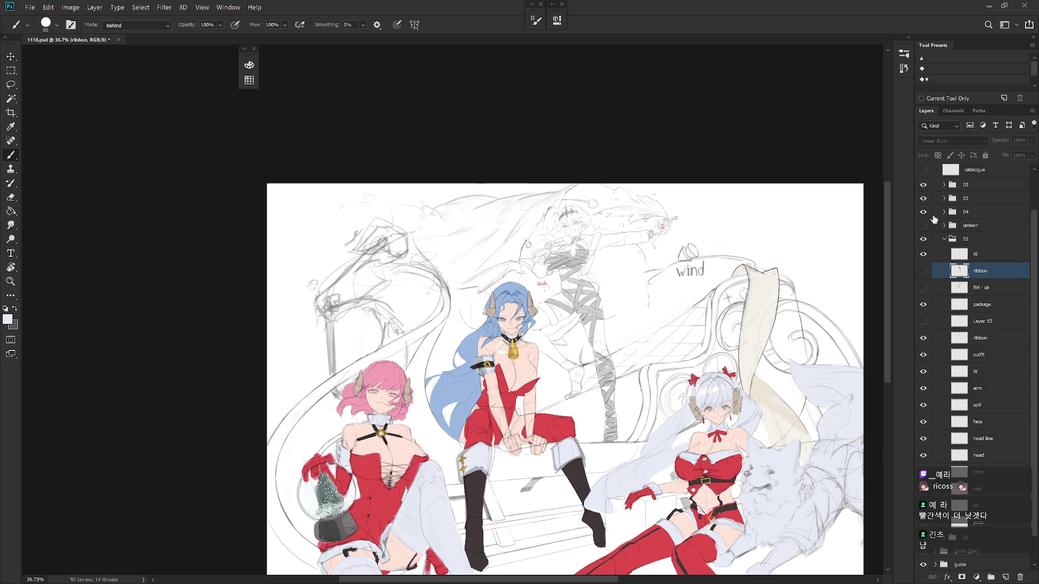
{"action": "left_click", "coordinate": [923, 211]}
{"action": "scroll", "coordinate": [611, 243], "scroll_direction": "up", "scroll_amount": 5}
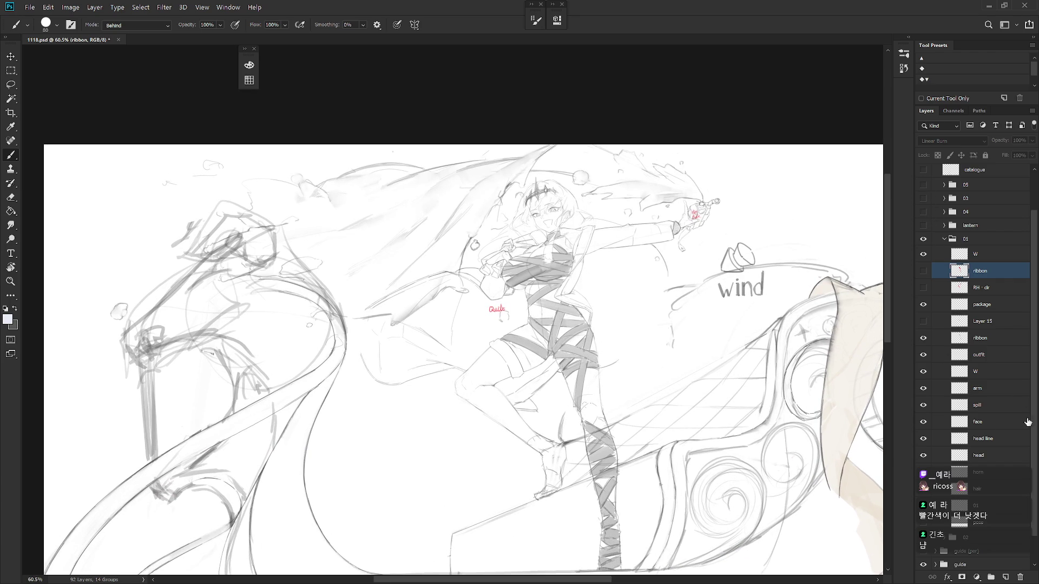